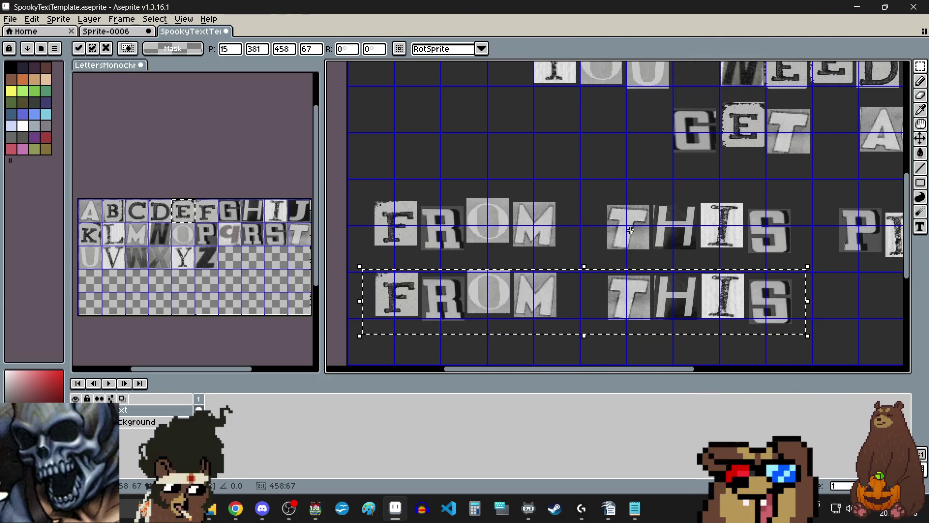
Select the R in the lower FROM row and shift it to a new offset.
{"action": "left_click", "coordinate": [518, 261]}
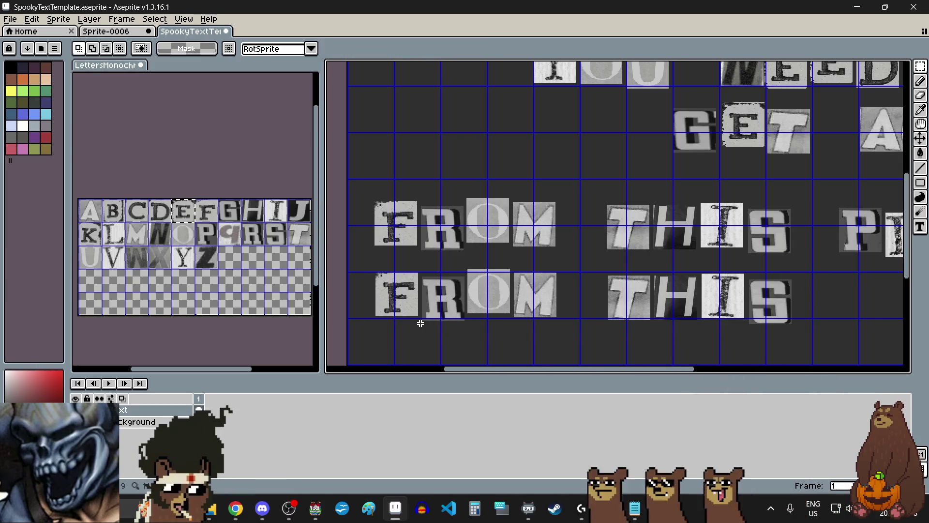
{"action": "scroll", "coordinate": [420, 324], "scroll_direction": "up", "scroll_amount": 3}
{"action": "scroll", "coordinate": [524, 219], "scroll_direction": "up", "scroll_amount": 2}
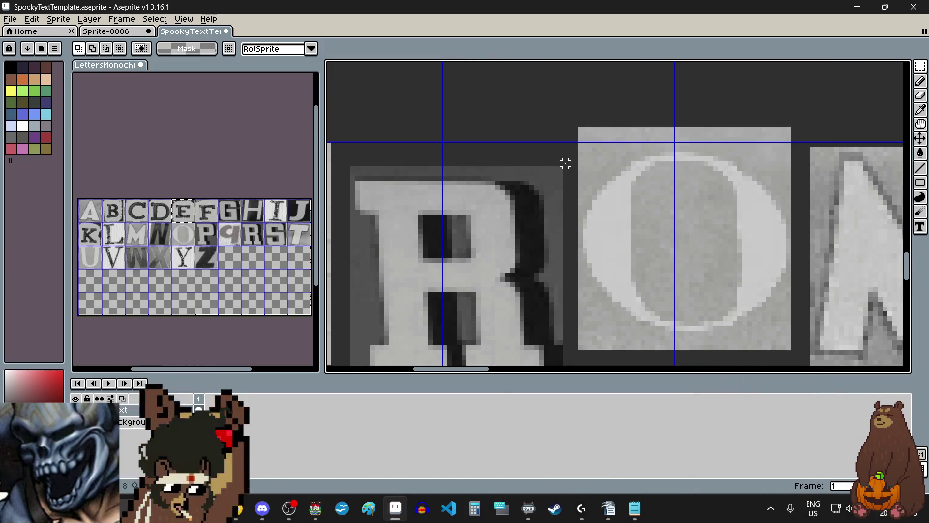
{"action": "scroll", "coordinate": [566, 164], "scroll_direction": "down", "scroll_amount": 3}
{"action": "left_click_drag", "start_coordinate": [560, 155], "coordinate": [489, 241]}
{"action": "scroll", "coordinate": [489, 241], "scroll_direction": "up", "scroll_amount": 2}
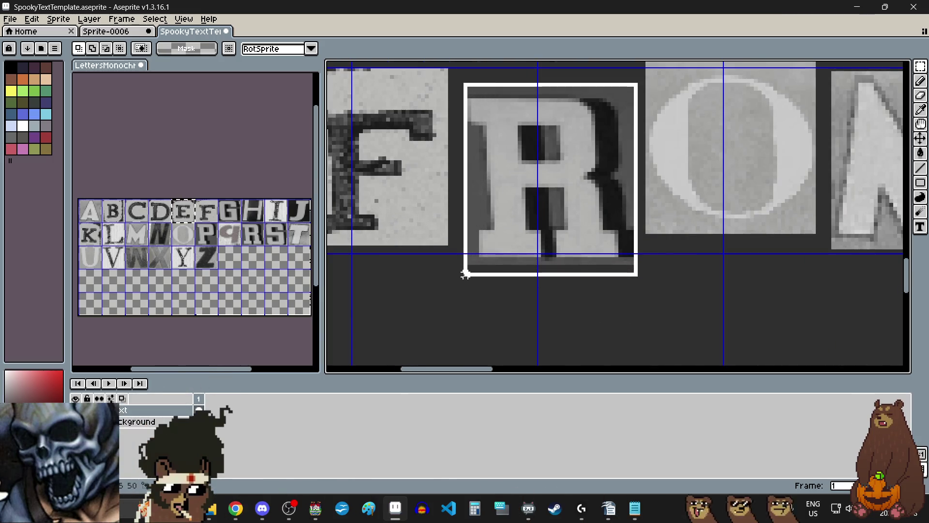
{"action": "scroll", "coordinate": [504, 175], "scroll_direction": "down", "scroll_amount": 3}
{"action": "scroll", "coordinate": [512, 189], "scroll_direction": "up", "scroll_amount": 2}
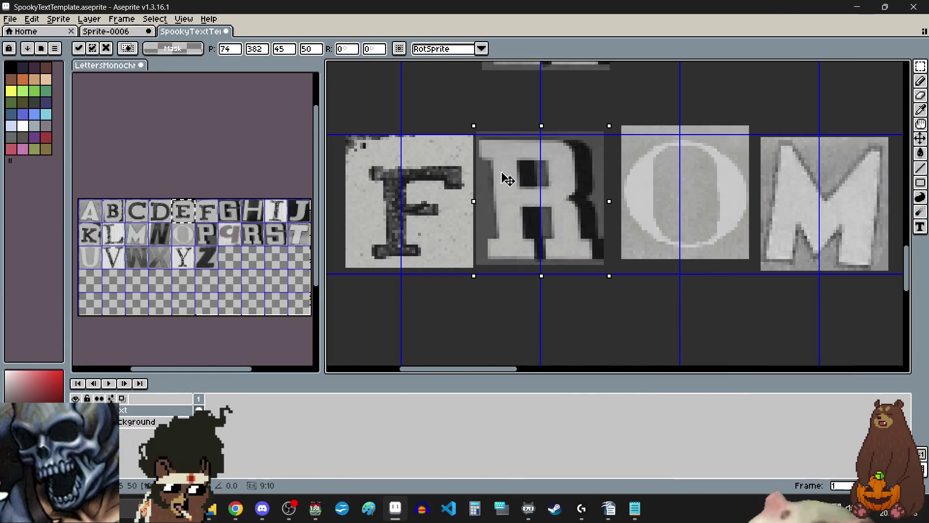
{"action": "left_click", "coordinate": [504, 179]}
Shift the O of the lower FROM left and down, and drop the M lower.
{"action": "left_click_drag", "start_coordinate": [754, 121], "coordinate": [615, 263]}
{"action": "left_click_drag", "start_coordinate": [663, 233], "coordinate": [653, 249]}
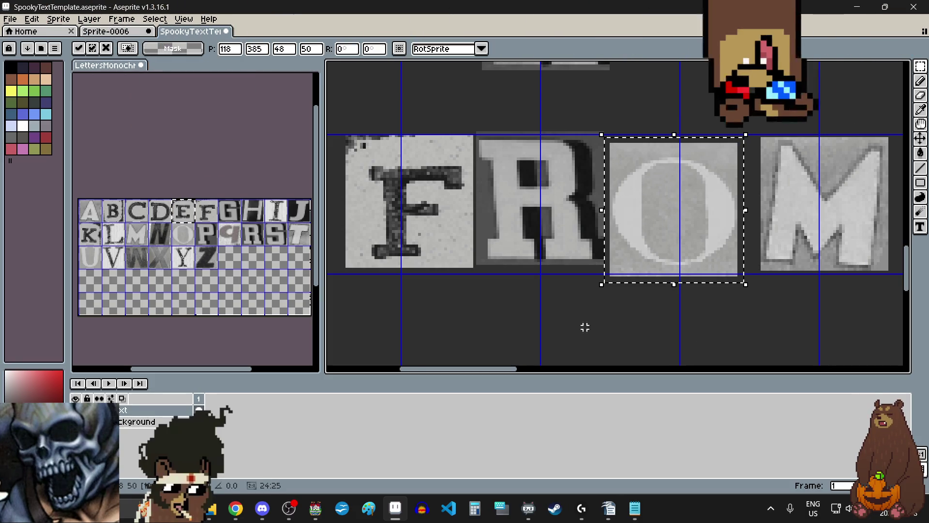
{"action": "key", "text": "Return"}
{"action": "scroll", "coordinate": [599, 305], "scroll_direction": "down", "scroll_amount": 2}
{"action": "scroll", "coordinate": [647, 245], "scroll_direction": "up", "scroll_amount": 3}
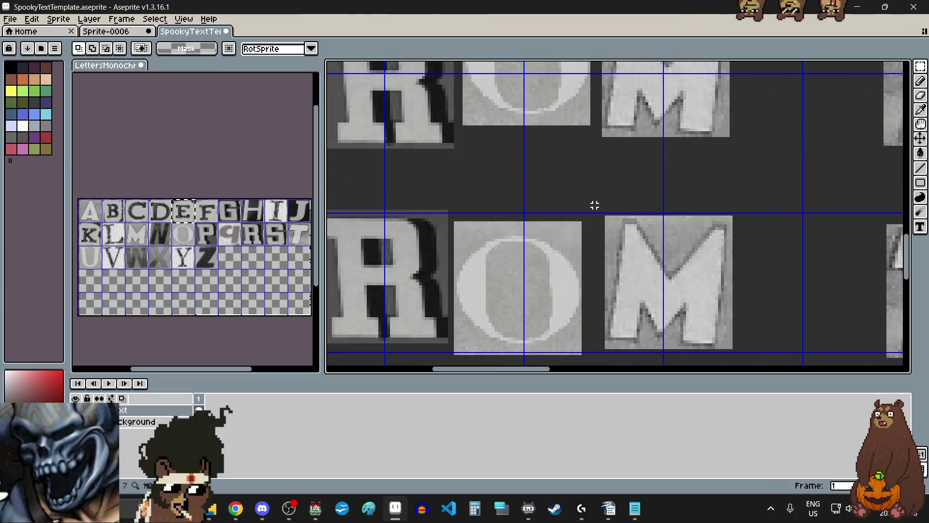
{"action": "scroll", "coordinate": [594, 205], "scroll_direction": "down", "scroll_amount": 2}
{"action": "scroll", "coordinate": [595, 213], "scroll_direction": "up", "scroll_amount": 3}
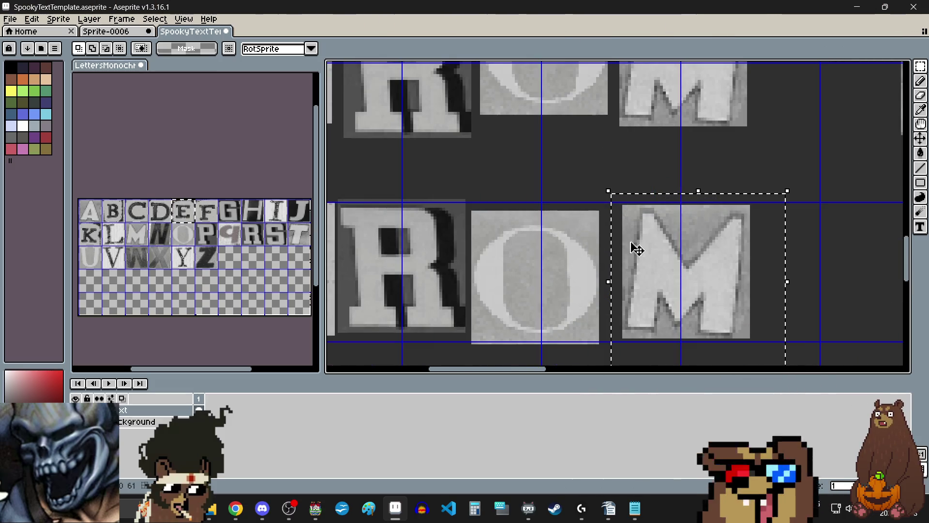
{"action": "left_click_drag", "start_coordinate": [663, 262], "coordinate": [663, 290]}
{"action": "scroll", "coordinate": [599, 233], "scroll_direction": "down", "scroll_amount": 3}
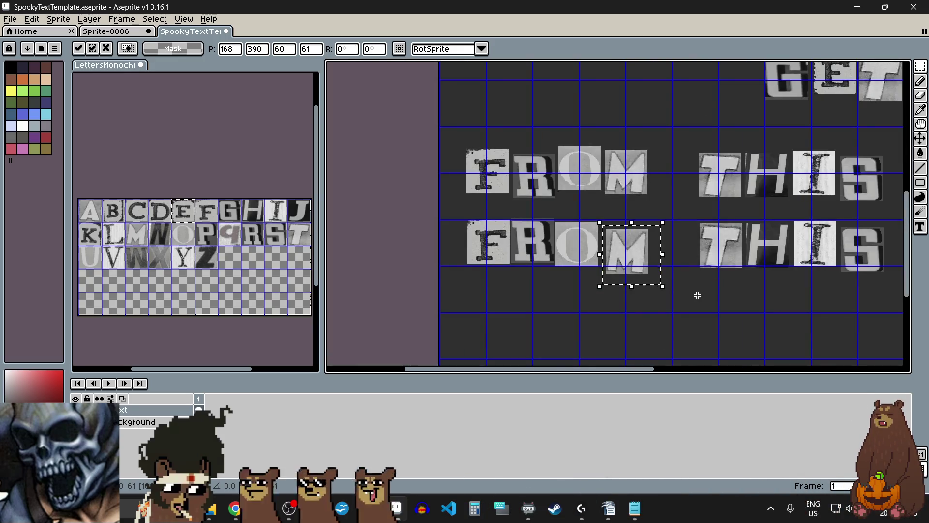
Raise the H of the lower THIS by about 30 px.
{"action": "scroll", "coordinate": [707, 288], "scroll_direction": "right", "scroll_amount": 2}
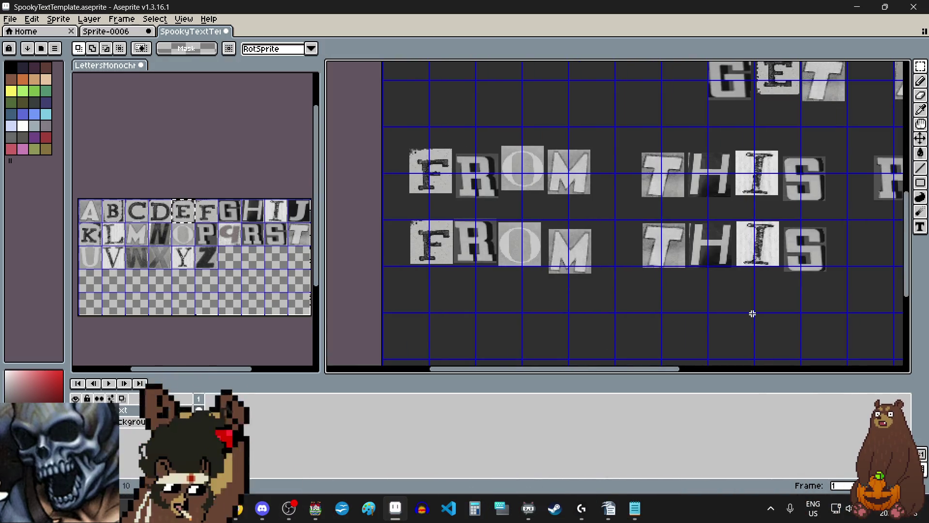
{"action": "scroll", "coordinate": [705, 253], "scroll_direction": "up", "scroll_amount": 2}
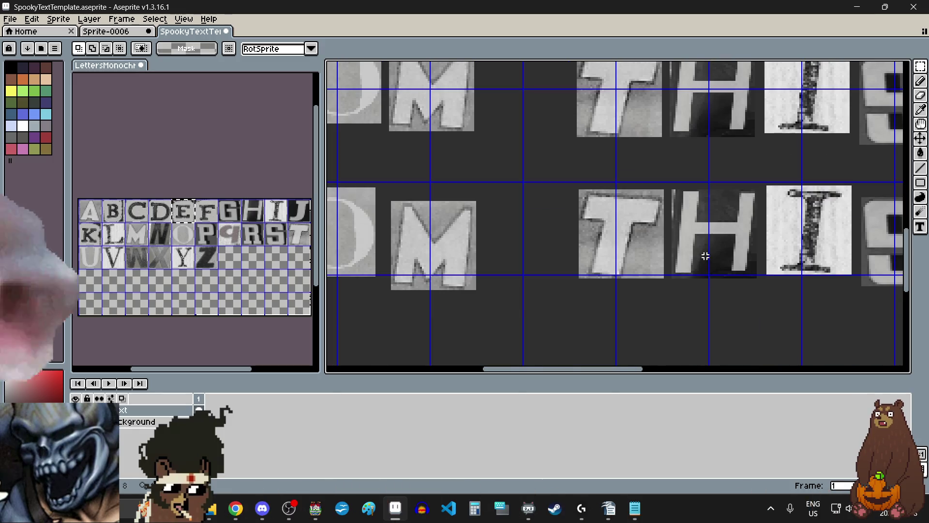
{"action": "scroll", "coordinate": [666, 207], "scroll_direction": "up", "scroll_amount": 2}
{"action": "scroll", "coordinate": [581, 179], "scroll_direction": "up", "scroll_amount": 1}
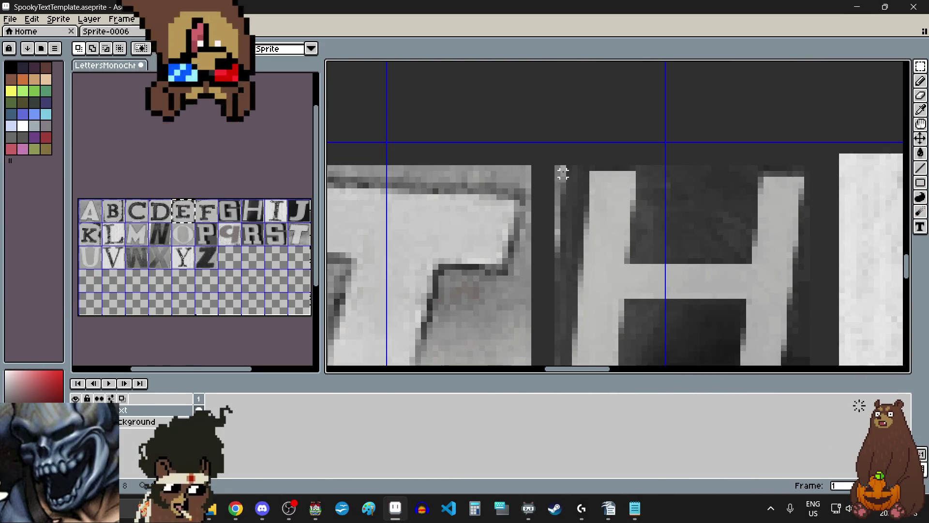
{"action": "scroll", "coordinate": [552, 163], "scroll_direction": "down", "scroll_amount": 1}
{"action": "left_click_drag", "start_coordinate": [553, 163], "coordinate": [731, 348]}
{"action": "left_click_drag", "start_coordinate": [648, 258], "coordinate": [645, 244]}
{"action": "scroll", "coordinate": [648, 242], "scroll_direction": "down", "scroll_amount": 1}
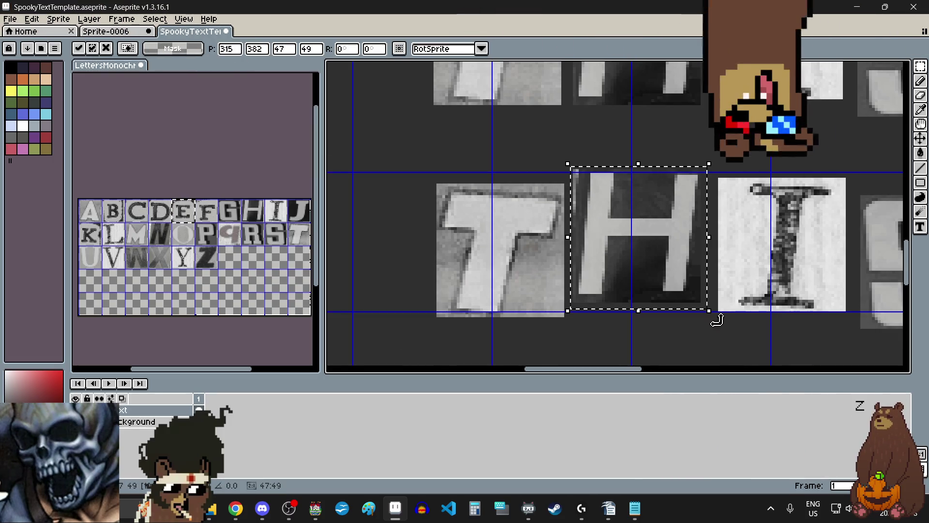
{"action": "left_click", "coordinate": [741, 344]}
Shift the I left and down, move the S up-left, then clear the selection.
{"action": "scroll", "coordinate": [736, 269], "scroll_direction": "up", "scroll_amount": 3}
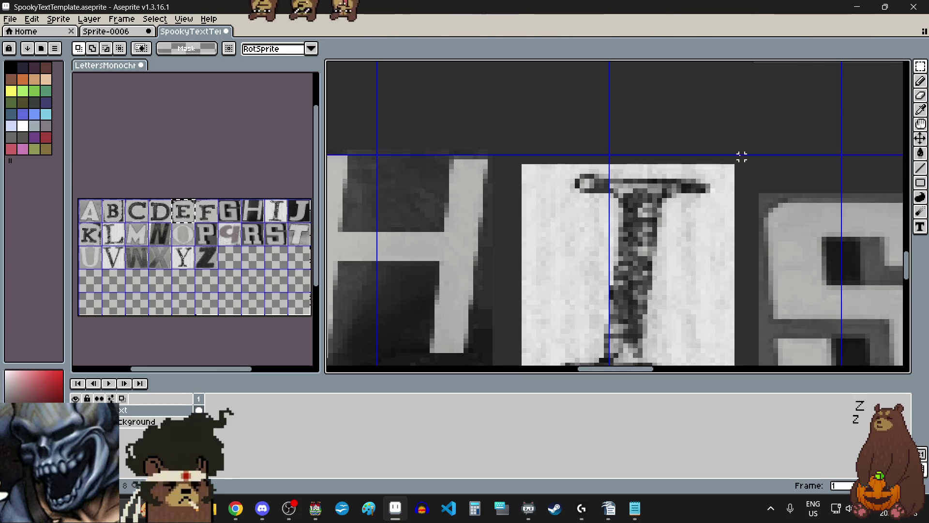
{"action": "scroll", "coordinate": [741, 156], "scroll_direction": "down", "scroll_amount": 3}
{"action": "left_click_drag", "start_coordinate": [662, 254], "coordinate": [668, 257]}
{"action": "scroll", "coordinate": [672, 310], "scroll_direction": "up", "scroll_amount": 1}
{"action": "scroll", "coordinate": [740, 190], "scroll_direction": "up", "scroll_amount": 2}
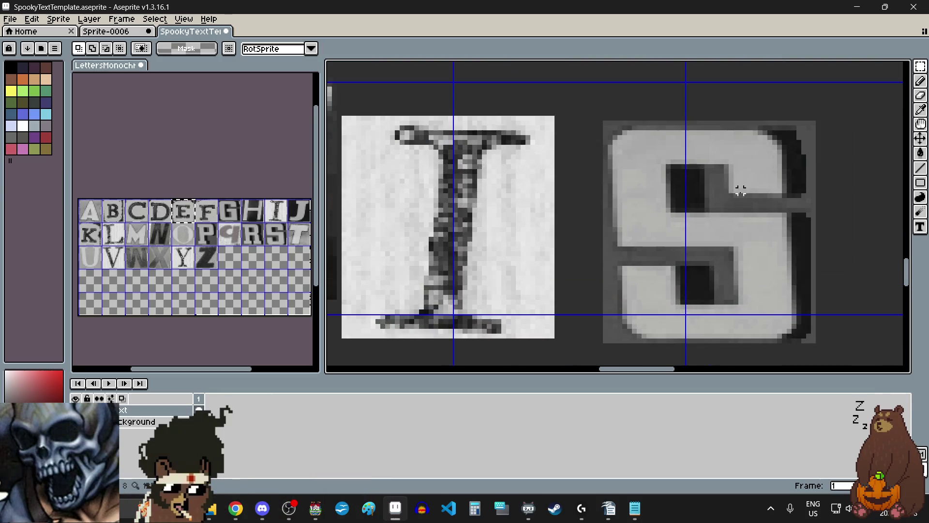
{"action": "left_click_drag", "start_coordinate": [595, 113], "coordinate": [827, 341]}
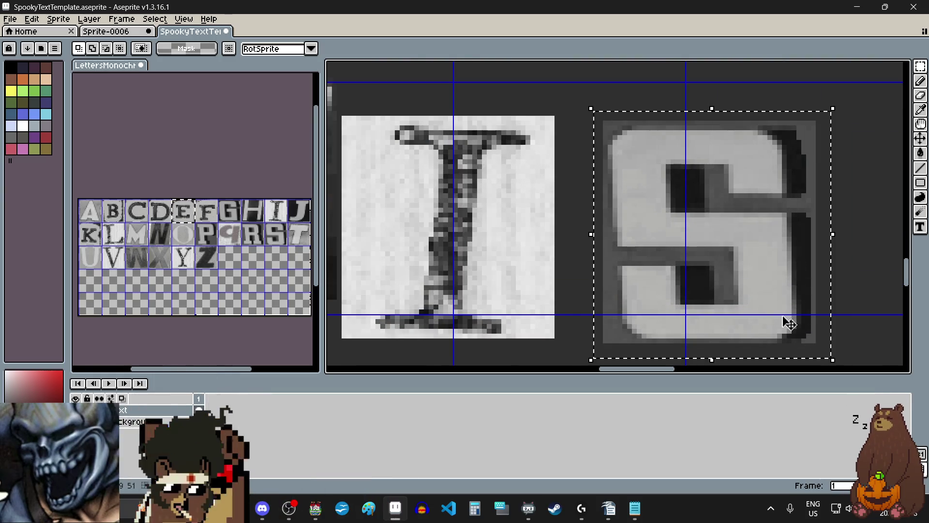
{"action": "scroll", "coordinate": [741, 280], "scroll_direction": "down", "scroll_amount": 2}
{"action": "left_click_drag", "start_coordinate": [740, 280], "coordinate": [725, 267]}
{"action": "key", "text": "Return"}
{"action": "scroll", "coordinate": [716, 264], "scroll_direction": "down", "scroll_amount": 3}
{"action": "left_click", "coordinate": [674, 328]}
{"action": "scroll", "coordinate": [675, 328], "scroll_direction": "down", "scroll_amount": 2}
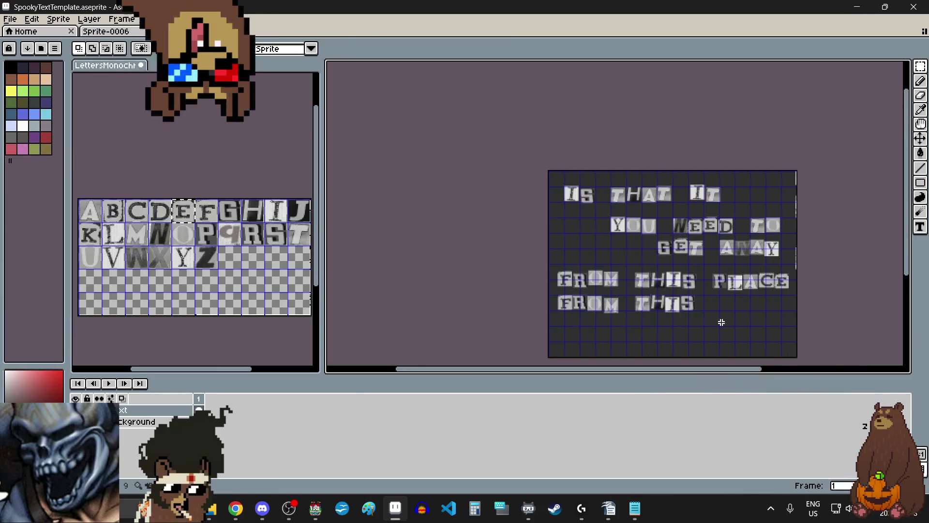
Copy the L from the alphabet sheet and place it after THIS.
{"action": "scroll", "coordinate": [721, 322], "scroll_direction": "up", "scroll_amount": 1}
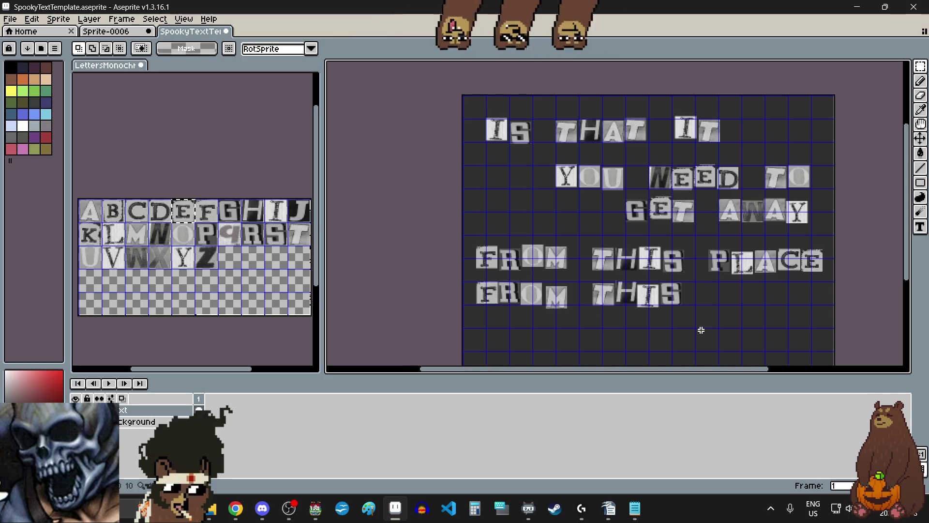
{"action": "left_click_drag", "start_coordinate": [124, 245], "coordinate": [109, 227]}
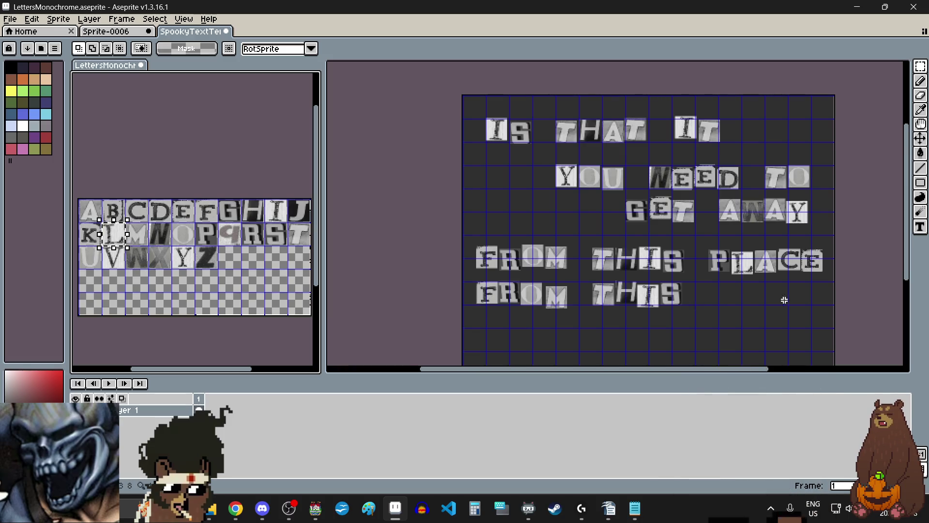
{"action": "scroll", "coordinate": [741, 324], "scroll_direction": "down", "scroll_amount": 1}
{"action": "scroll", "coordinate": [740, 324], "scroll_direction": "up", "scroll_amount": 3}
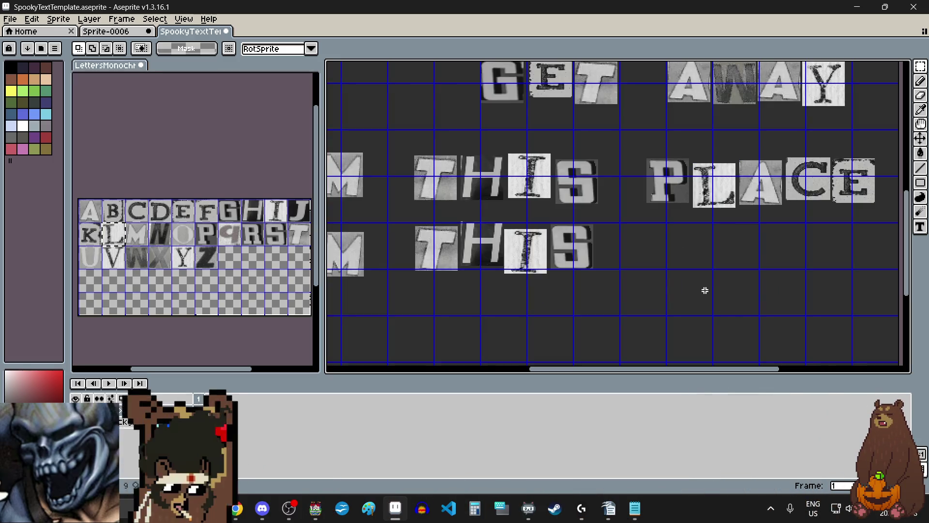
{"action": "key", "text": "ctrl+v"}
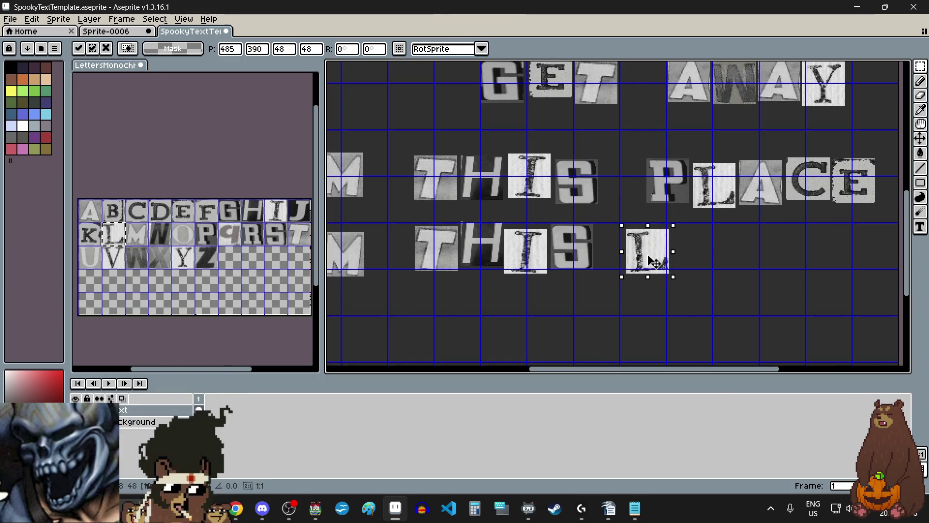
{"action": "scroll", "coordinate": [655, 263], "scroll_direction": "up", "scroll_amount": 5}
{"action": "left_click_drag", "start_coordinate": [643, 263], "coordinate": [639, 263]}
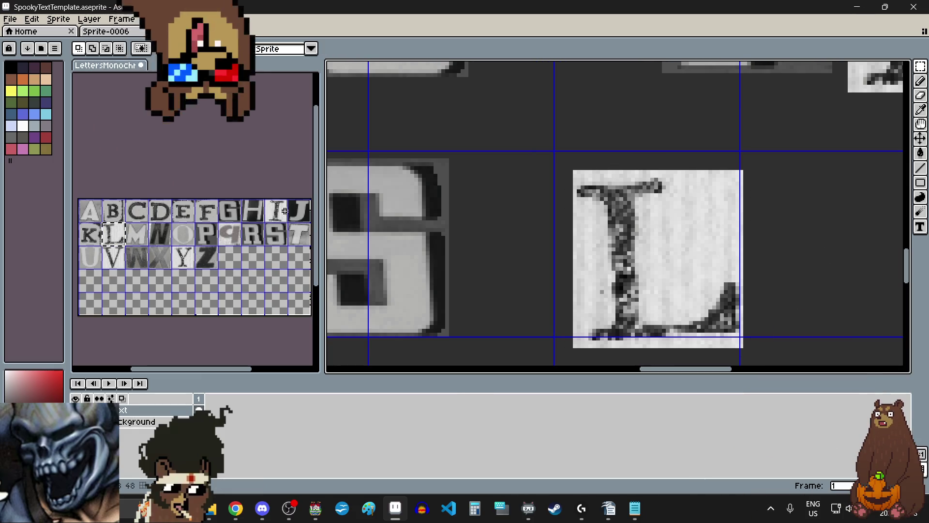
Paste the I letter tile right beside the L.
{"action": "left_click_drag", "start_coordinate": [265, 200], "coordinate": [283, 220]}
{"action": "scroll", "coordinate": [405, 208], "scroll_direction": "down", "scroll_amount": 6}
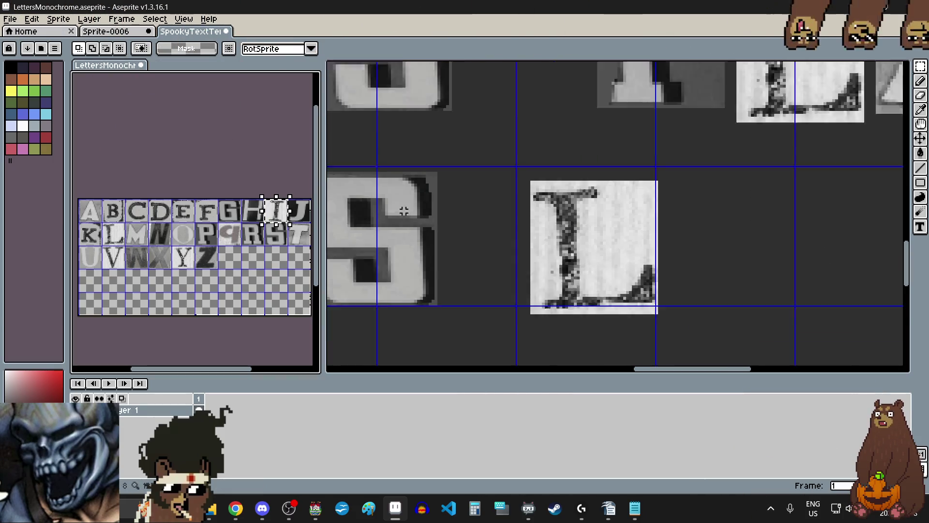
{"action": "scroll", "coordinate": [575, 230], "scroll_direction": "up", "scroll_amount": 1}
{"action": "key", "text": "ctrl+v"}
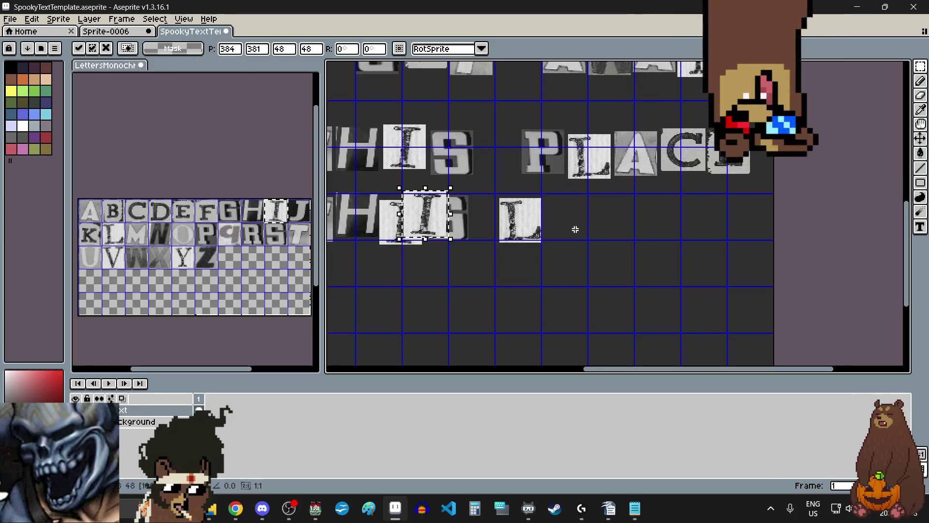
{"action": "scroll", "coordinate": [541, 222], "scroll_direction": "up", "scroll_amount": 5}
{"action": "left_click_drag", "start_coordinate": [581, 239], "coordinate": [637, 259]}
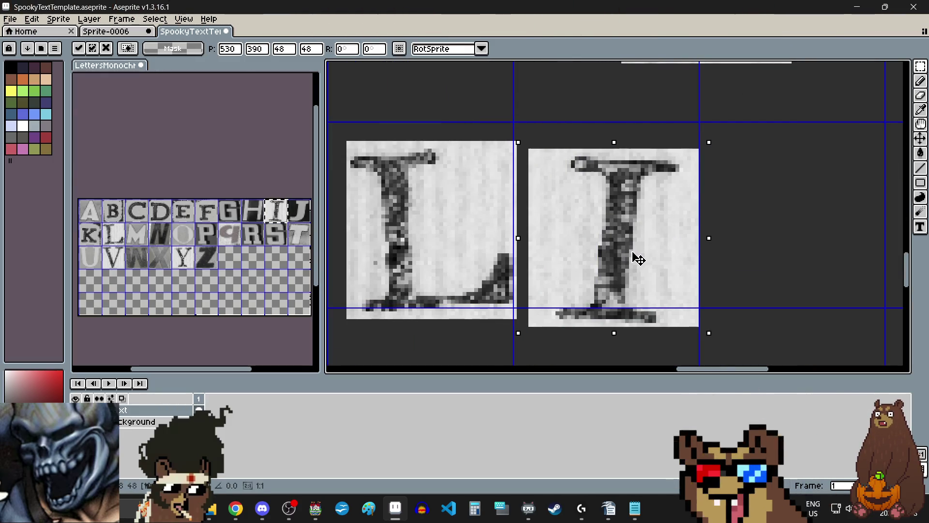
{"action": "scroll", "coordinate": [526, 235], "scroll_direction": "down", "scroll_amount": 1}
{"action": "left_click", "coordinate": [688, 259]}
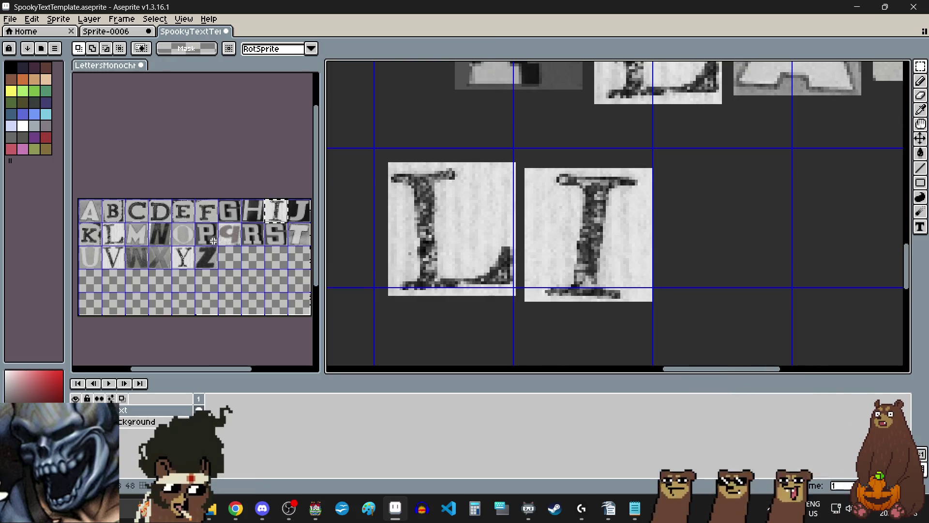
Paste the F letter tile into the cell beside the I.
{"action": "left_click_drag", "start_coordinate": [196, 200], "coordinate": [213, 220]}
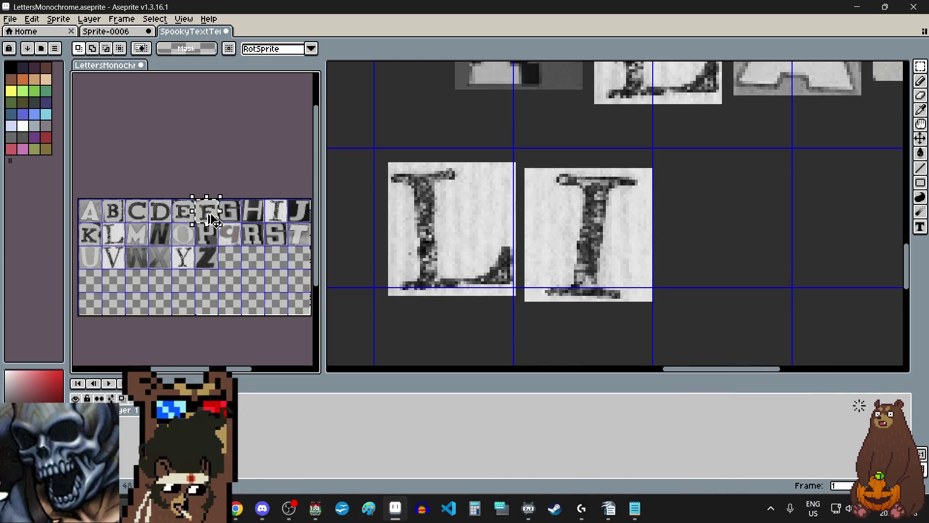
{"action": "scroll", "coordinate": [390, 242], "scroll_direction": "down", "scroll_amount": 1}
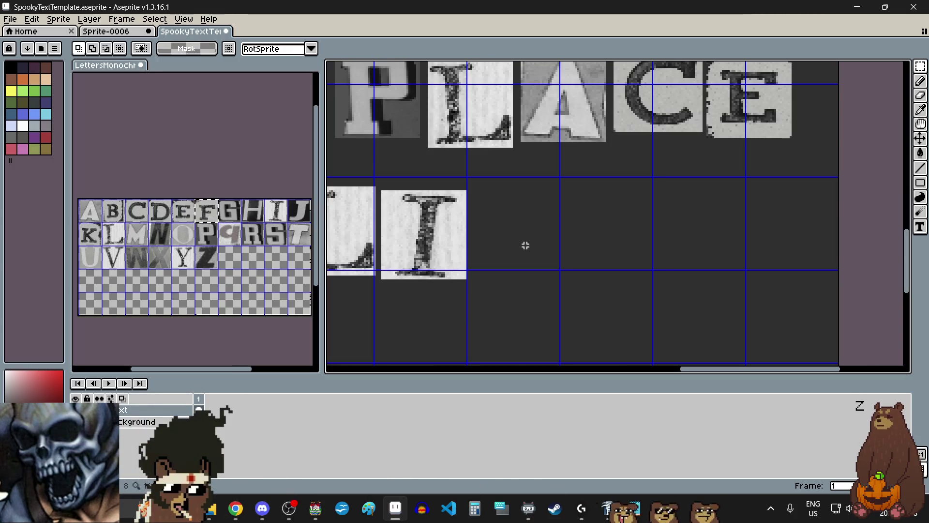
{"action": "key", "text": "ctrl+v"}
{"action": "mouse_move", "coordinate": [623, 214]}
{"action": "left_mouse_down"}
{"action": "mouse_move", "coordinate": [547, 233]}
{"action": "mouse_move", "coordinate": [519, 234]}
{"action": "mouse_move", "coordinate": [523, 226]}
{"action": "left_mouse_up"}
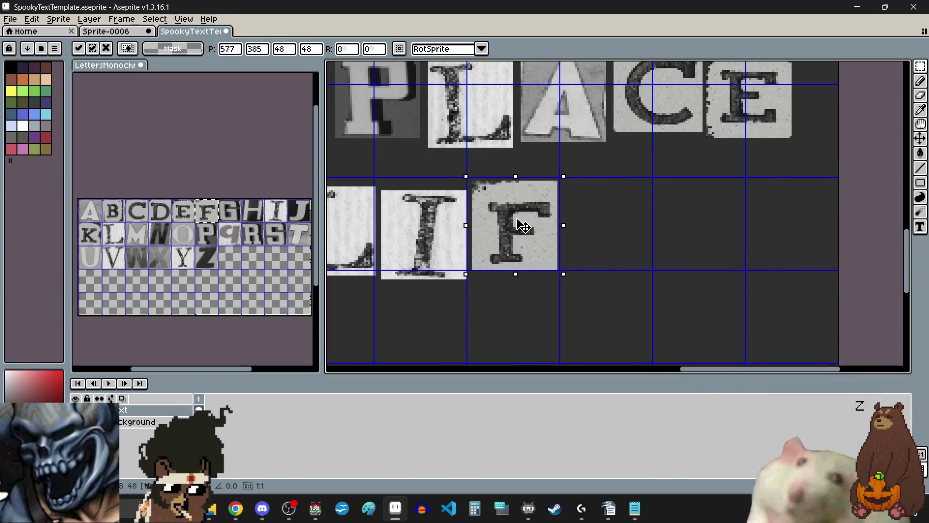
{"action": "left_click", "coordinate": [591, 239]}
Add the E tile after the F, then select the whole FROM THIS LIFE line.
{"action": "left_click_drag", "start_coordinate": [172, 199], "coordinate": [190, 219]}
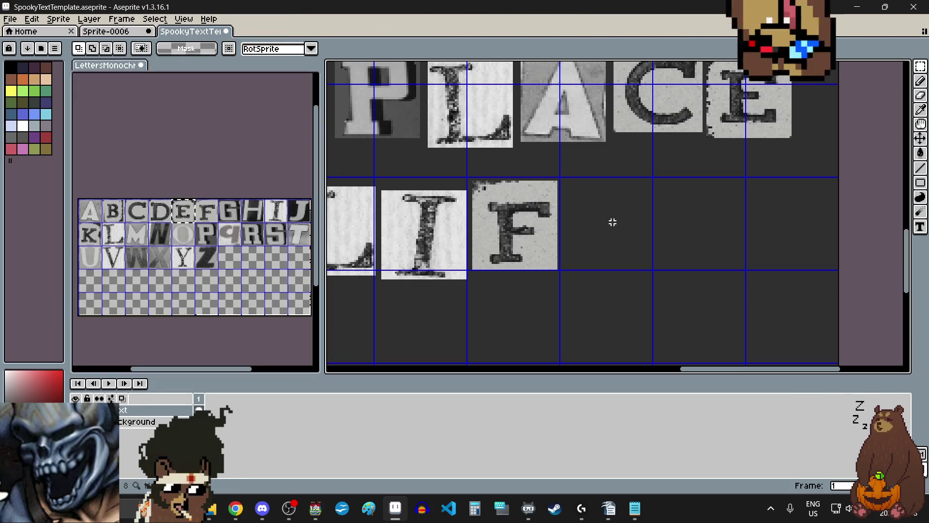
{"action": "key", "text": "ctrl+v"}
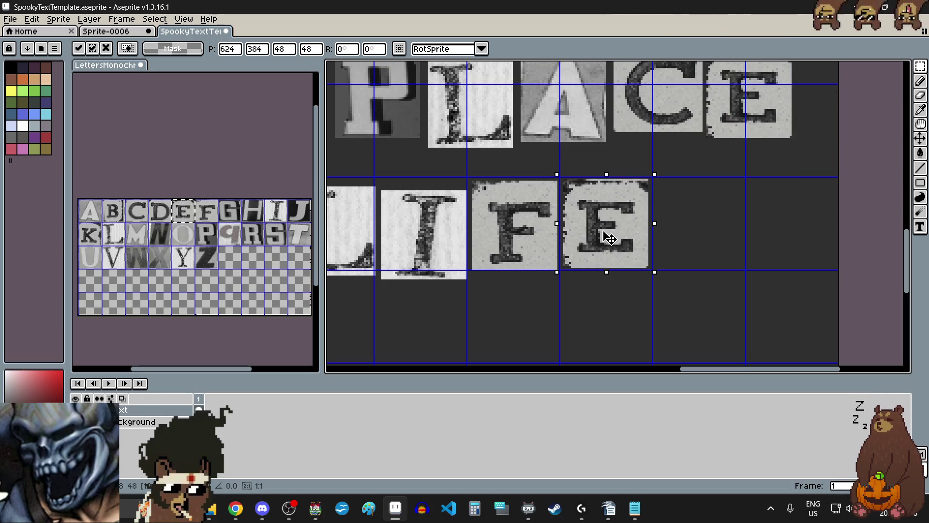
{"action": "left_click", "coordinate": [610, 296]}
{"action": "scroll", "coordinate": [651, 173], "scroll_direction": "up", "scroll_amount": 1}
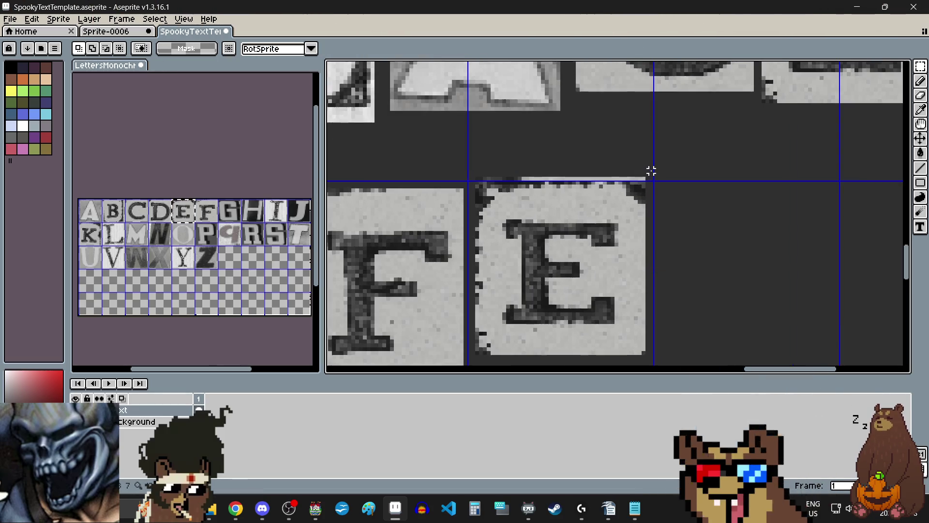
{"action": "scroll", "coordinate": [658, 160], "scroll_direction": "down", "scroll_amount": 3}
{"action": "scroll", "coordinate": [660, 156], "scroll_direction": "up", "scroll_amount": 2}
{"action": "scroll", "coordinate": [659, 155], "scroll_direction": "down", "scroll_amount": 2}
{"action": "scroll", "coordinate": [628, 169], "scroll_direction": "down", "scroll_amount": 1}
{"action": "mouse_move", "coordinate": [628, 169]}
{"action": "left_mouse_down"}
{"action": "mouse_move", "coordinate": [515, 199]}
{"action": "mouse_move", "coordinate": [410, 200]}
{"action": "left_mouse_up"}
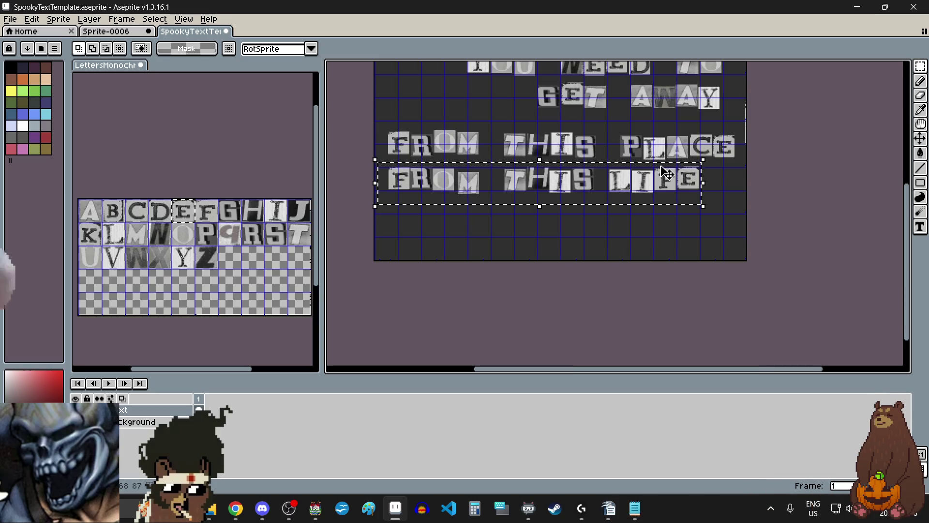
Nudge the selected FROM THIS LIFE line right and slightly up.
{"action": "scroll", "coordinate": [667, 173], "scroll_direction": "up", "scroll_amount": 3}
{"action": "left_click_drag", "start_coordinate": [692, 187], "coordinate": [755, 187]}
{"action": "scroll", "coordinate": [754, 207], "scroll_direction": "down", "scroll_amount": 2}
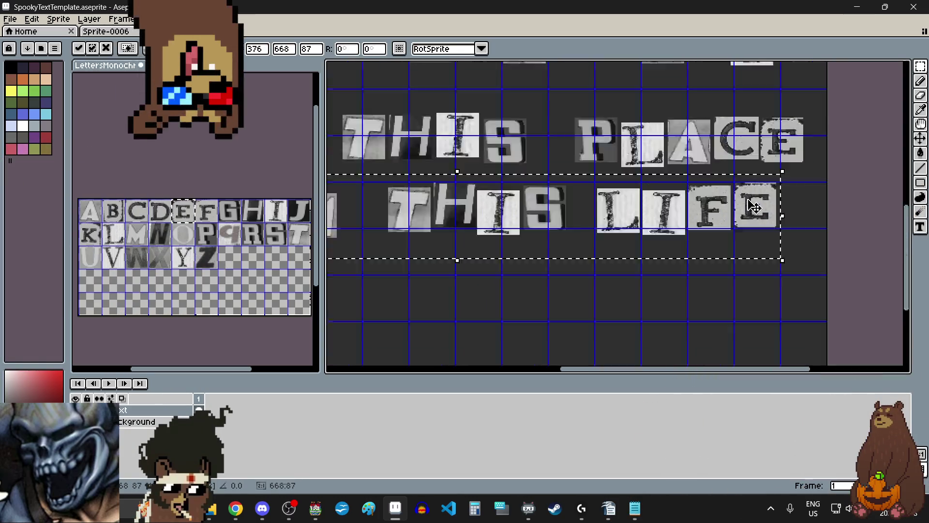
{"action": "scroll", "coordinate": [598, 216], "scroll_direction": "down", "scroll_amount": 3}
{"action": "scroll", "coordinate": [680, 201], "scroll_direction": "up", "scroll_amount": 1}
{"action": "scroll", "coordinate": [715, 212], "scroll_direction": "up", "scroll_amount": 2}
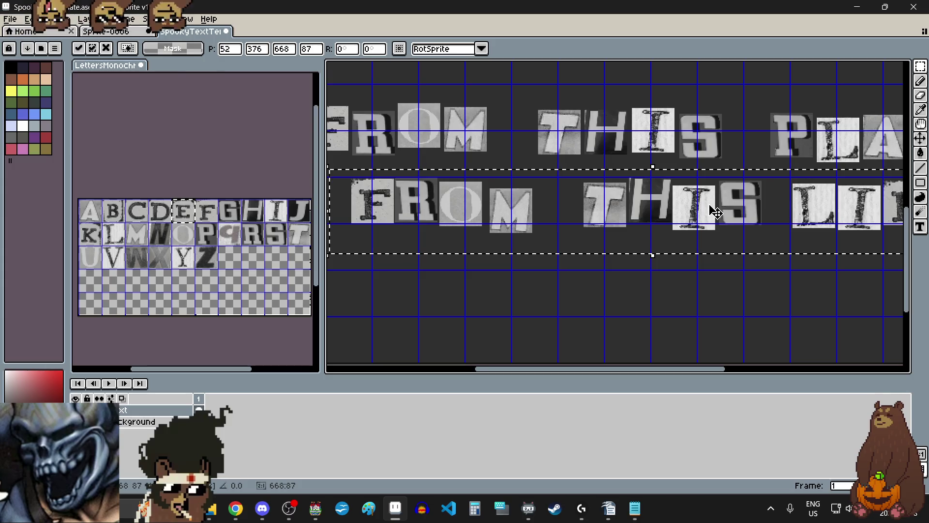
{"action": "scroll", "coordinate": [716, 212], "scroll_direction": "down", "scroll_amount": 2}
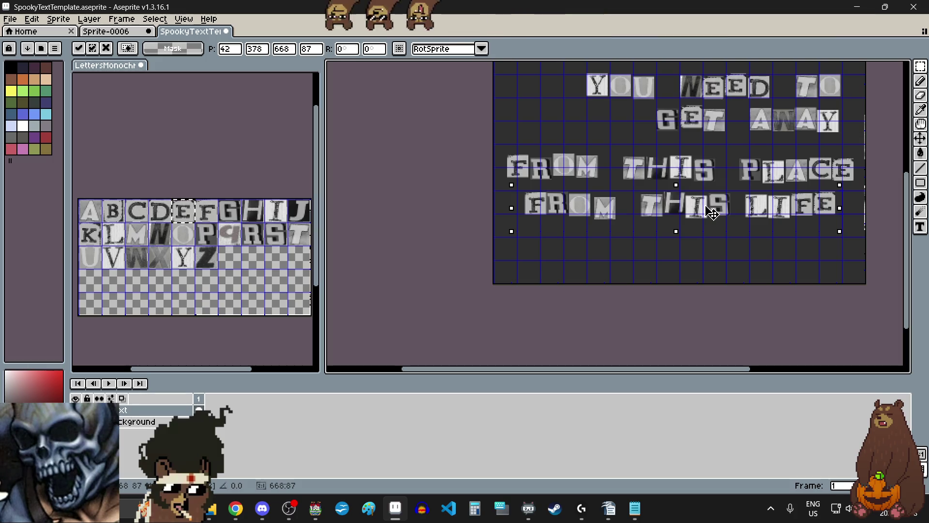
{"action": "left_click_drag", "start_coordinate": [712, 212], "coordinate": [731, 210]}
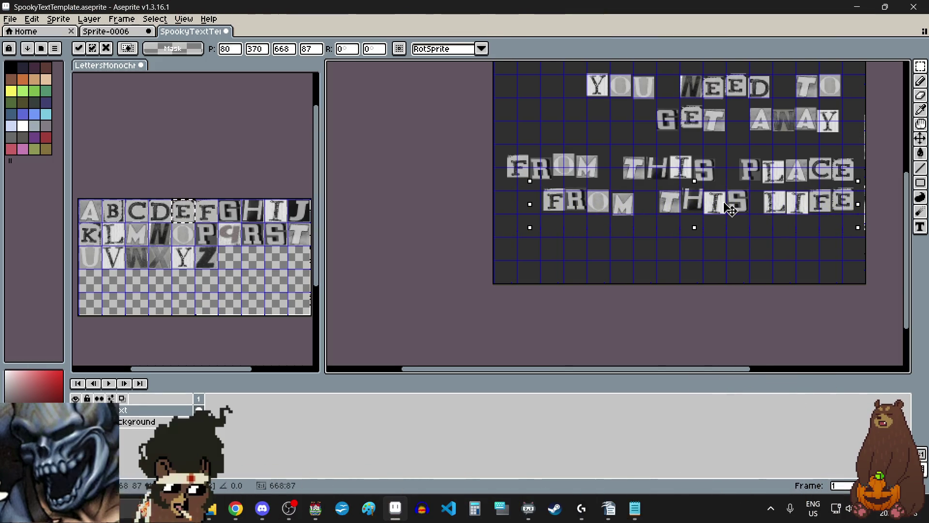
Move the FROM THIS LIFE line left under FROM THIS PLACE and drop it.
{"action": "scroll", "coordinate": [671, 254], "scroll_direction": "down", "scroll_amount": 1}
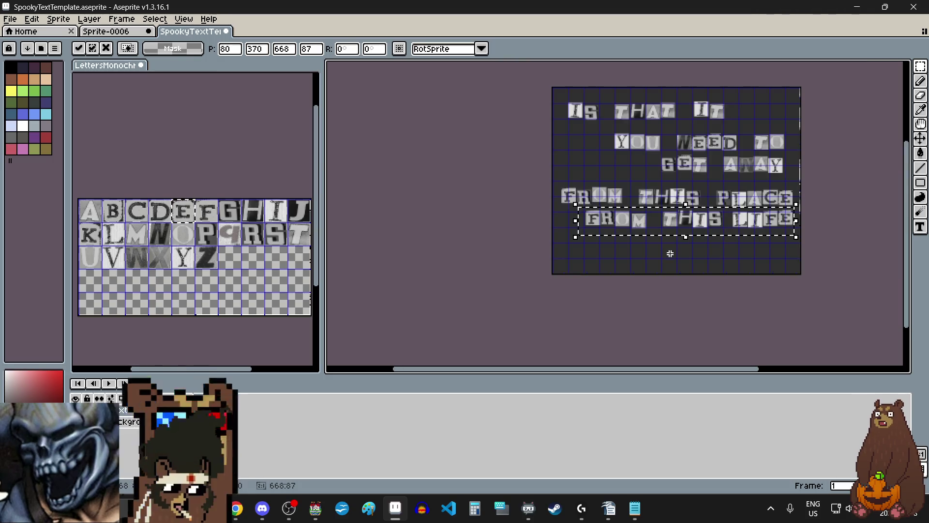
{"action": "scroll", "coordinate": [651, 194], "scroll_direction": "up", "scroll_amount": 1}
{"action": "left_click_drag", "start_coordinate": [680, 241], "coordinate": [644, 242]}
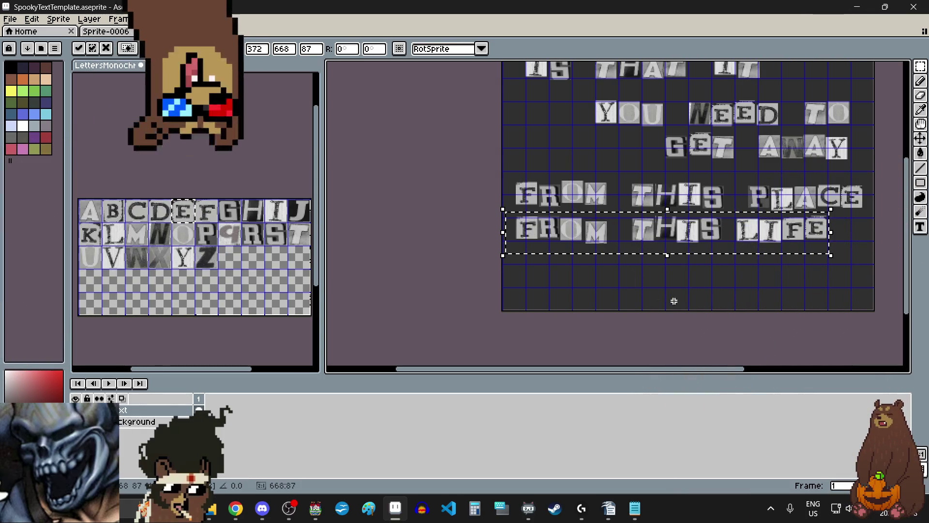
{"action": "scroll", "coordinate": [675, 292], "scroll_direction": "down", "scroll_amount": 1}
{"action": "scroll", "coordinate": [712, 293], "scroll_direction": "up", "scroll_amount": 1}
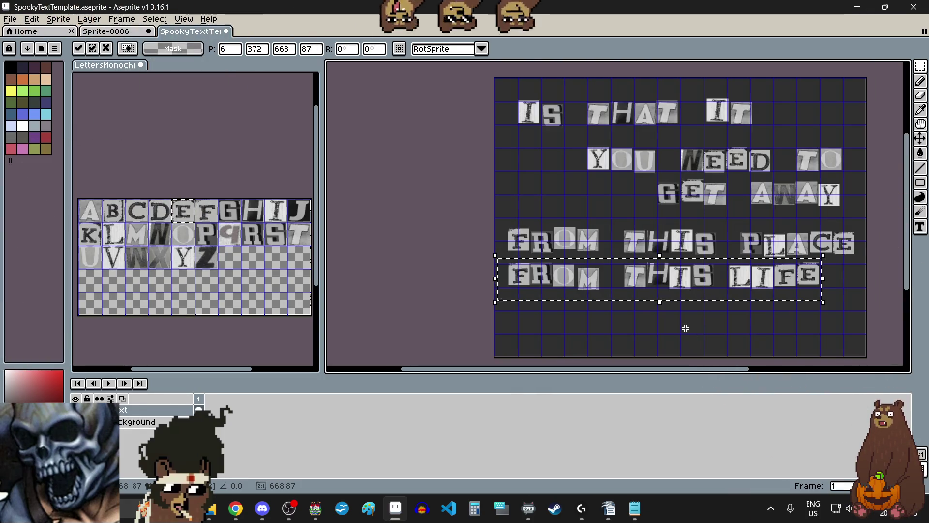
{"action": "scroll", "coordinate": [679, 273], "scroll_direction": "down", "scroll_amount": 1}
{"action": "left_click", "coordinate": [731, 212]}
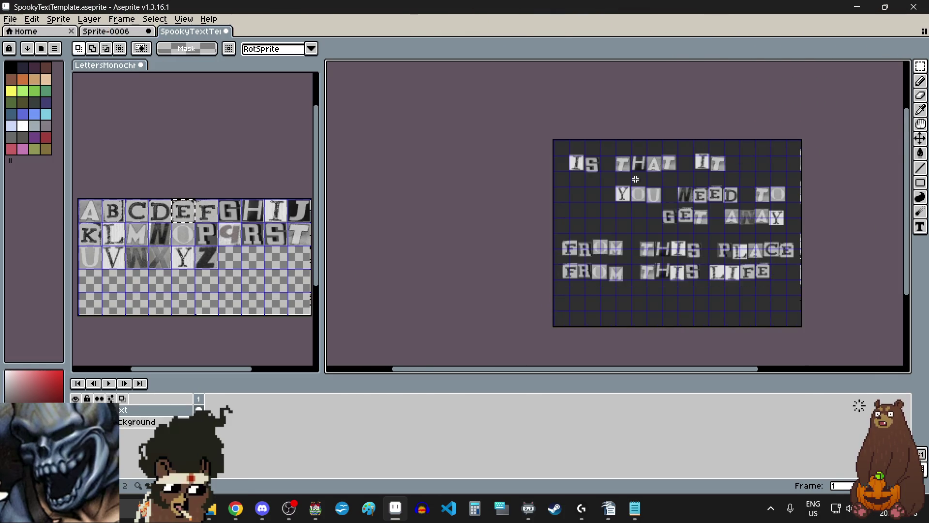
Select the YOU letter tiles and commit their transform.
{"action": "scroll", "coordinate": [636, 180], "scroll_direction": "up", "scroll_amount": 3}
{"action": "scroll", "coordinate": [590, 222], "scroll_direction": "down", "scroll_amount": 1}
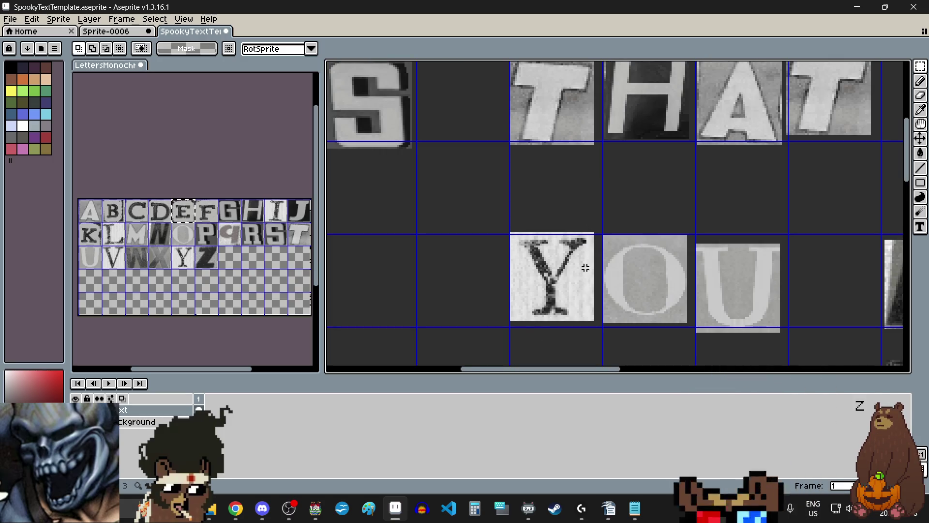
{"action": "scroll", "coordinate": [588, 262], "scroll_direction": "up", "scroll_amount": 1}
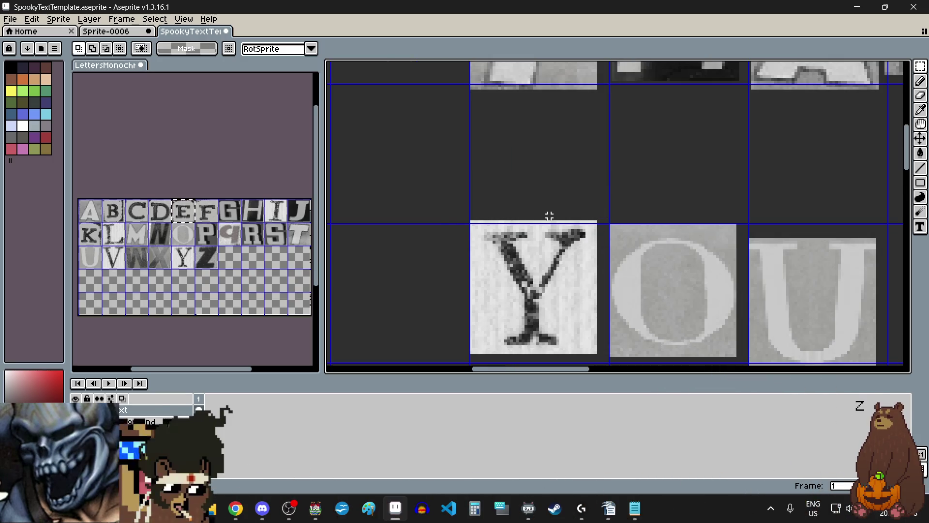
{"action": "scroll", "coordinate": [456, 201], "scroll_direction": "down", "scroll_amount": 3}
{"action": "left_click_drag", "start_coordinate": [457, 203], "coordinate": [537, 227]}
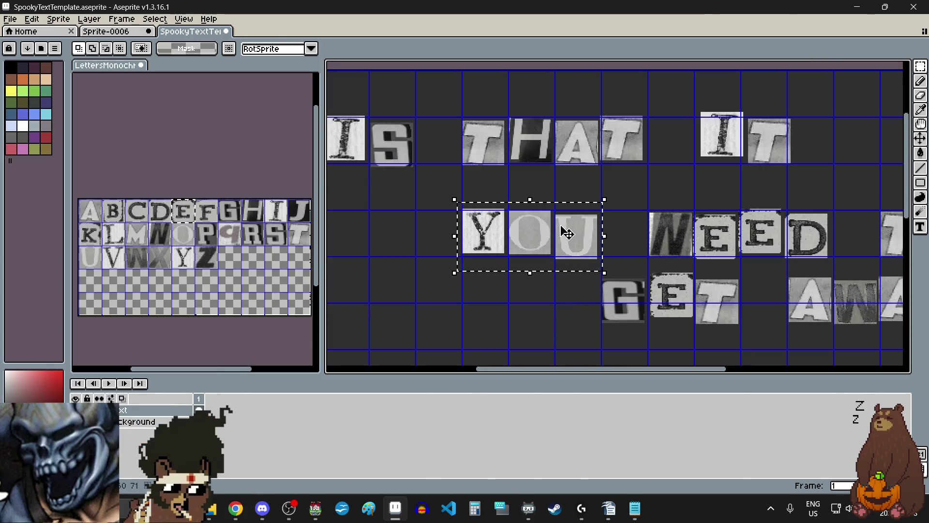
{"action": "key", "text": "Return"}
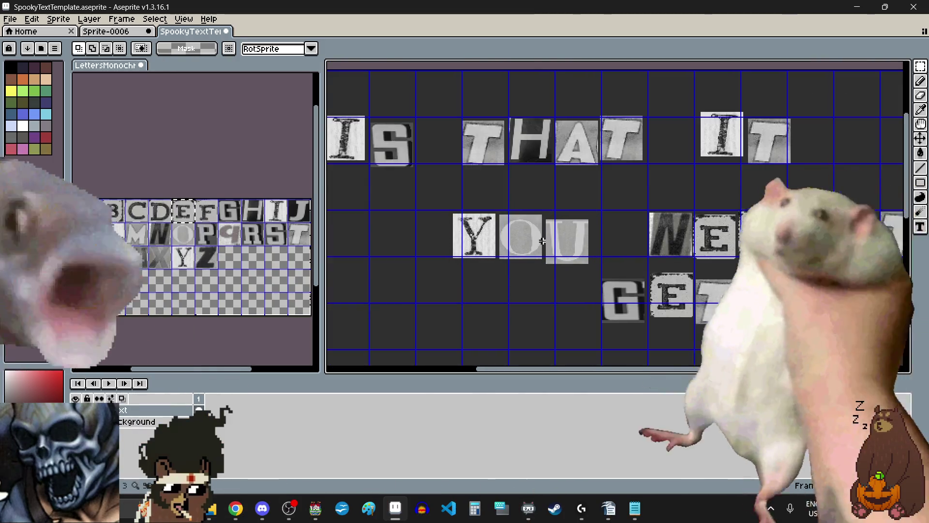
Raise the O and U tiles of YOU to a level height, then deselect.
{"action": "scroll", "coordinate": [438, 181], "scroll_direction": "up", "scroll_amount": 3}
{"action": "mouse_move", "coordinate": [409, 156]}
{"action": "left_mouse_down"}
{"action": "mouse_move", "coordinate": [536, 284]}
{"action": "mouse_move", "coordinate": [542, 305]}
{"action": "left_mouse_up"}
{"action": "left_click_drag", "start_coordinate": [499, 255], "coordinate": [499, 241]}
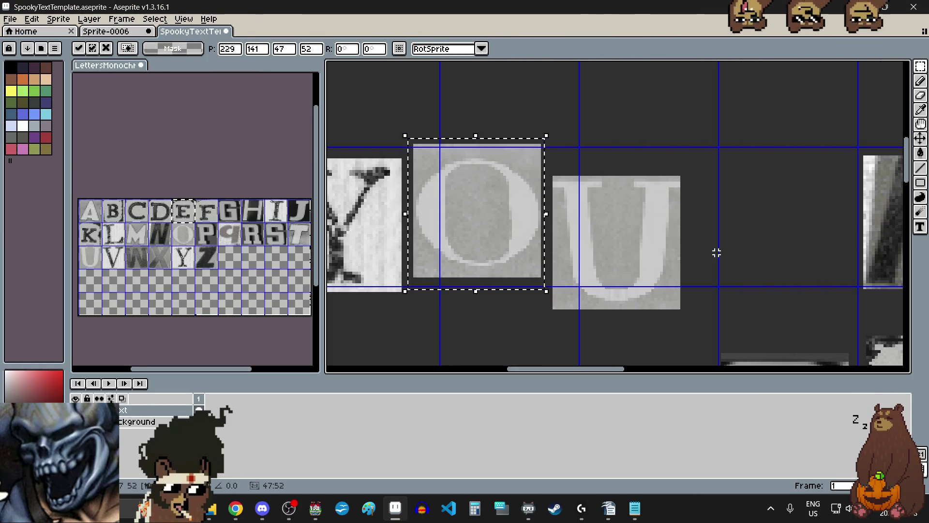
{"action": "mouse_move", "coordinate": [545, 168]}
{"action": "left_mouse_down"}
{"action": "mouse_move", "coordinate": [655, 270]}
{"action": "mouse_move", "coordinate": [695, 327]}
{"action": "left_mouse_up"}
{"action": "left_click_drag", "start_coordinate": [633, 272], "coordinate": [639, 263]}
{"action": "scroll", "coordinate": [639, 263], "scroll_direction": "down", "scroll_amount": 4}
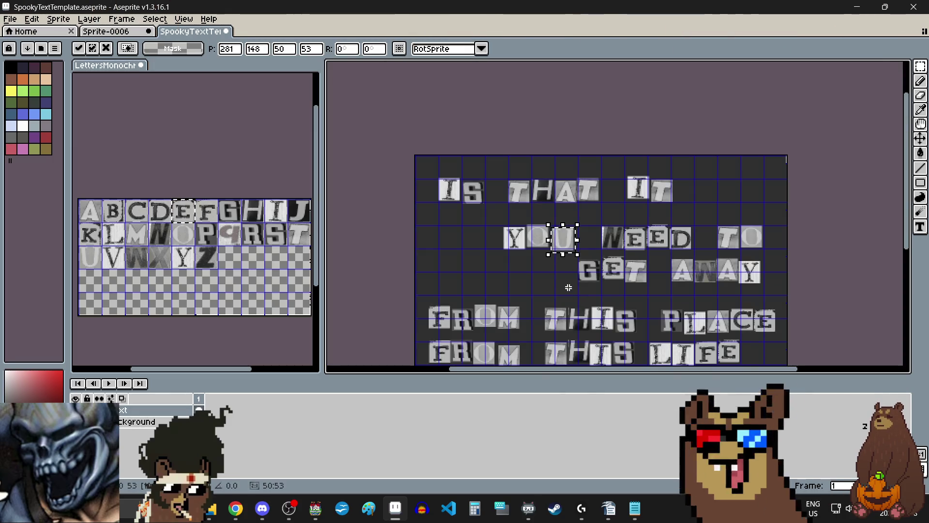
{"action": "key", "text": "ctrl+d"}
{"action": "scroll", "coordinate": [649, 249], "scroll_direction": "up", "scroll_amount": 3}
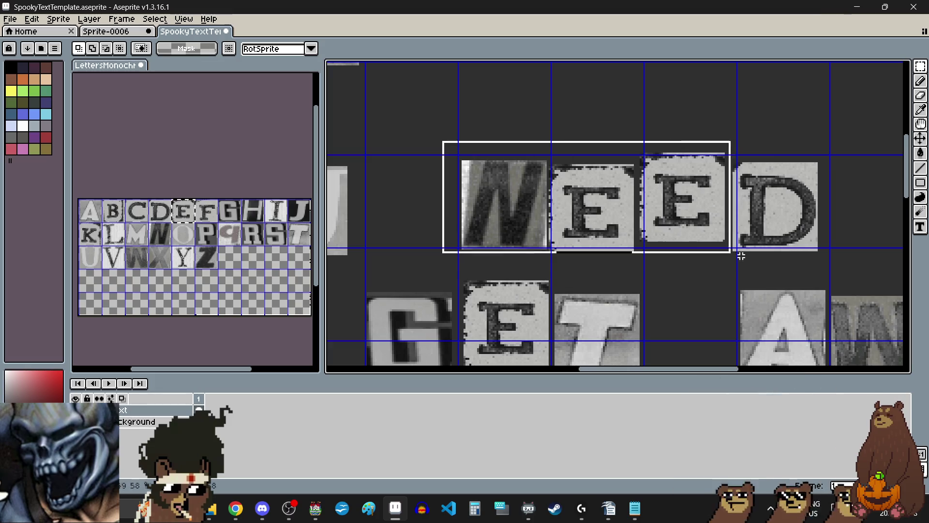
Shift the NEED letters left and slightly down, and commit the N tile.
{"action": "left_click_drag", "start_coordinate": [731, 219], "coordinate": [721, 220]}
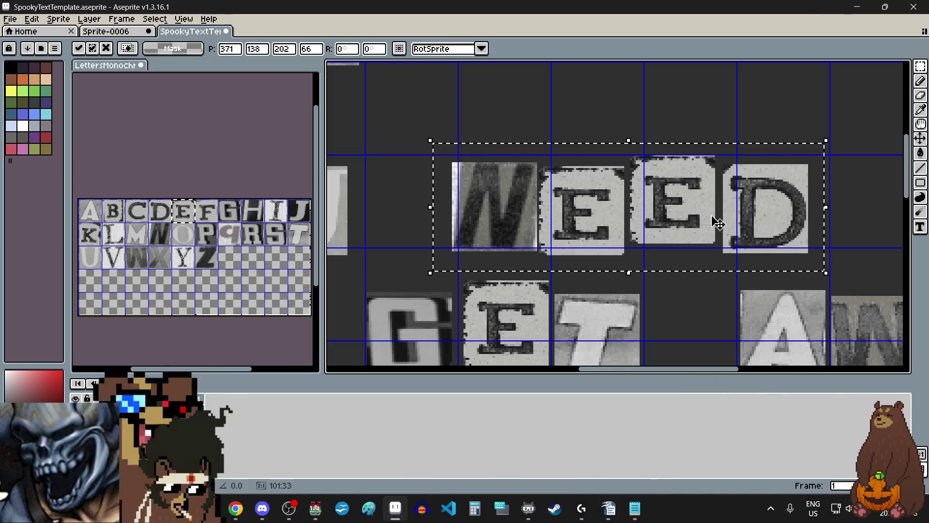
{"action": "key", "text": "ctrl+d"}
{"action": "scroll", "coordinate": [539, 142], "scroll_direction": "up", "scroll_amount": 3}
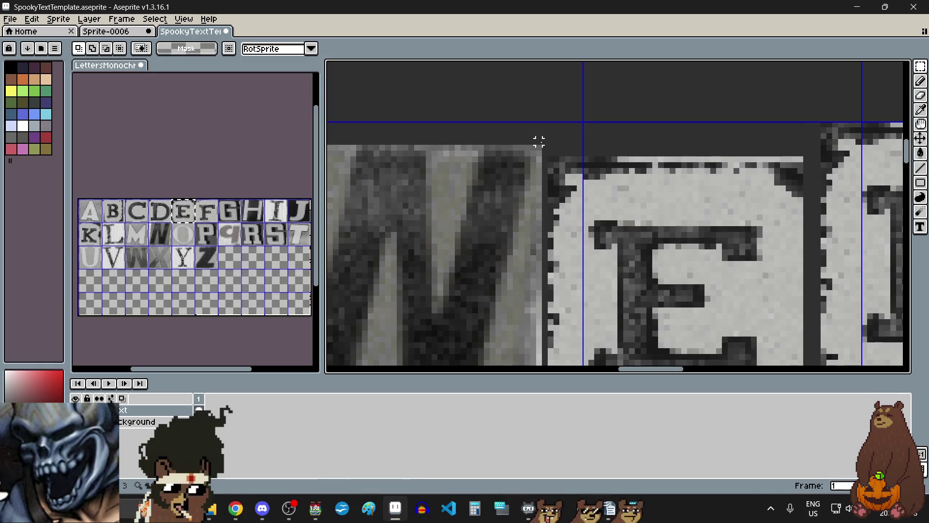
{"action": "scroll", "coordinate": [541, 145], "scroll_direction": "down", "scroll_amount": 2}
{"action": "mouse_move", "coordinate": [544, 136]}
{"action": "left_mouse_down"}
{"action": "mouse_move", "coordinate": [452, 238]}
{"action": "mouse_move", "coordinate": [402, 278]}
{"action": "left_mouse_up"}
{"action": "key", "text": "ctrl+d"}
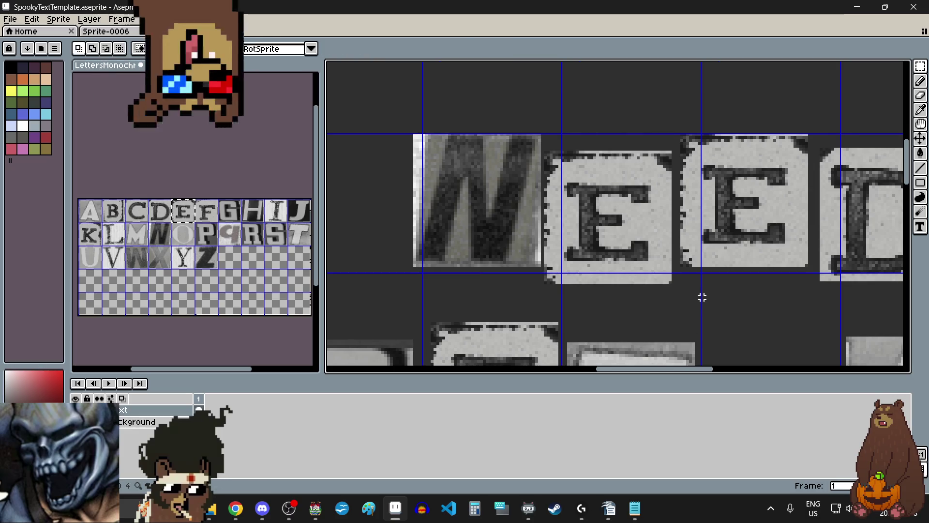
{"action": "scroll", "coordinate": [701, 298], "scroll_direction": "right", "scroll_amount": 3}
{"action": "scroll", "coordinate": [580, 138], "scroll_direction": "up", "scroll_amount": 3}
Nudge the D tile of NEED right and up so it sits raised.
{"action": "left_click_drag", "start_coordinate": [542, 160], "coordinate": [681, 315]}
{"action": "scroll", "coordinate": [541, 160], "scroll_direction": "down", "scroll_amount": 2}
{"action": "scroll", "coordinate": [563, 190], "scroll_direction": "down", "scroll_amount": 2}
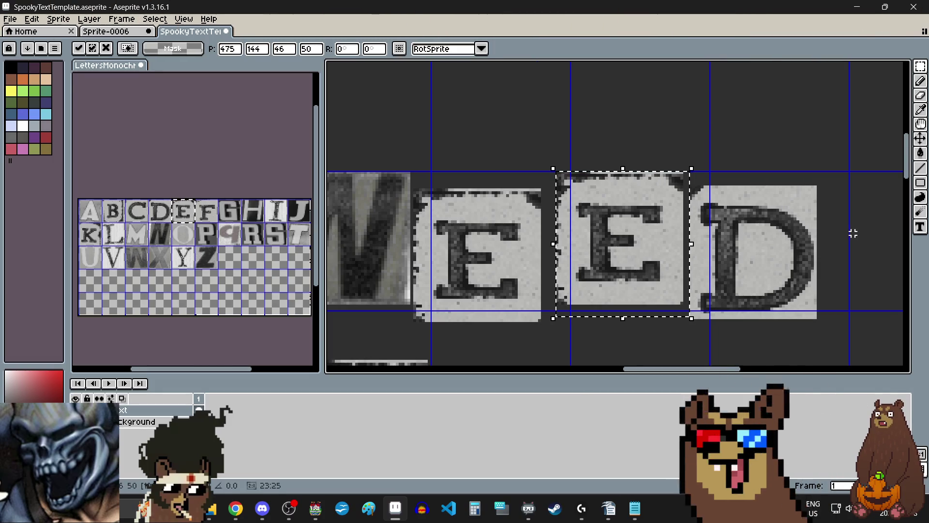
{"action": "scroll", "coordinate": [698, 176], "scroll_direction": "up", "scroll_amount": 2}
{"action": "scroll", "coordinate": [697, 176], "scroll_direction": "up", "scroll_amount": 2}
{"action": "scroll", "coordinate": [615, 240], "scroll_direction": "down", "scroll_amount": 4}
{"action": "mouse_move", "coordinate": [616, 240]}
{"action": "left_mouse_down"}
{"action": "mouse_move", "coordinate": [682, 328]}
{"action": "mouse_move", "coordinate": [707, 342]}
{"action": "left_mouse_up"}
{"action": "scroll", "coordinate": [614, 241], "scroll_direction": "up", "scroll_amount": 2}
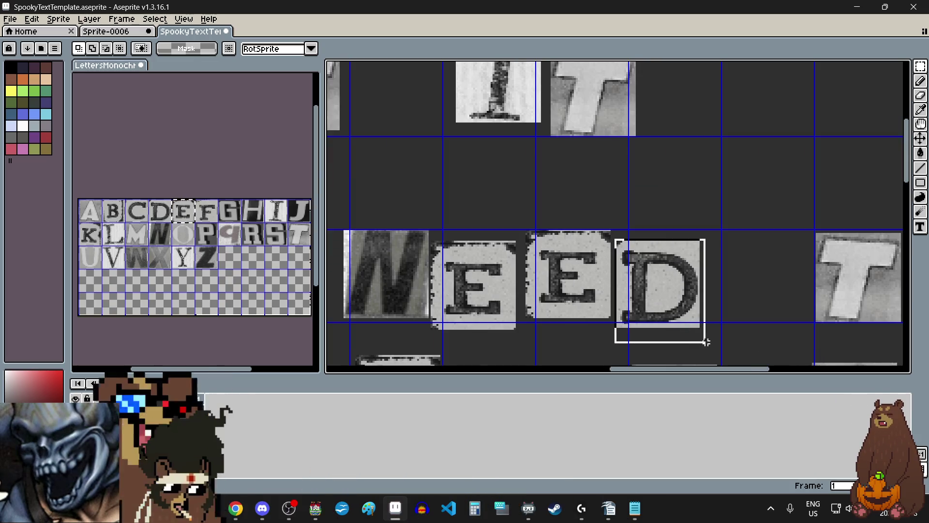
{"action": "left_click_drag", "start_coordinate": [676, 288], "coordinate": [678, 267]}
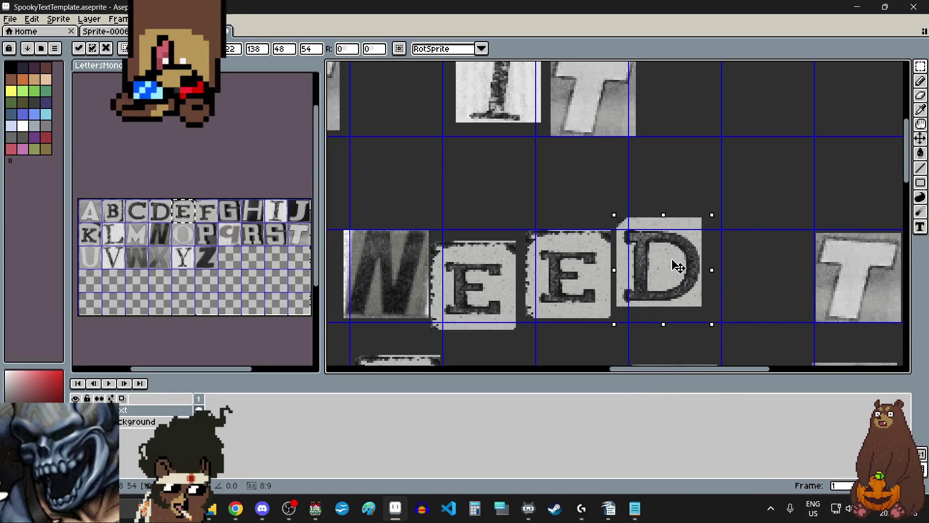
{"action": "left_click", "coordinate": [744, 278]}
{"action": "scroll", "coordinate": [641, 235], "scroll_direction": "down", "scroll_amount": 4}
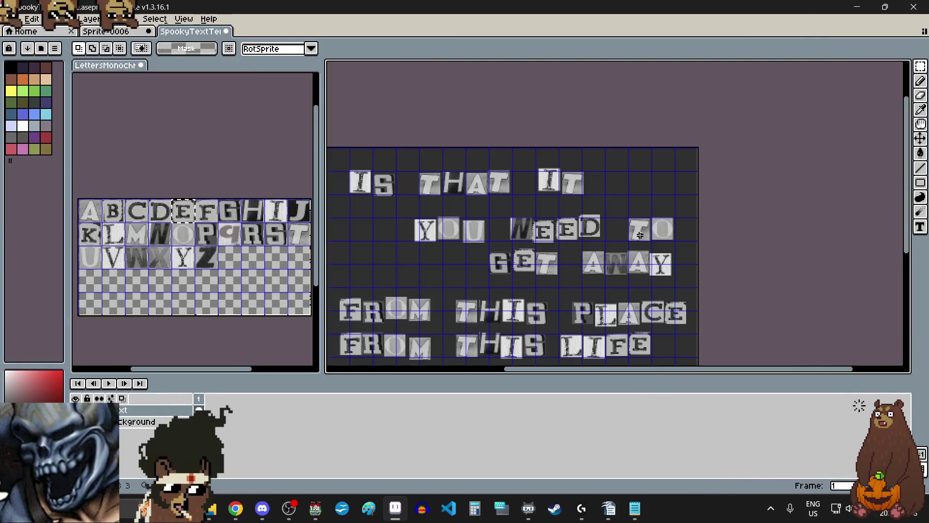
{"action": "scroll", "coordinate": [637, 232], "scroll_direction": "up", "scroll_amount": 5}
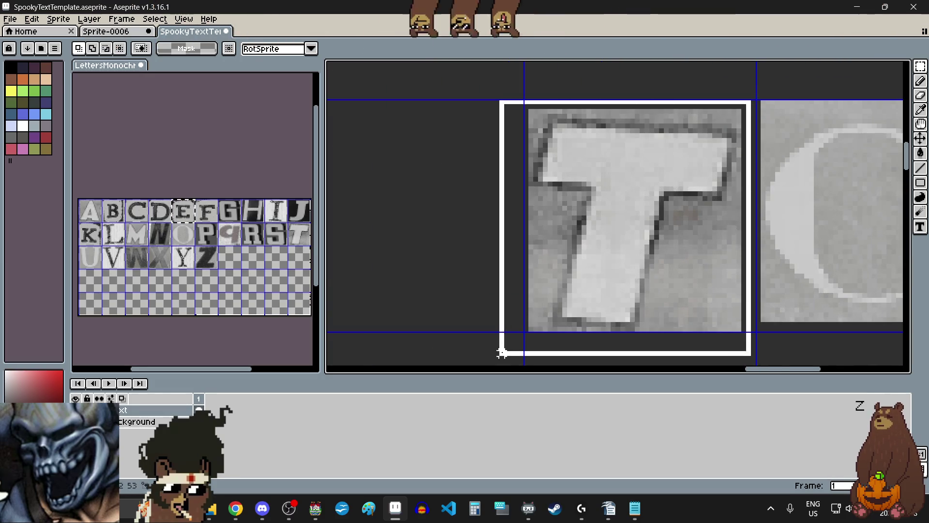
Nudge the O tile of TO slightly up and right.
{"action": "scroll", "coordinate": [637, 272], "scroll_direction": "down", "scroll_amount": 3}
{"action": "scroll", "coordinate": [745, 228], "scroll_direction": "up", "scroll_amount": 3}
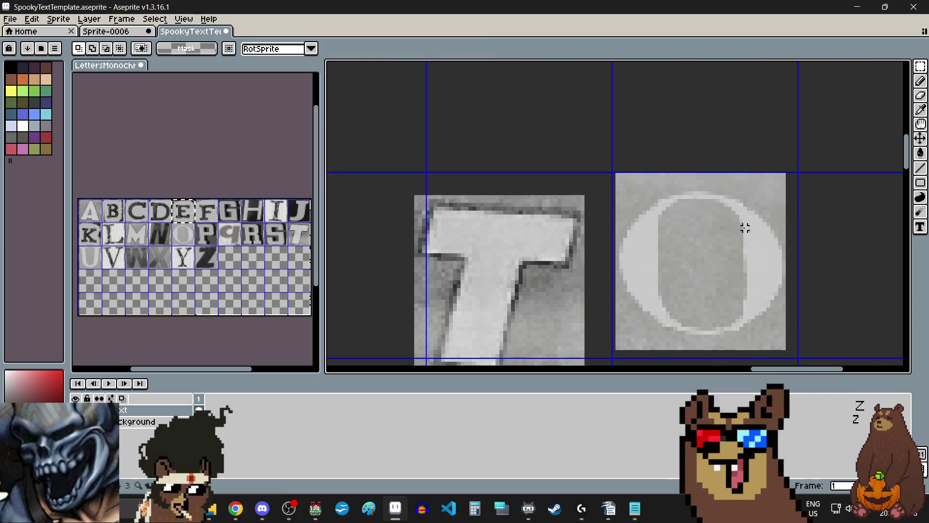
{"action": "left_click_drag", "start_coordinate": [617, 181], "coordinate": [784, 348]}
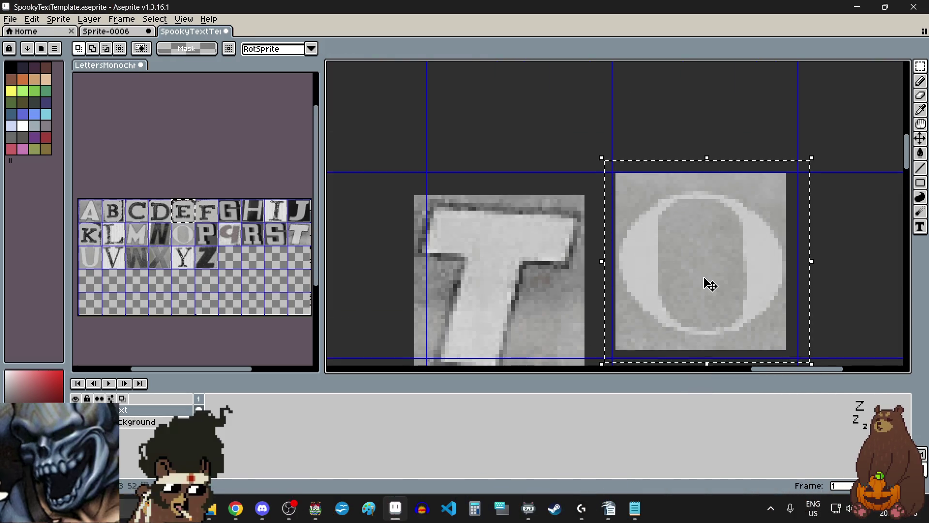
{"action": "left_click_drag", "start_coordinate": [710, 285], "coordinate": [714, 281]}
{"action": "scroll", "coordinate": [714, 280], "scroll_direction": "down", "scroll_amount": 3}
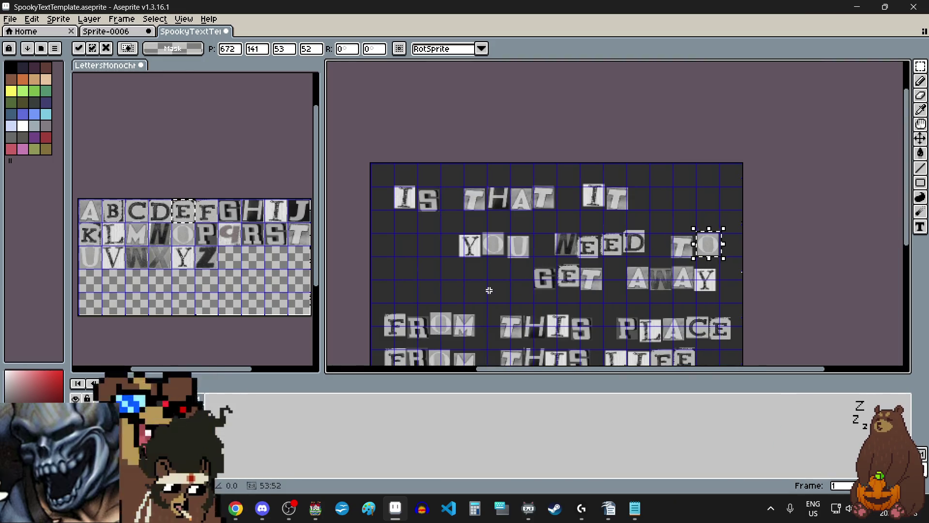
{"action": "scroll", "coordinate": [508, 286], "scroll_direction": "up", "scroll_amount": 5}
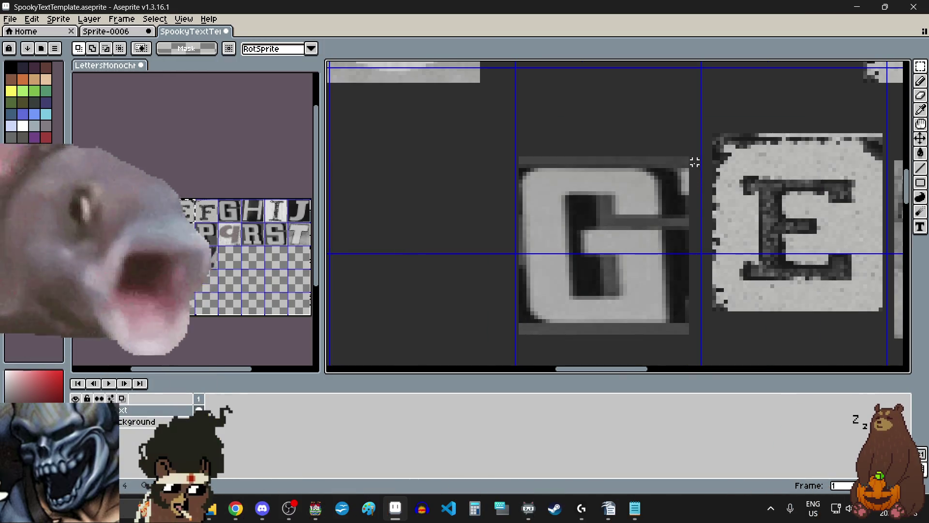
Reposition the G of GET and raise its E above its neighbours.
{"action": "mouse_move", "coordinate": [703, 154]}
{"action": "left_mouse_down"}
{"action": "mouse_move", "coordinate": [585, 307]}
{"action": "mouse_move", "coordinate": [483, 347]}
{"action": "left_mouse_up"}
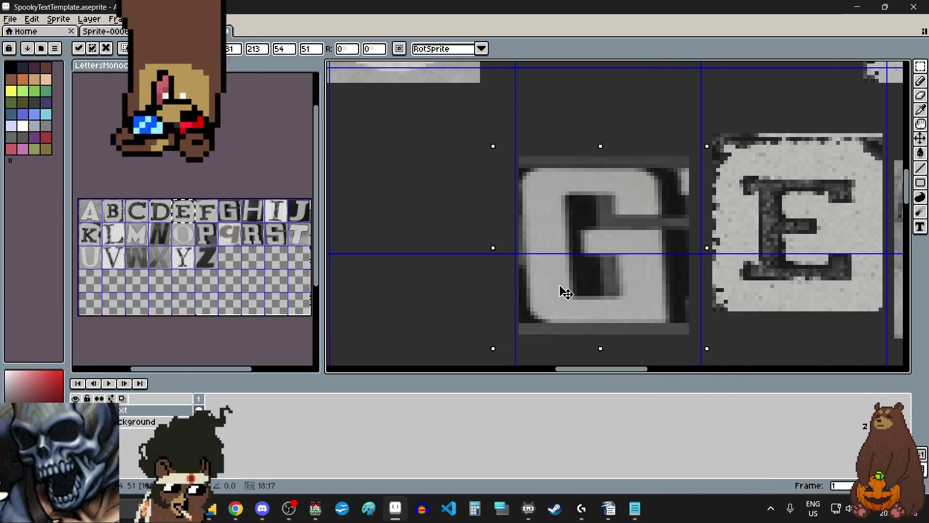
{"action": "scroll", "coordinate": [551, 292], "scroll_direction": "down", "scroll_amount": 3}
{"action": "left_click", "coordinate": [690, 328]}
{"action": "scroll", "coordinate": [716, 259], "scroll_direction": "up", "scroll_amount": 3}
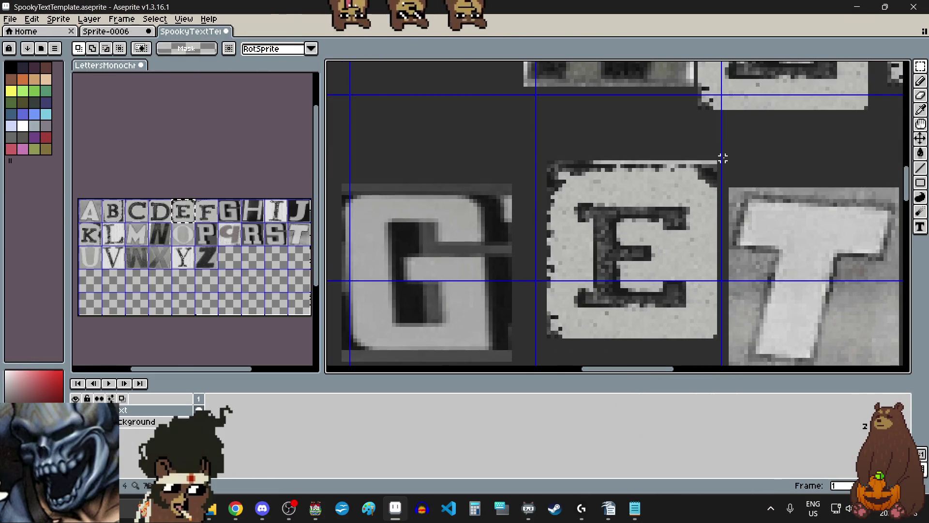
{"action": "scroll", "coordinate": [722, 161], "scroll_direction": "down", "scroll_amount": 2}
{"action": "mouse_move", "coordinate": [718, 154]}
{"action": "left_mouse_down"}
{"action": "mouse_move", "coordinate": [627, 259]}
{"action": "mouse_move", "coordinate": [616, 257]}
{"action": "left_mouse_up"}
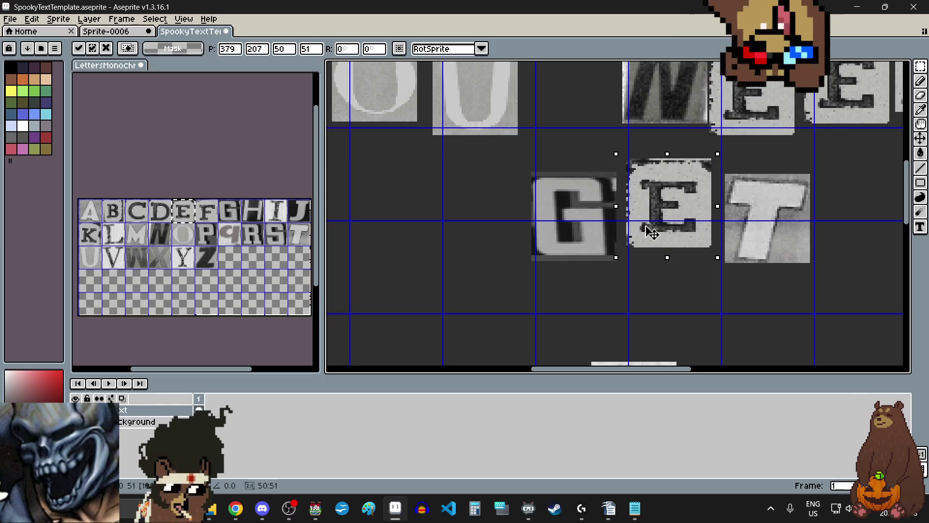
{"action": "left_click", "coordinate": [712, 301]}
{"action": "scroll", "coordinate": [705, 160], "scroll_direction": "up", "scroll_amount": 2}
{"action": "scroll", "coordinate": [706, 163], "scroll_direction": "down", "scroll_amount": 2}
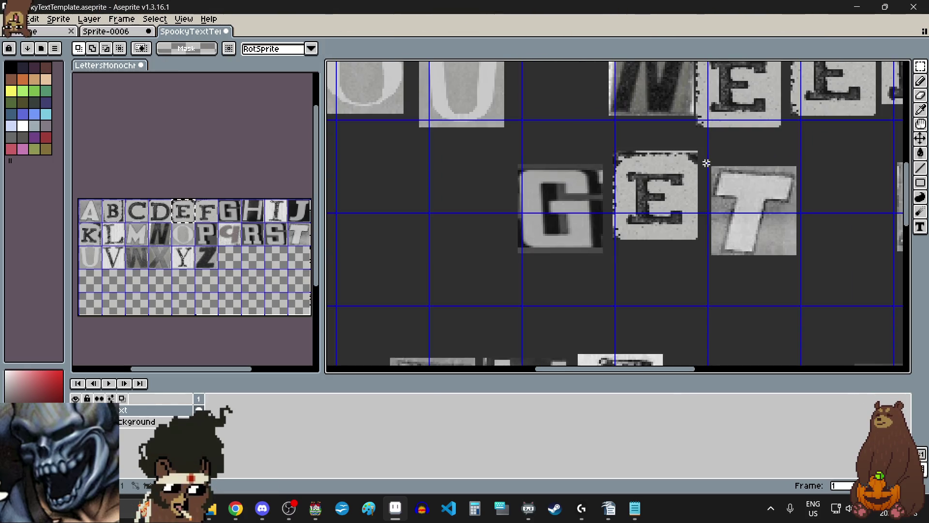
Shift the T of GET slightly lower and commit it.
{"action": "left_click_drag", "start_coordinate": [801, 268], "coordinate": [801, 267]}
{"action": "left_click", "coordinate": [685, 276]}
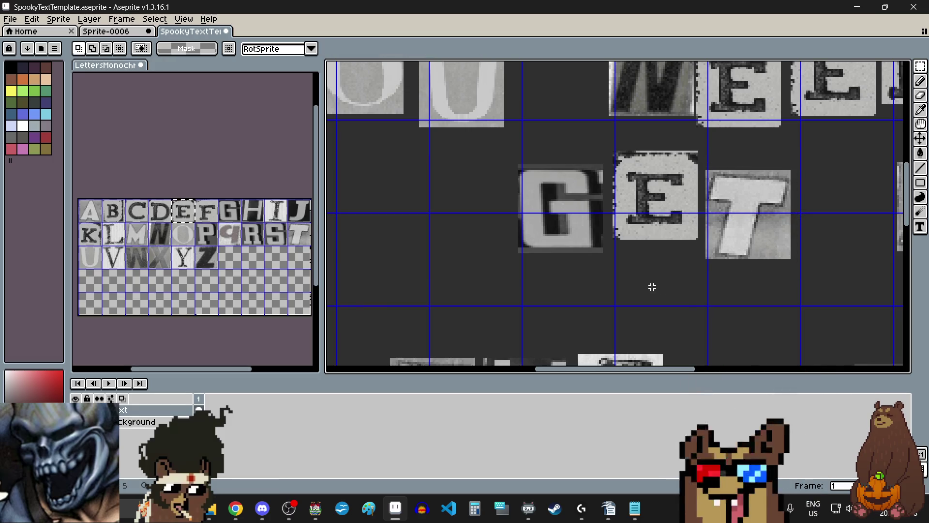
{"action": "scroll", "coordinate": [651, 286], "scroll_direction": "down", "scroll_amount": 3}
{"action": "scroll", "coordinate": [778, 265], "scroll_direction": "up", "scroll_amount": 3}
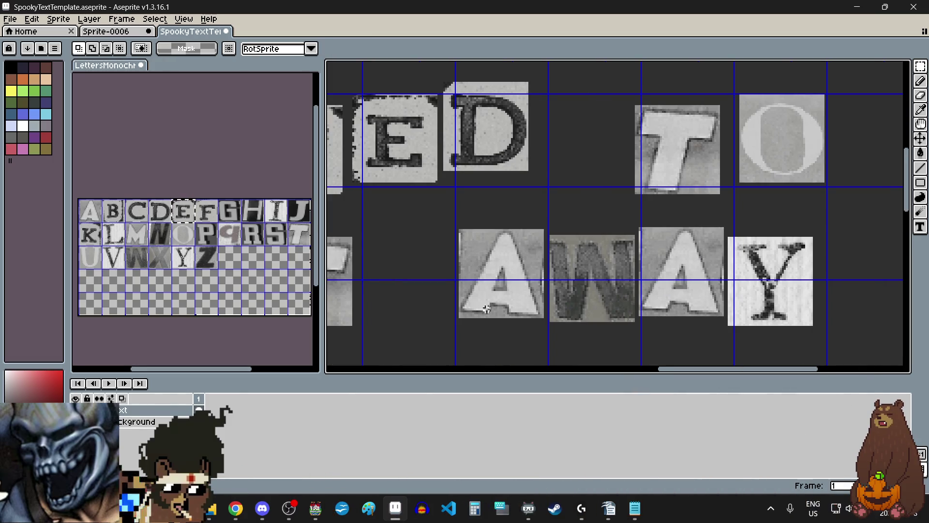
Reposition the W tile of AWAY and lift the second A higher.
{"action": "scroll", "coordinate": [464, 241], "scroll_direction": "up", "scroll_amount": 2}
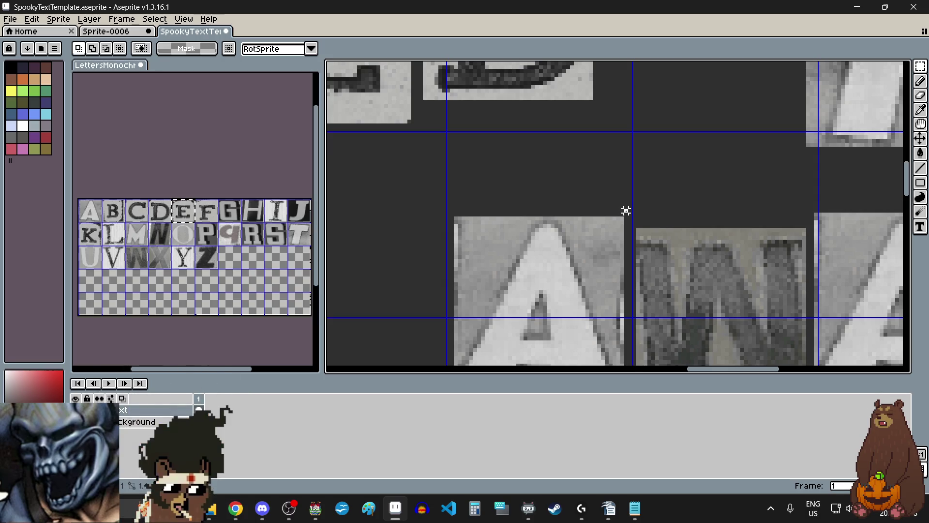
{"action": "scroll", "coordinate": [626, 211], "scroll_direction": "down", "scroll_amount": 2}
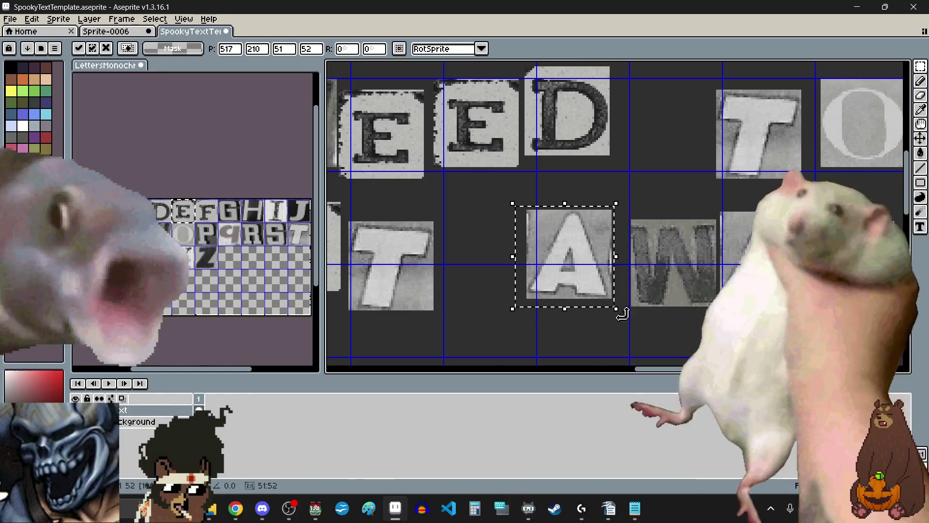
{"action": "scroll", "coordinate": [718, 227], "scroll_direction": "up", "scroll_amount": 2}
{"action": "scroll", "coordinate": [716, 202], "scroll_direction": "down", "scroll_amount": 2}
{"action": "mouse_move", "coordinate": [717, 201]}
{"action": "left_mouse_down"}
{"action": "mouse_move", "coordinate": [649, 283]}
{"action": "mouse_move", "coordinate": [618, 300]}
{"action": "mouse_move", "coordinate": [642, 277]}
{"action": "left_mouse_up"}
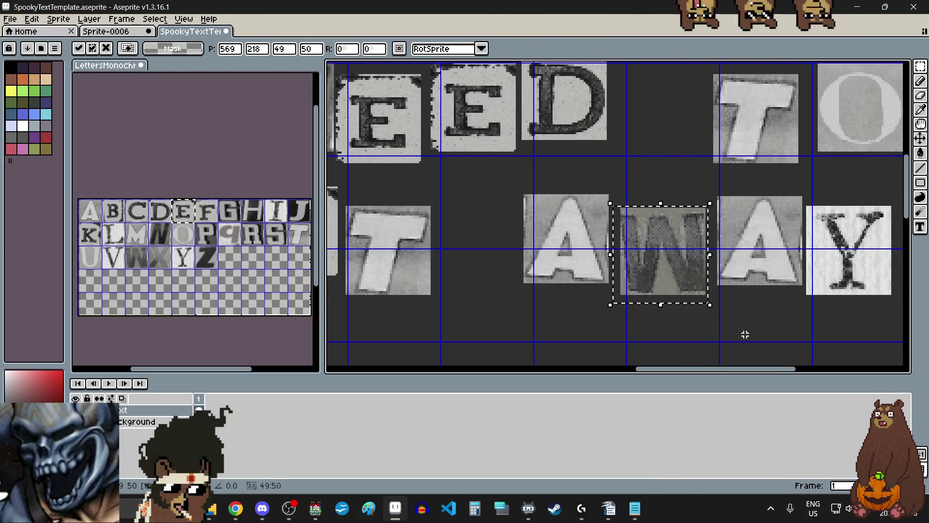
{"action": "left_click", "coordinate": [746, 334]}
{"action": "scroll", "coordinate": [729, 266], "scroll_direction": "up", "scroll_amount": 2}
{"action": "mouse_move", "coordinate": [774, 81]}
{"action": "left_mouse_down"}
{"action": "mouse_move", "coordinate": [574, 339]}
{"action": "mouse_move", "coordinate": [550, 334]}
{"action": "left_mouse_up"}
{"action": "scroll", "coordinate": [552, 335], "scroll_direction": "down", "scroll_amount": 1}
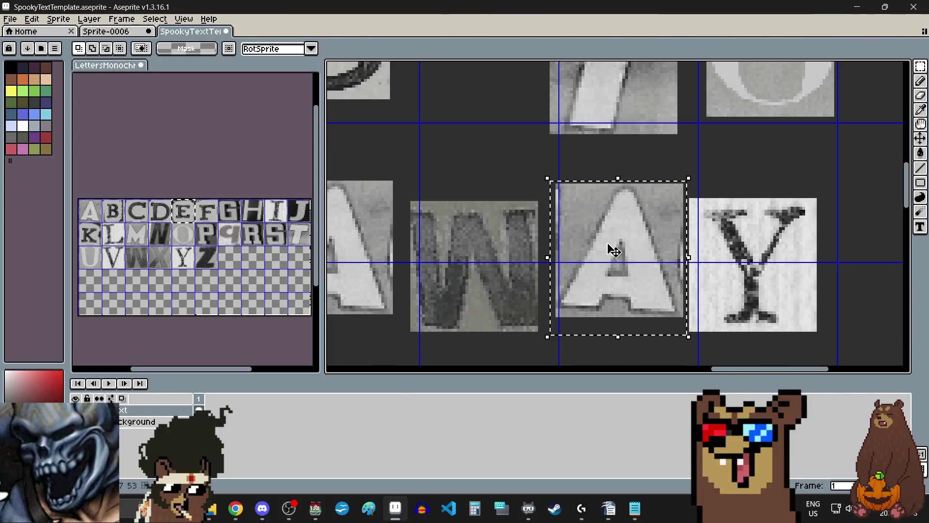
{"action": "left_click_drag", "start_coordinate": [614, 250], "coordinate": [616, 237]}
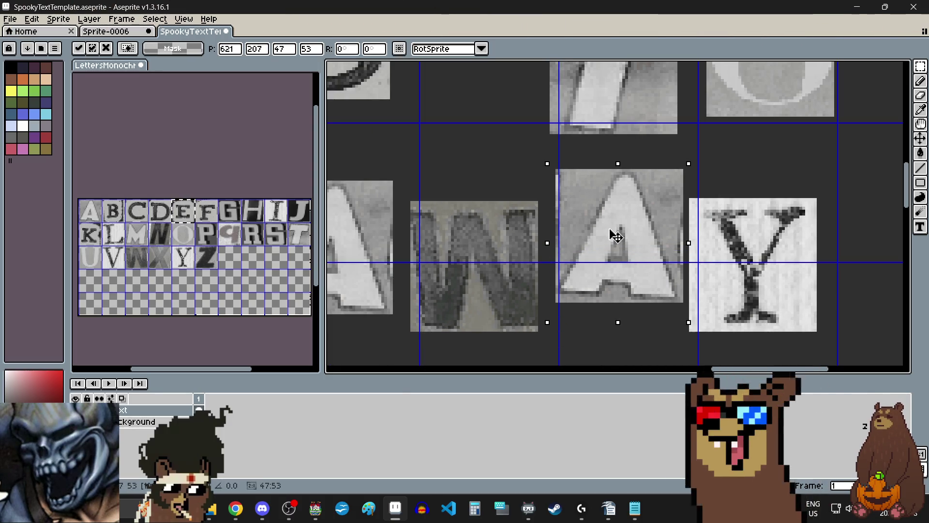
{"action": "left_click", "coordinate": [751, 301]}
Nudge the last A and Y of AWAY together slightly right and down.
{"action": "scroll", "coordinate": [851, 325], "scroll_direction": "up", "scroll_amount": 3}
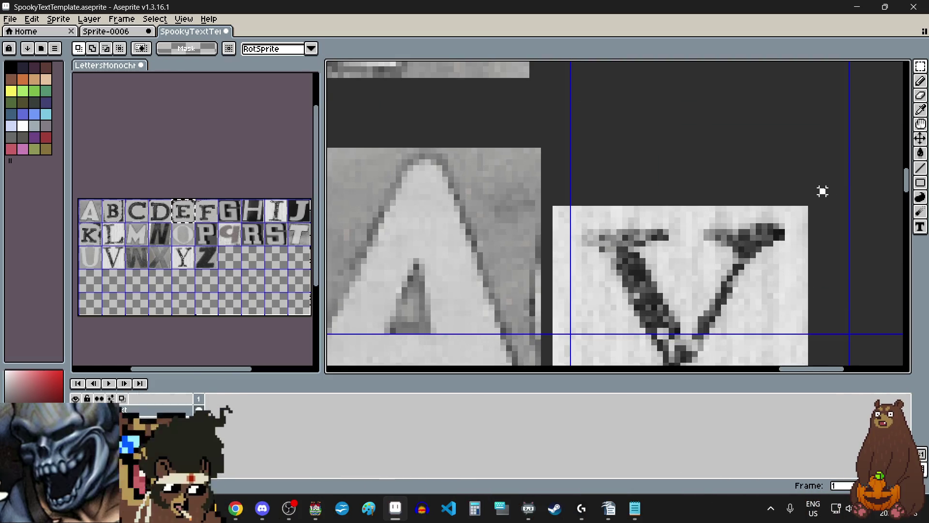
{"action": "scroll", "coordinate": [823, 191], "scroll_direction": "down", "scroll_amount": 1}
{"action": "scroll", "coordinate": [827, 132], "scroll_direction": "down", "scroll_amount": 1}
{"action": "mouse_move", "coordinate": [775, 158]}
{"action": "left_mouse_down"}
{"action": "mouse_move", "coordinate": [608, 234]}
{"action": "mouse_move", "coordinate": [489, 335]}
{"action": "mouse_move", "coordinate": [496, 352]}
{"action": "left_mouse_up"}
{"action": "left_click_drag", "start_coordinate": [548, 278], "coordinate": [556, 287]}
{"action": "scroll", "coordinate": [556, 287], "scroll_direction": "down", "scroll_amount": 4}
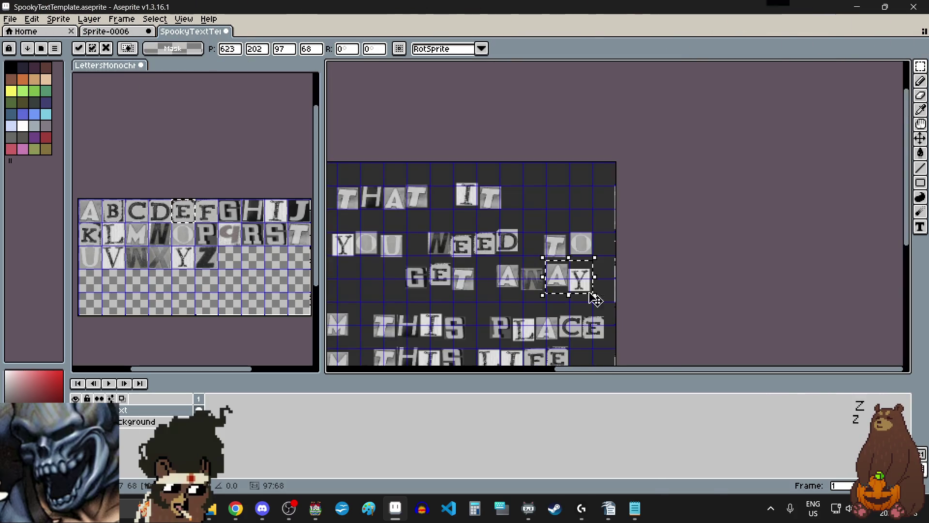
{"action": "scroll", "coordinate": [595, 299], "scroll_direction": "left", "scroll_amount": 5}
{"action": "left_click", "coordinate": [460, 290]}
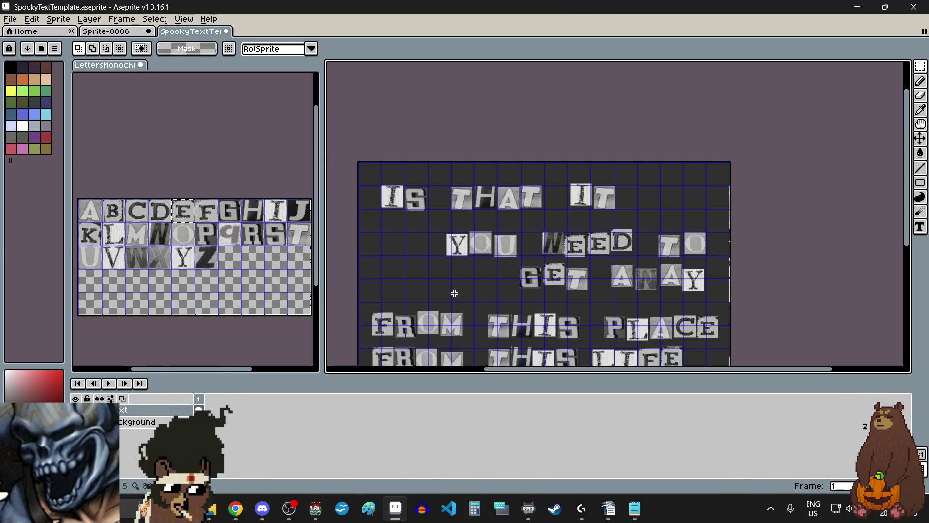
Move the I and S tiles of IS up and left, then reset the S.
{"action": "scroll", "coordinate": [388, 183], "scroll_direction": "up", "scroll_amount": 1}
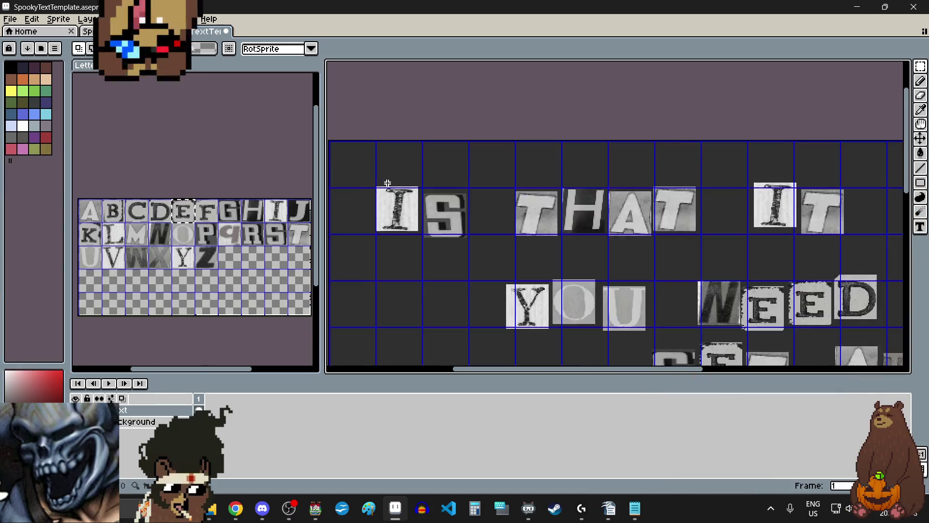
{"action": "scroll", "coordinate": [387, 183], "scroll_direction": "up", "scroll_amount": 1}
{"action": "scroll", "coordinate": [413, 243], "scroll_direction": "left", "scroll_amount": 2}
{"action": "mouse_move", "coordinate": [399, 171]}
{"action": "left_mouse_down"}
{"action": "mouse_move", "coordinate": [607, 318]}
{"action": "mouse_move", "coordinate": [629, 316]}
{"action": "left_mouse_up"}
{"action": "left_click_drag", "start_coordinate": [560, 264], "coordinate": [557, 253]}
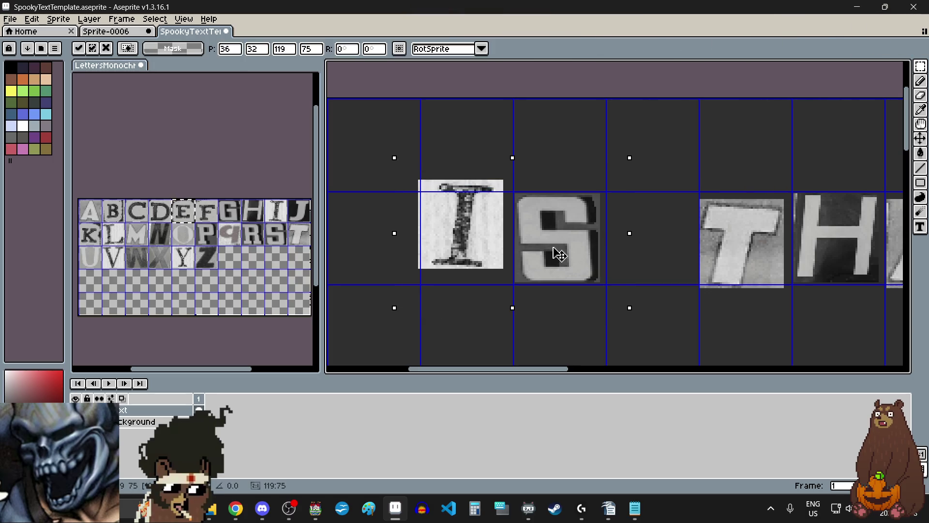
{"action": "left_click", "coordinate": [651, 286]}
{"action": "scroll", "coordinate": [529, 210], "scroll_direction": "up", "scroll_amount": 2}
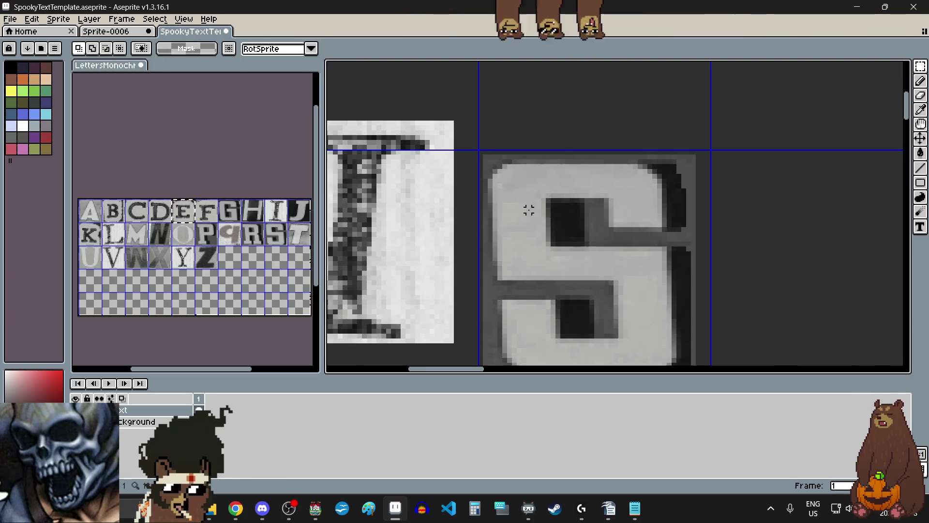
{"action": "scroll", "coordinate": [476, 147], "scroll_direction": "down", "scroll_amount": 3}
{"action": "mouse_move", "coordinate": [473, 135]}
{"action": "left_mouse_down"}
{"action": "mouse_move", "coordinate": [560, 218]}
{"action": "mouse_move", "coordinate": [583, 265]}
{"action": "mouse_move", "coordinate": [580, 255]}
{"action": "left_mouse_up"}
{"action": "left_click", "coordinate": [597, 284]}
Shift the first T of THAT left and slightly down, and lower the H.
{"action": "scroll", "coordinate": [597, 279], "scroll_direction": "right", "scroll_amount": 5}
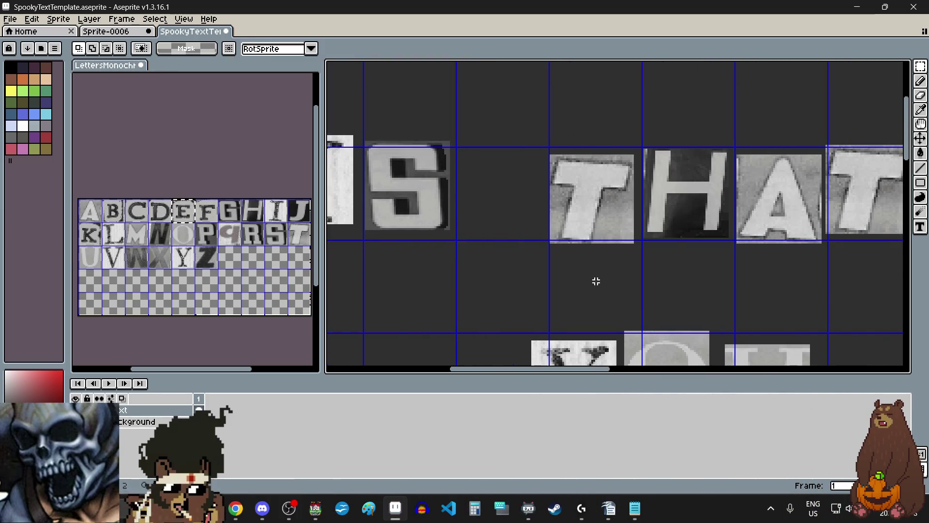
{"action": "scroll", "coordinate": [593, 269], "scroll_direction": "right", "scroll_amount": 2}
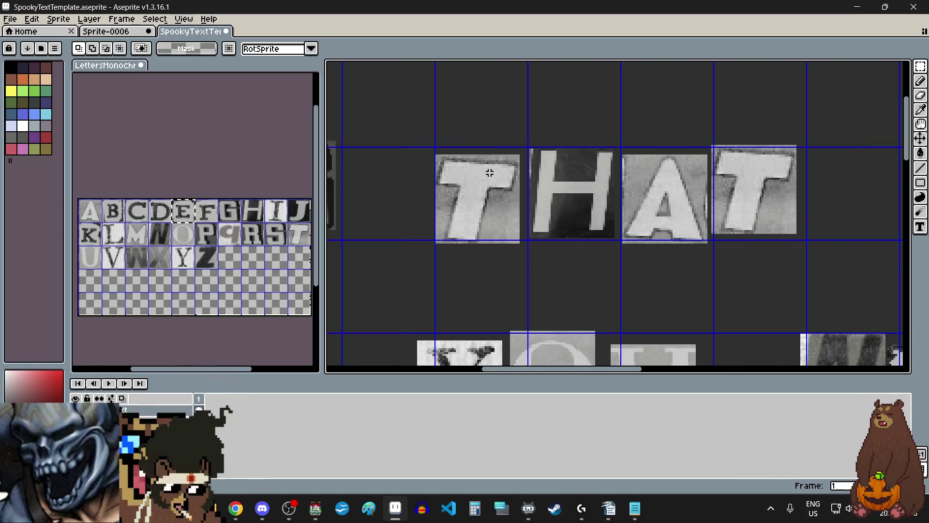
{"action": "scroll", "coordinate": [490, 173], "scroll_direction": "up", "scroll_amount": 2}
{"action": "scroll", "coordinate": [548, 138], "scroll_direction": "down", "scroll_amount": 1}
{"action": "left_click_drag", "start_coordinate": [553, 132], "coordinate": [404, 318]}
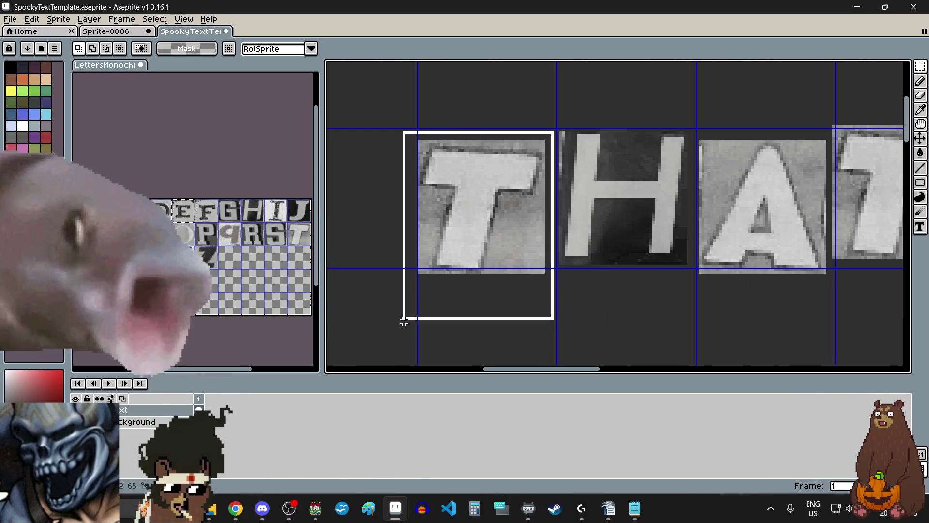
{"action": "left_click_drag", "start_coordinate": [481, 246], "coordinate": [469, 249]}
{"action": "left_click", "coordinate": [585, 316]}
{"action": "scroll", "coordinate": [584, 316], "scroll_direction": "down", "scroll_amount": 1}
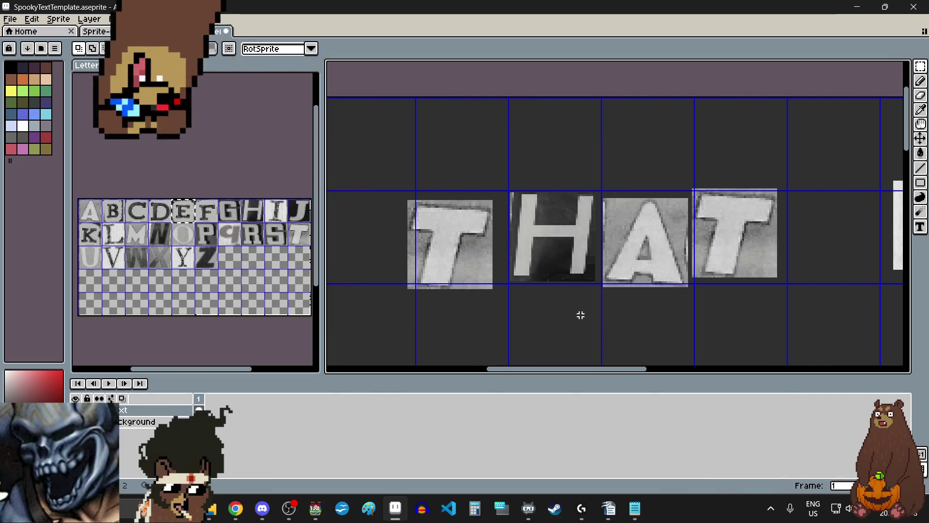
{"action": "scroll", "coordinate": [578, 314], "scroll_direction": "up", "scroll_amount": 1}
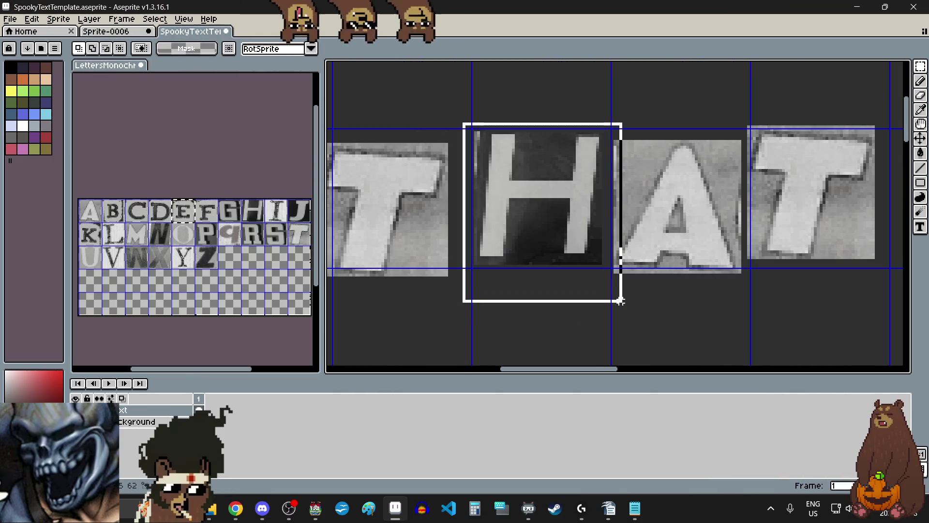
{"action": "left_click_drag", "start_coordinate": [550, 251], "coordinate": [554, 264]}
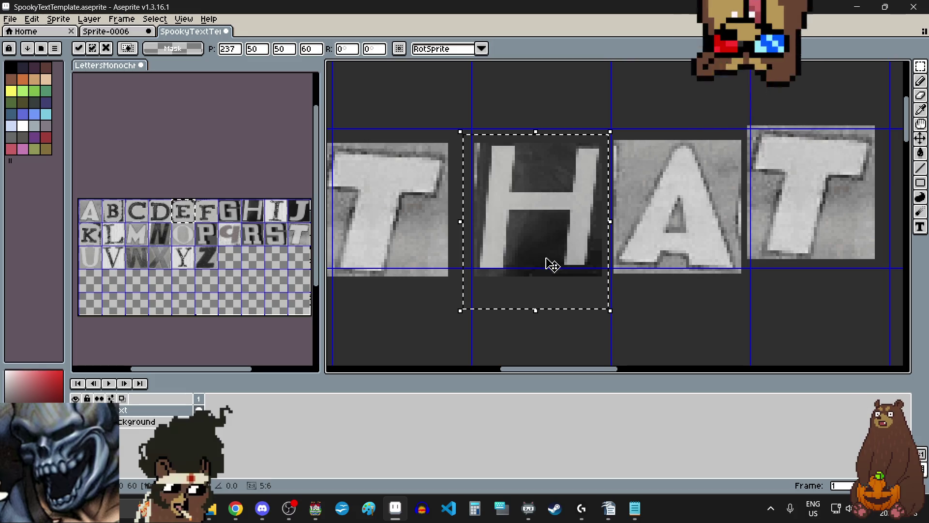
{"action": "left_click", "coordinate": [686, 296]}
Raise the A of THAT higher and select its last T.
{"action": "scroll", "coordinate": [677, 225], "scroll_direction": "right", "scroll_amount": 2}
{"action": "scroll", "coordinate": [693, 127], "scroll_direction": "up", "scroll_amount": 2}
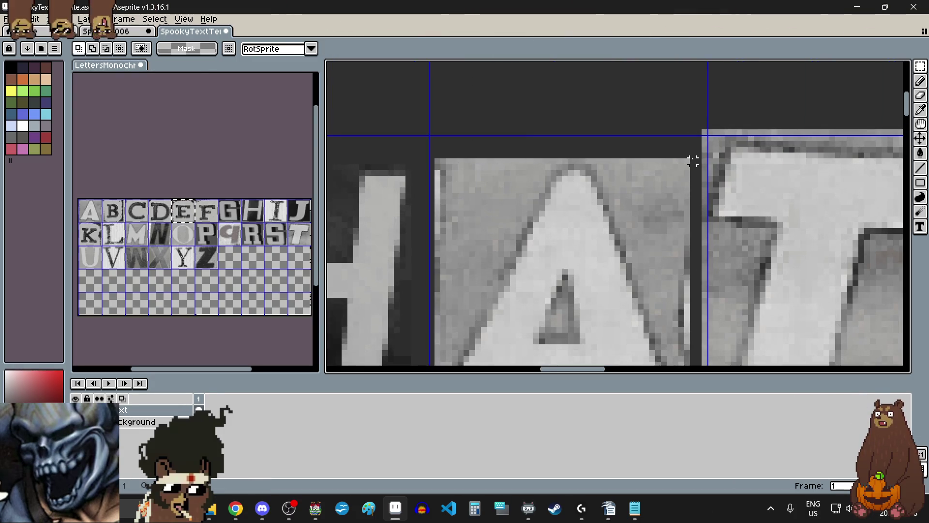
{"action": "scroll", "coordinate": [693, 155], "scroll_direction": "down", "scroll_amount": 2}
{"action": "left_click_drag", "start_coordinate": [695, 153], "coordinate": [555, 308]}
{"action": "left_click_drag", "start_coordinate": [584, 267], "coordinate": [596, 227]}
{"action": "left_click", "coordinate": [744, 325]}
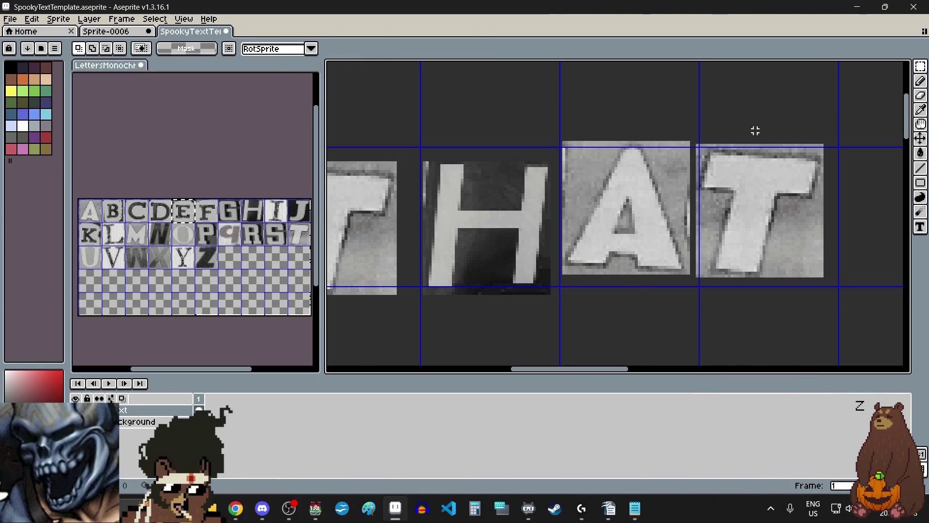
{"action": "scroll", "coordinate": [695, 152], "scroll_direction": "up", "scroll_amount": 3}
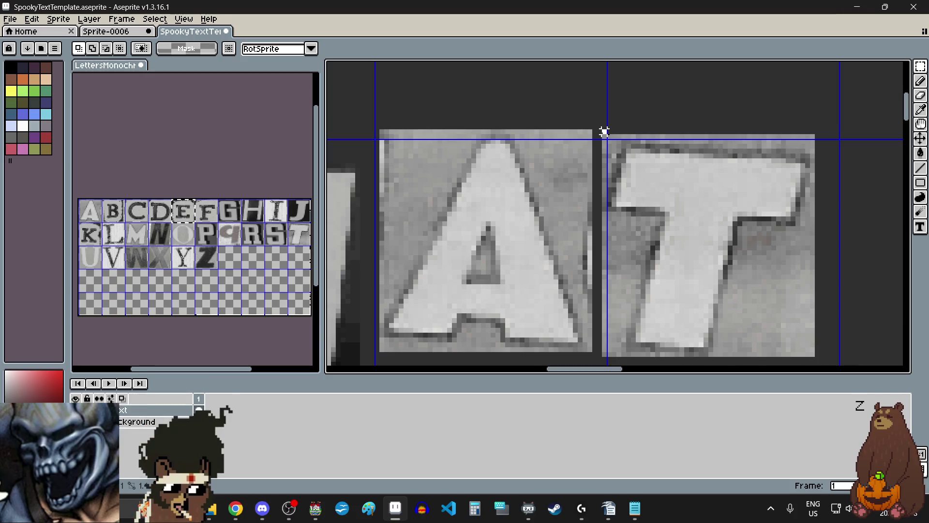
{"action": "scroll", "coordinate": [604, 131], "scroll_direction": "down", "scroll_amount": 2}
{"action": "left_click_drag", "start_coordinate": [604, 133], "coordinate": [683, 220]}
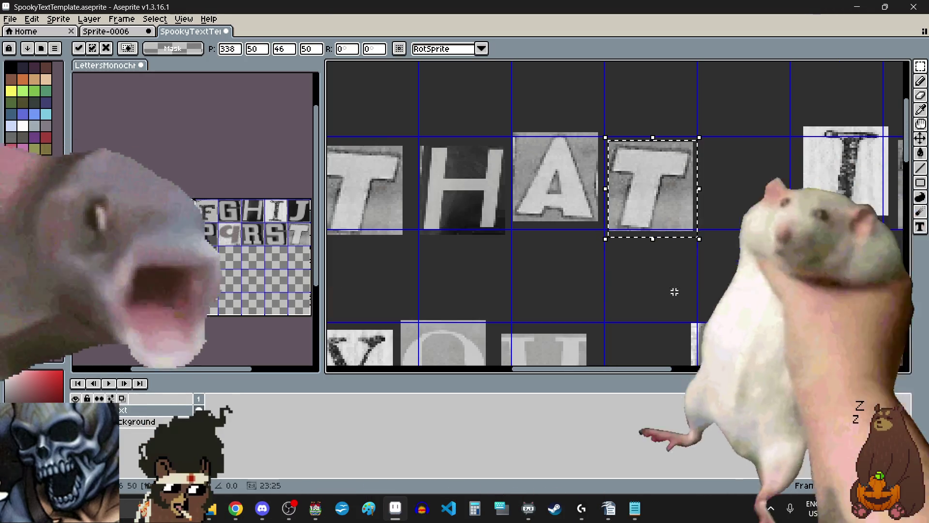
{"action": "scroll", "coordinate": [674, 271], "scroll_direction": "down", "scroll_amount": 3}
{"action": "scroll", "coordinate": [697, 248], "scroll_direction": "up", "scroll_amount": 3}
Offset the I and T of IT from each other.
{"action": "left_click_drag", "start_coordinate": [542, 132], "coordinate": [756, 286]}
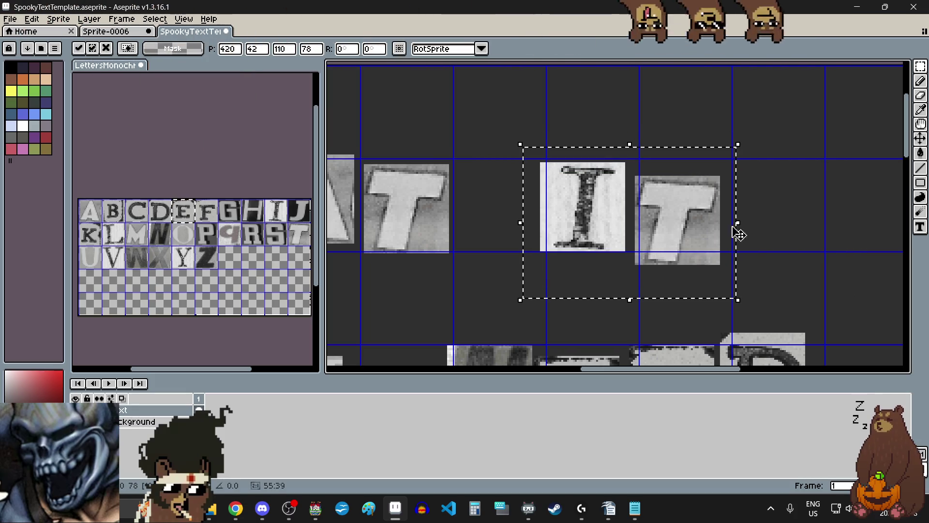
{"action": "key", "text": "ctrl+d"}
{"action": "scroll", "coordinate": [630, 175], "scroll_direction": "up", "scroll_amount": 3}
{"action": "scroll", "coordinate": [647, 158], "scroll_direction": "down", "scroll_amount": 2}
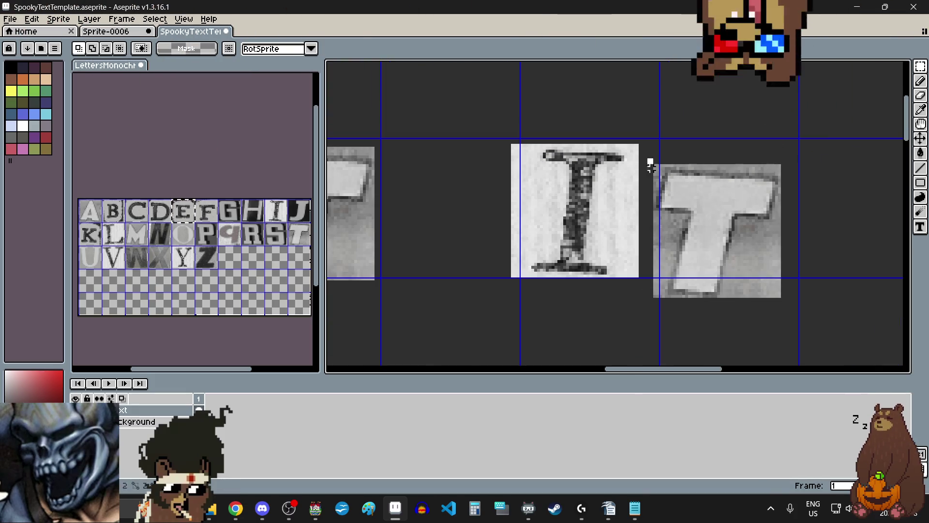
{"action": "left_click_drag", "start_coordinate": [648, 159], "coordinate": [791, 320]}
{"action": "scroll", "coordinate": [721, 244], "scroll_direction": "down", "scroll_amount": 2}
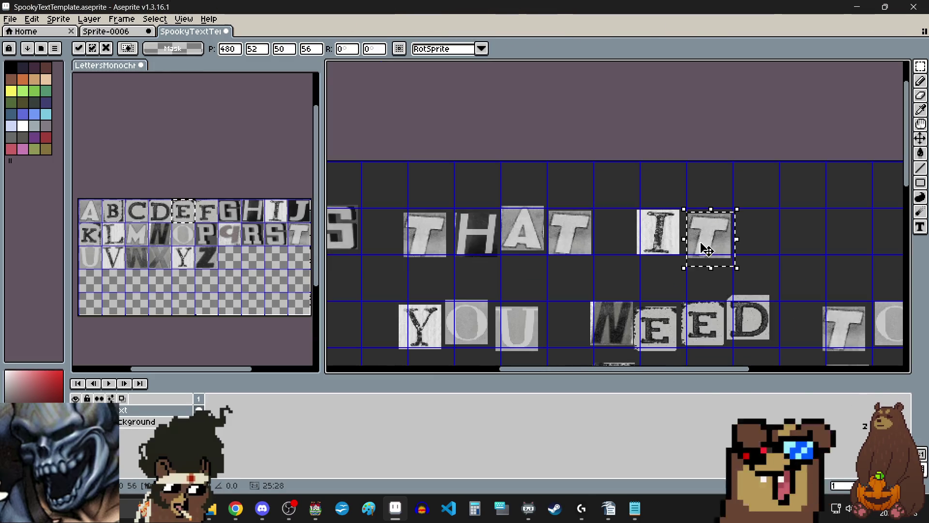
{"action": "key", "text": "Return"}
{"action": "scroll", "coordinate": [737, 238], "scroll_direction": "down", "scroll_amount": 3}
{"action": "scroll", "coordinate": [737, 237], "scroll_direction": "down", "scroll_amount": 2}
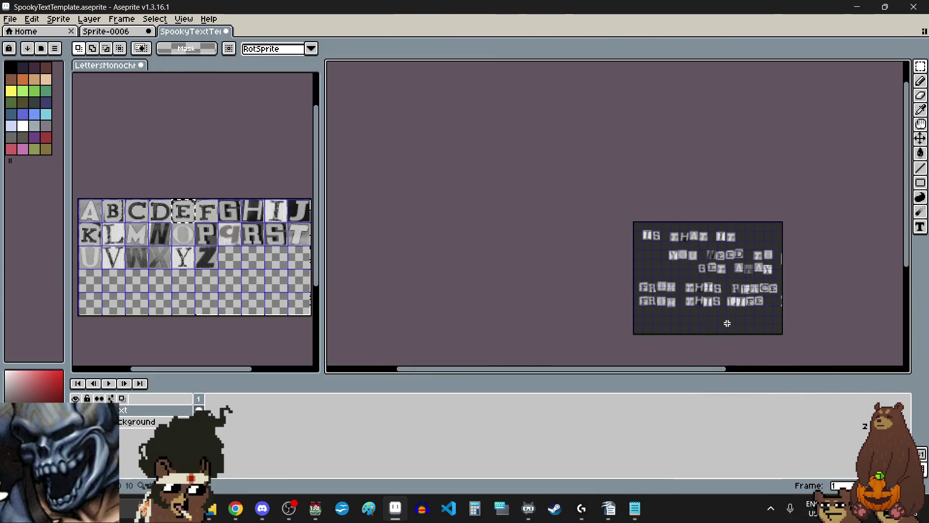
{"action": "scroll", "coordinate": [747, 348], "scroll_direction": "up", "scroll_amount": 1}
{"action": "scroll", "coordinate": [756, 292], "scroll_direction": "up", "scroll_amount": 1}
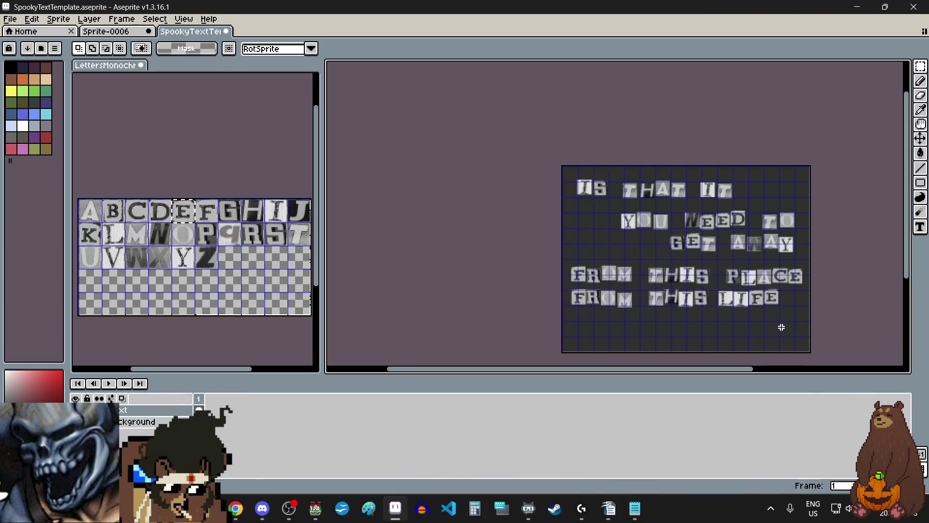
{"action": "left_click", "coordinate": [10, 19]}
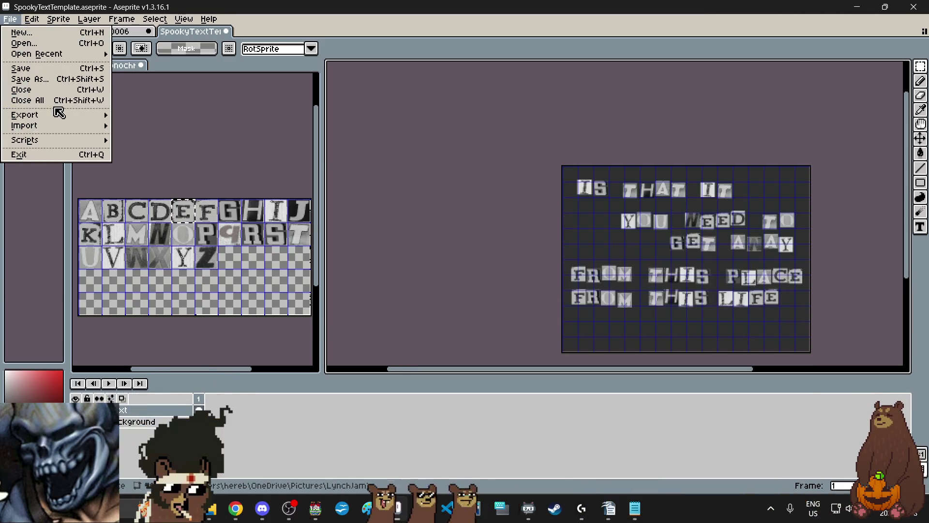
Export the collage as ISTHATIT2.png in the pictures folder, accepting a PNG without layers.
{"action": "left_click", "coordinate": [145, 115]}
{"action": "left_click", "coordinate": [675, 203]}
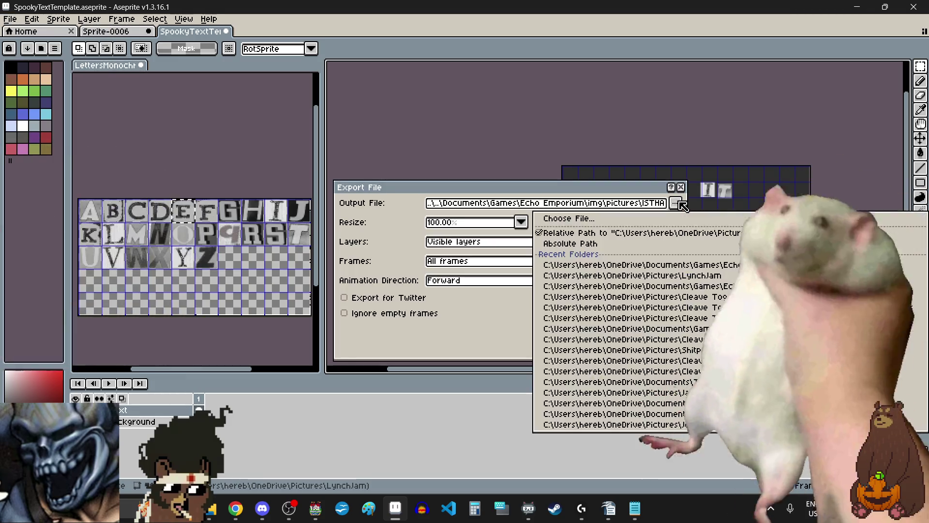
{"action": "left_click", "coordinate": [691, 223]}
{"action": "left_click", "coordinate": [825, 39]}
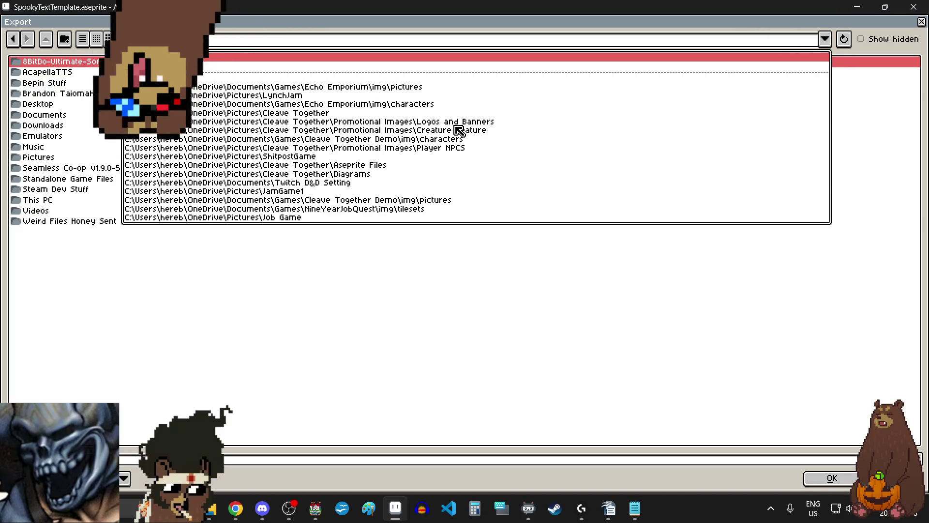
{"action": "left_click", "coordinate": [382, 88]}
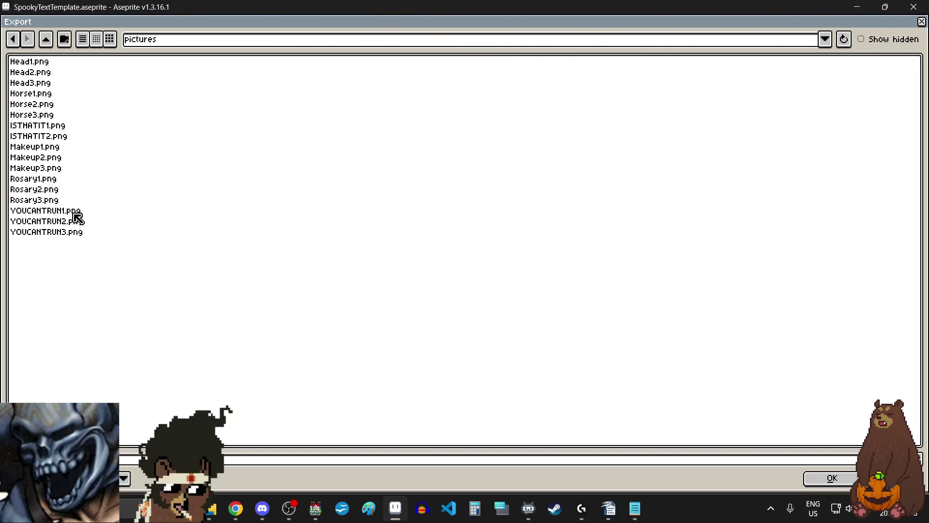
{"action": "left_click", "coordinate": [63, 137]}
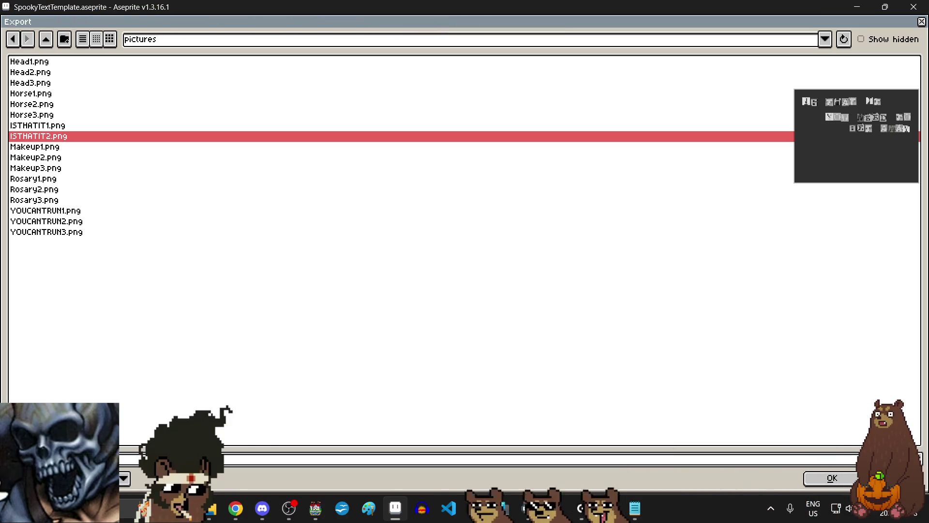
{"action": "left_click", "coordinate": [832, 478]}
{"action": "left_click", "coordinate": [608, 334]}
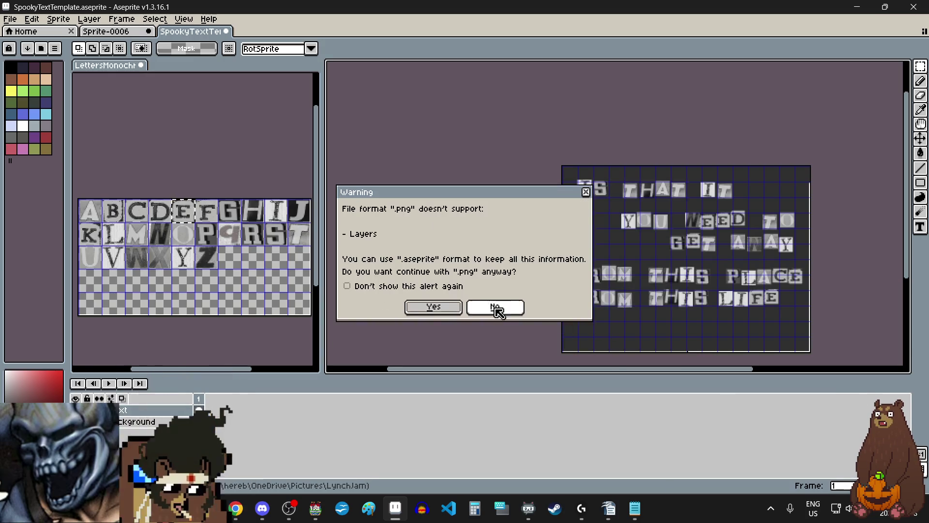
{"action": "left_click", "coordinate": [495, 308]}
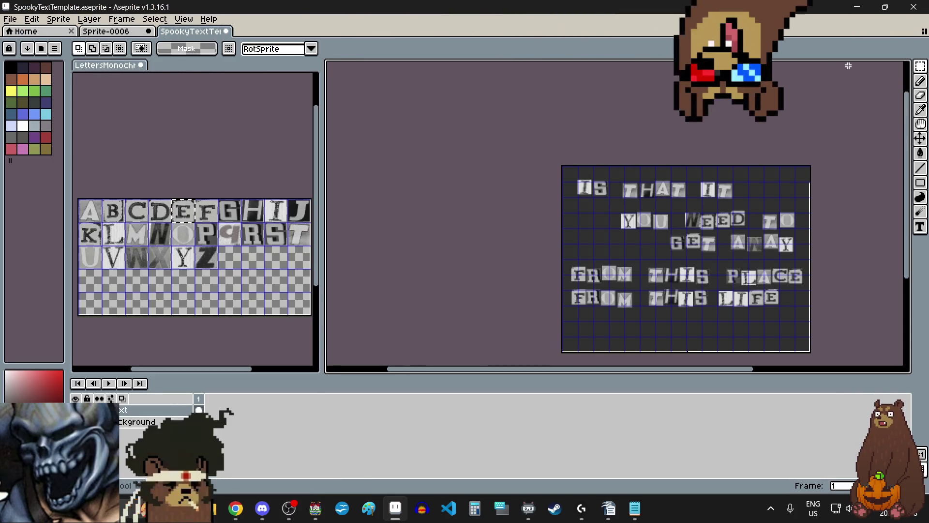
After the export finishes, make LettersMonochrome.aseprite the active document.
{"action": "left_click", "coordinate": [211, 212]}
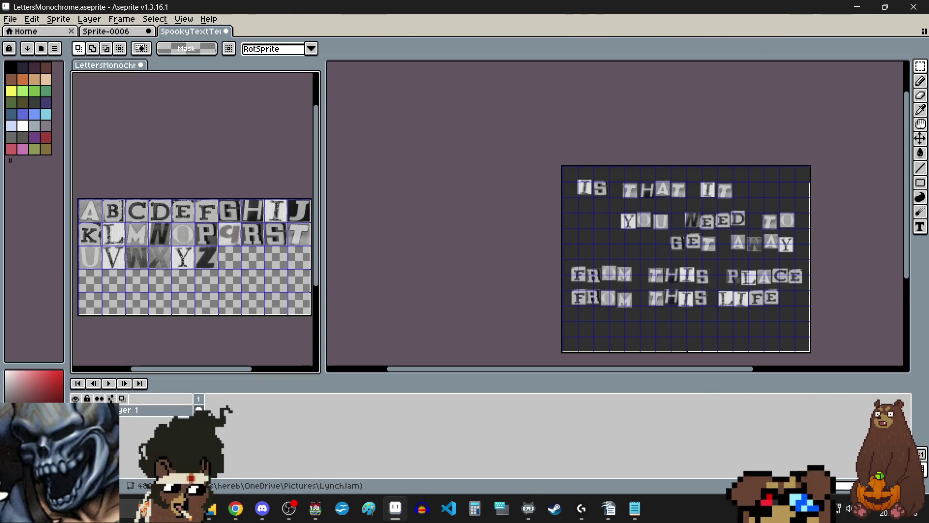
Paste an F tile below the FROM THIS LIFE line.
{"action": "left_click_drag", "start_coordinate": [196, 200], "coordinate": [216, 221]}
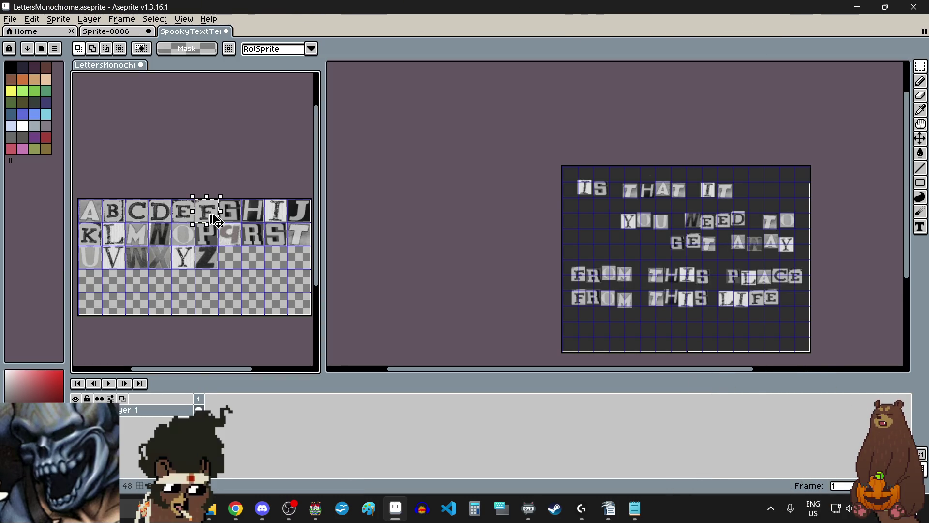
{"action": "scroll", "coordinate": [700, 350], "scroll_direction": "up", "scroll_amount": 2}
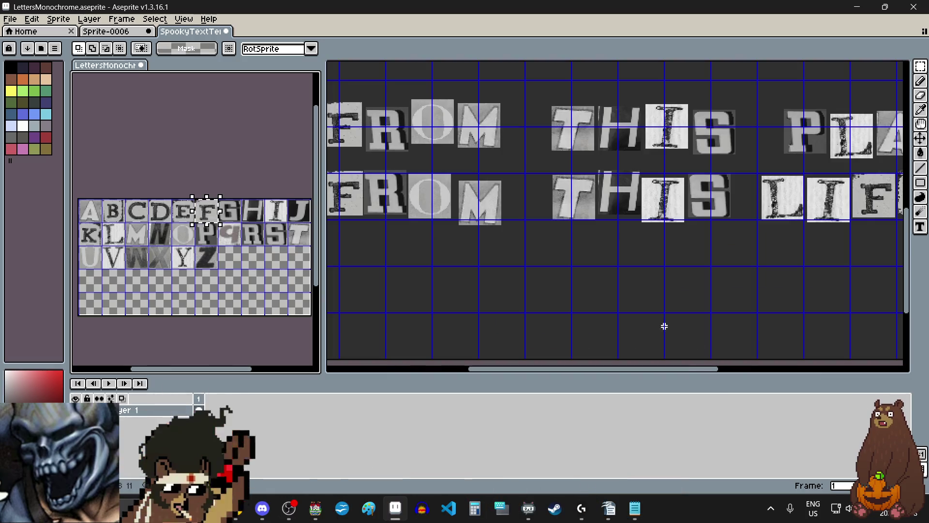
{"action": "key", "text": "ctrl+v"}
{"action": "scroll", "coordinate": [609, 286], "scroll_direction": "down", "scroll_amount": 3}
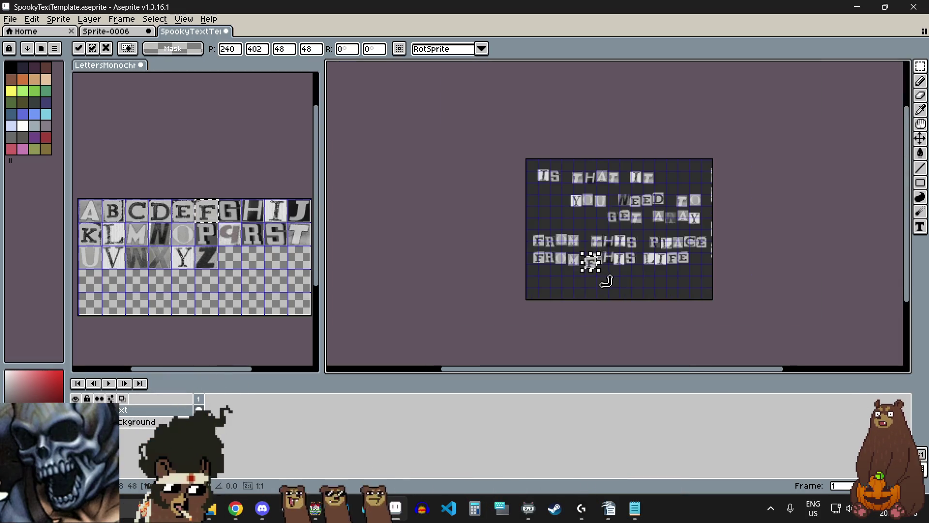
{"action": "scroll", "coordinate": [602, 280], "scroll_direction": "up", "scroll_amount": 1}
{"action": "scroll", "coordinate": [581, 266], "scroll_direction": "up", "scroll_amount": 1}
{"action": "mouse_move", "coordinate": [566, 227]}
{"action": "left_mouse_down"}
{"action": "mouse_move", "coordinate": [552, 292]}
{"action": "mouse_move", "coordinate": [547, 278]}
{"action": "left_mouse_up"}
{"action": "scroll", "coordinate": [567, 247], "scroll_direction": "down", "scroll_amount": 1}
{"action": "scroll", "coordinate": [552, 292], "scroll_direction": "up", "scroll_amount": 3}
{"action": "left_click", "coordinate": [644, 273]}
Add the R and O tiles after the F to form FRO.
{"action": "scroll", "coordinate": [646, 274], "scroll_direction": "down", "scroll_amount": 2}
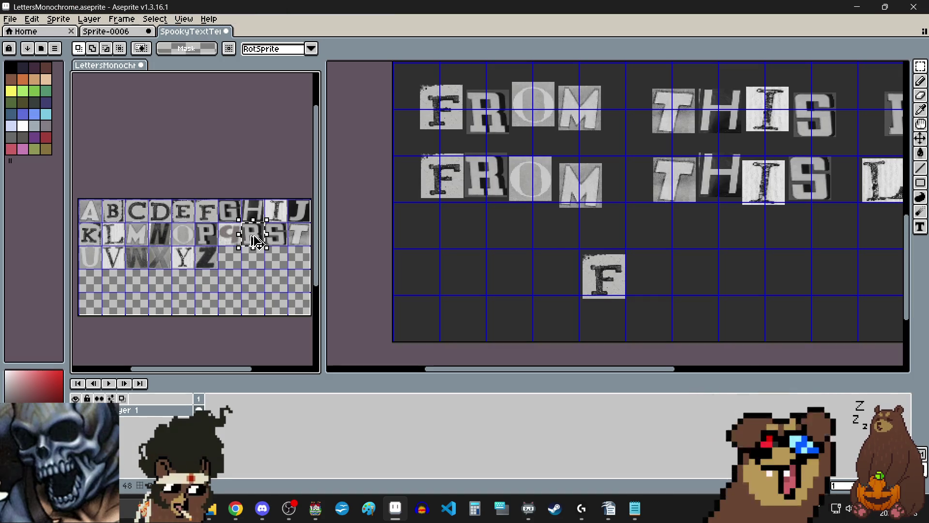
{"action": "left_click", "coordinate": [676, 275]}
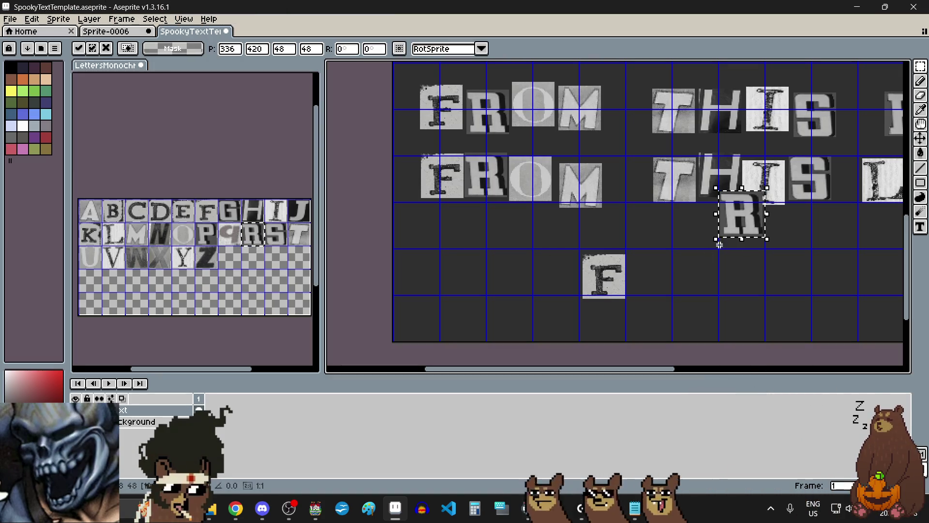
{"action": "left_click", "coordinate": [697, 280]}
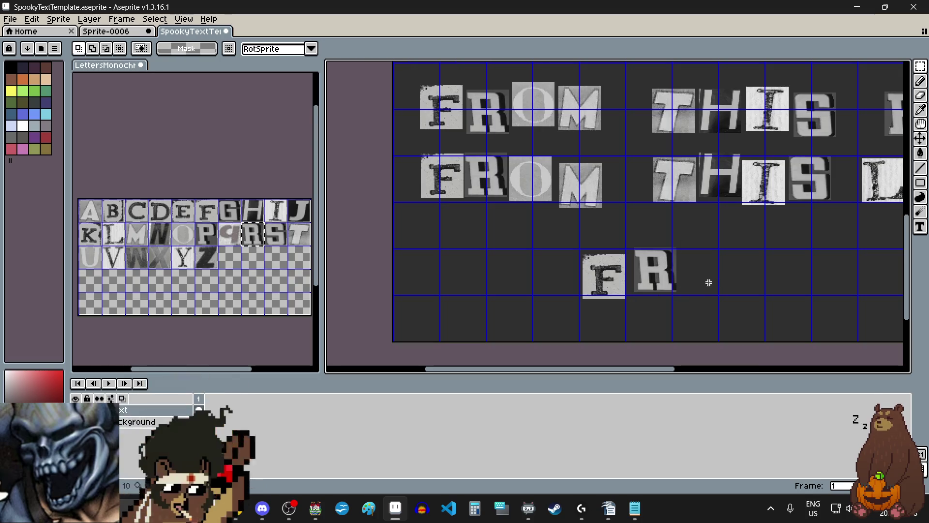
{"action": "scroll", "coordinate": [702, 280], "scroll_direction": "down", "scroll_amount": 2}
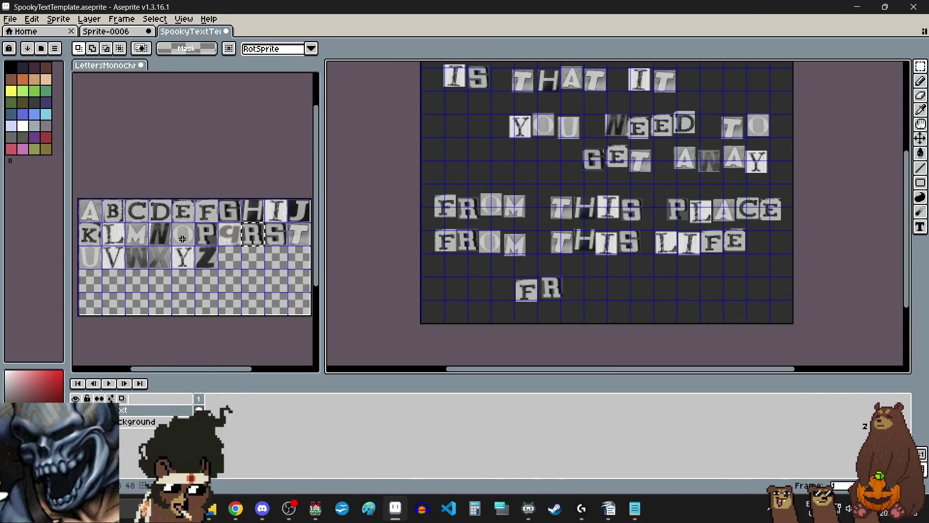
{"action": "left_click", "coordinate": [183, 239]}
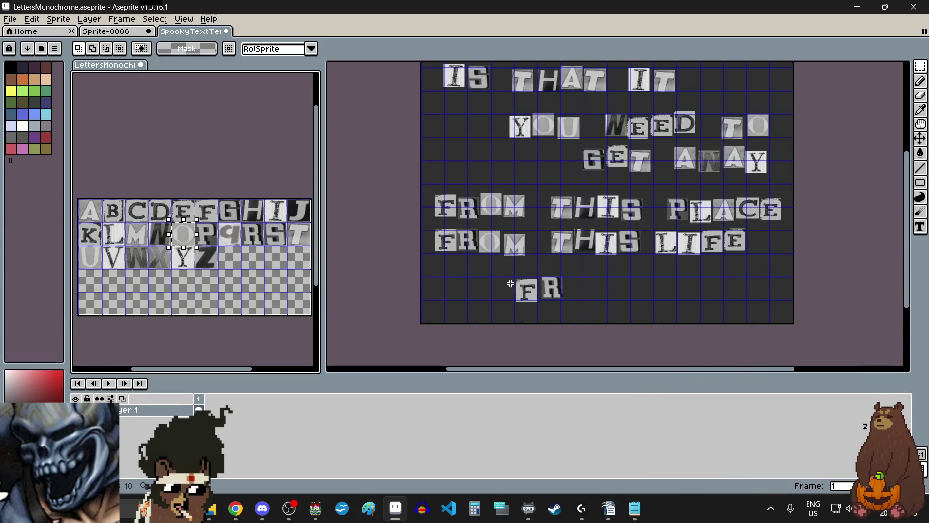
{"action": "key", "text": "ctrl+c"}
{"action": "left_click", "coordinate": [587, 292]}
{"action": "key", "text": "ctrl+v"}
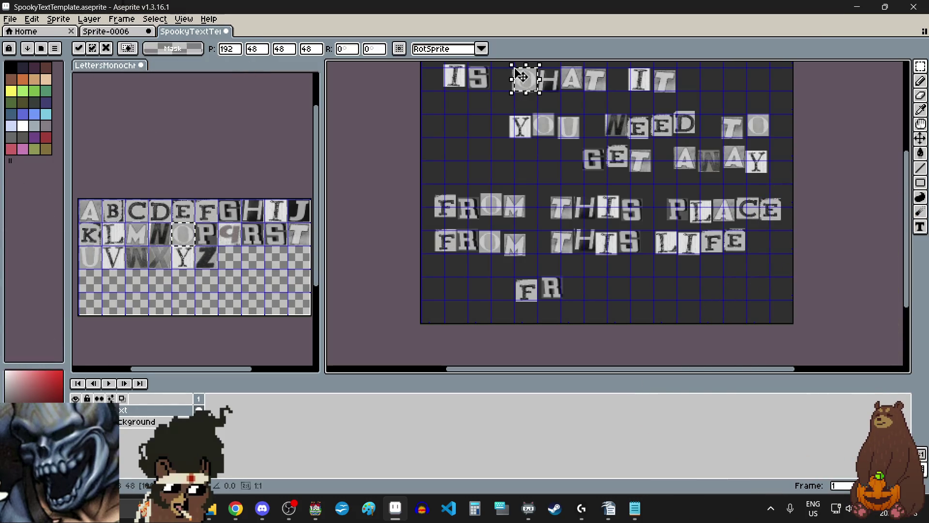
{"action": "scroll", "coordinate": [575, 312], "scroll_direction": "up", "scroll_amount": 3}
{"action": "left_click_drag", "start_coordinate": [595, 280], "coordinate": [597, 260]}
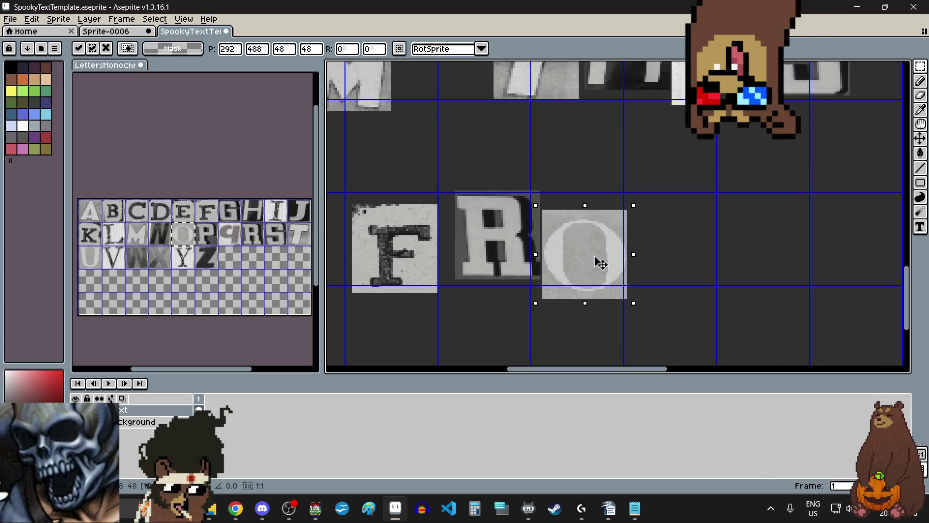
{"action": "left_click", "coordinate": [688, 278]}
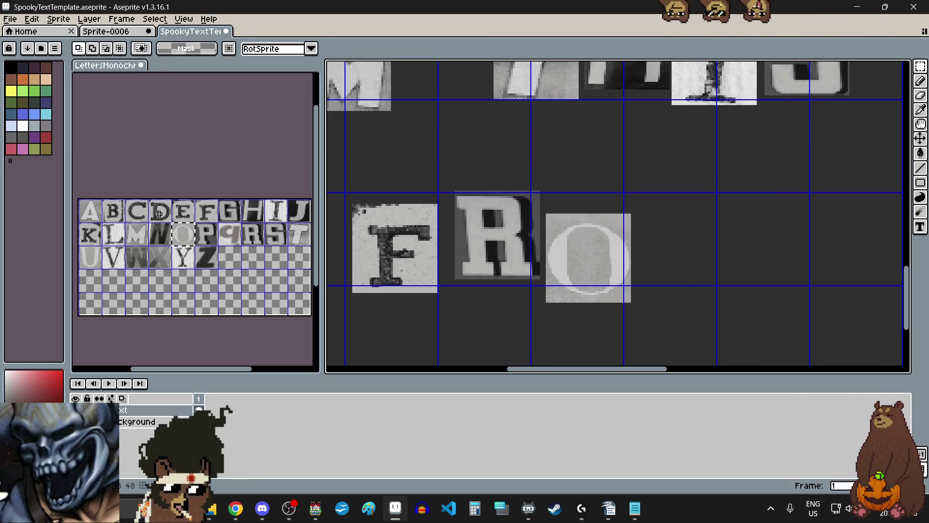
Place an M to complete FROM and a second M to start ME.
{"action": "left_click", "coordinate": [140, 257]}
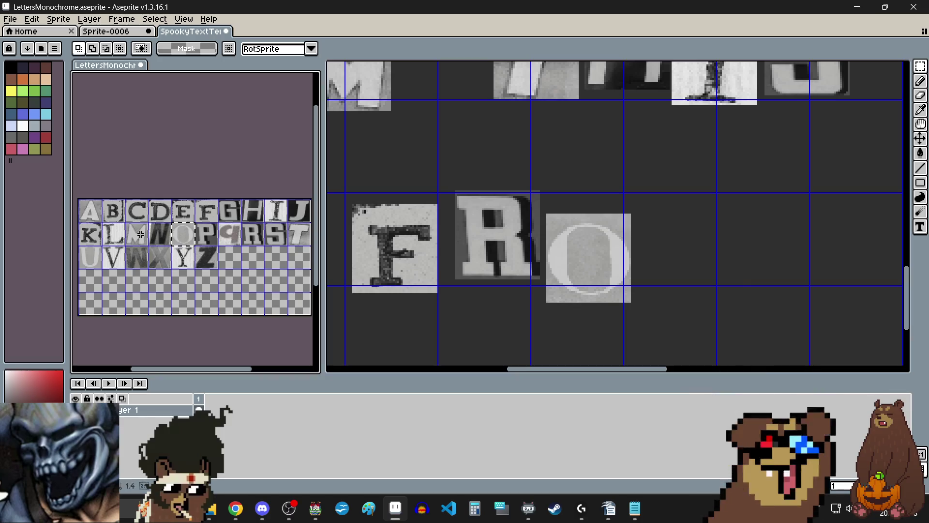
{"action": "left_click_drag", "start_coordinate": [126, 223], "coordinate": [147, 240]}
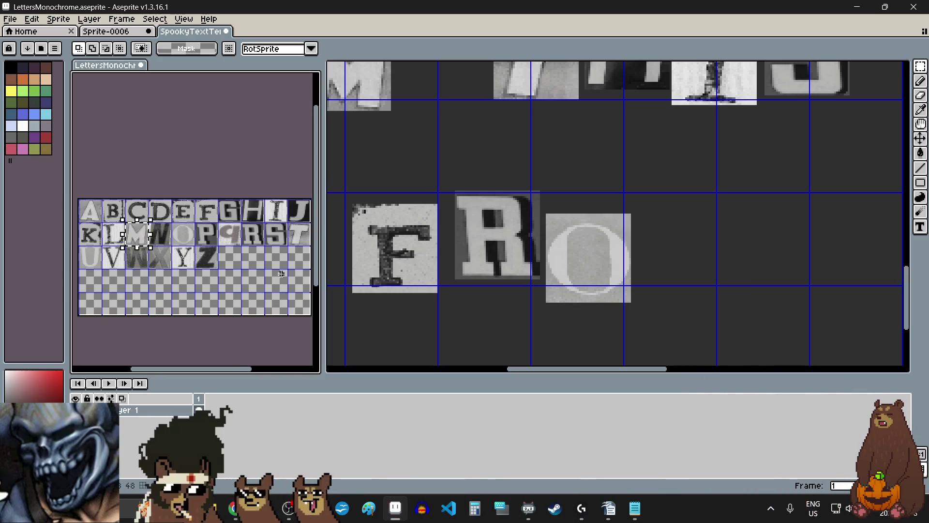
{"action": "scroll", "coordinate": [281, 274], "scroll_direction": "down", "scroll_amount": 1}
{"action": "scroll", "coordinate": [630, 264], "scroll_direction": "down", "scroll_amount": 2}
{"action": "scroll", "coordinate": [621, 258], "scroll_direction": "up", "scroll_amount": 2}
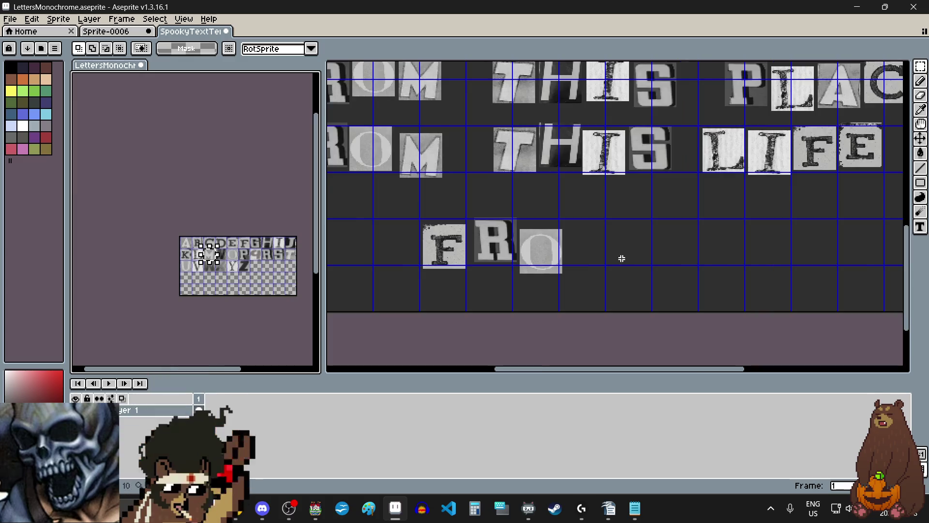
{"action": "key", "text": "ctrl+v"}
{"action": "mouse_move", "coordinate": [604, 244]}
{"action": "left_mouse_down"}
{"action": "mouse_move", "coordinate": [556, 260]}
{"action": "mouse_move", "coordinate": [556, 245]}
{"action": "left_mouse_up"}
{"action": "scroll", "coordinate": [677, 258], "scroll_direction": "down", "scroll_amount": 2}
{"action": "scroll", "coordinate": [669, 258], "scroll_direction": "up", "scroll_amount": 2}
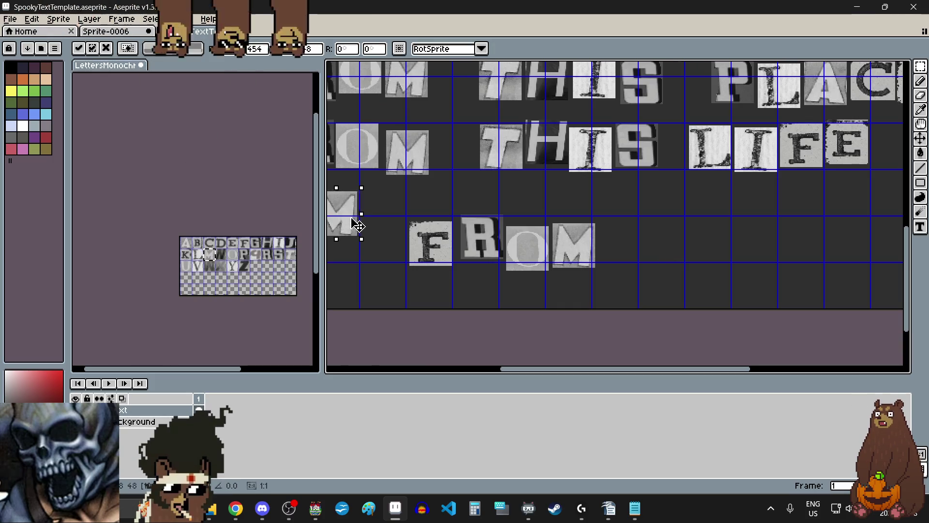
{"action": "left_click_drag", "start_coordinate": [357, 225], "coordinate": [692, 246]}
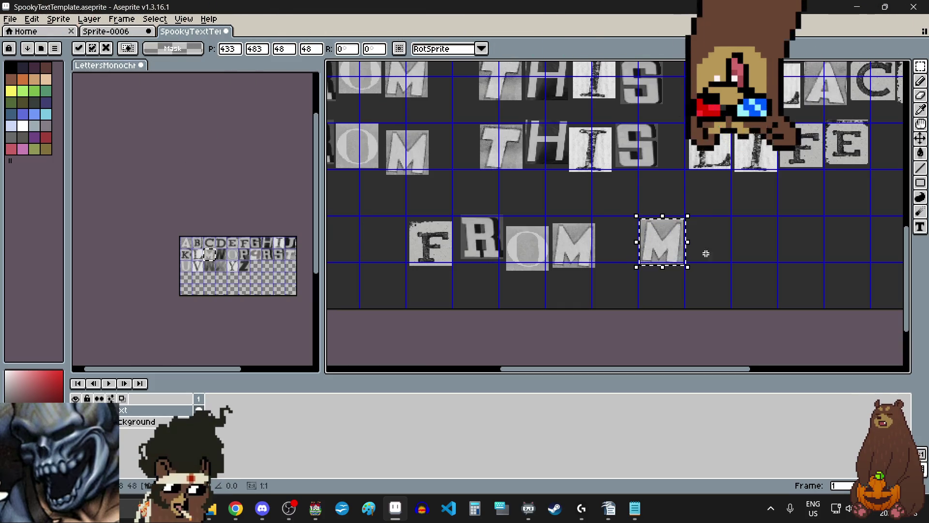
{"action": "left_click", "coordinate": [723, 256]}
Place the E tile after the M to finish ME.
{"action": "scroll", "coordinate": [270, 242], "scroll_direction": "up", "scroll_amount": 3}
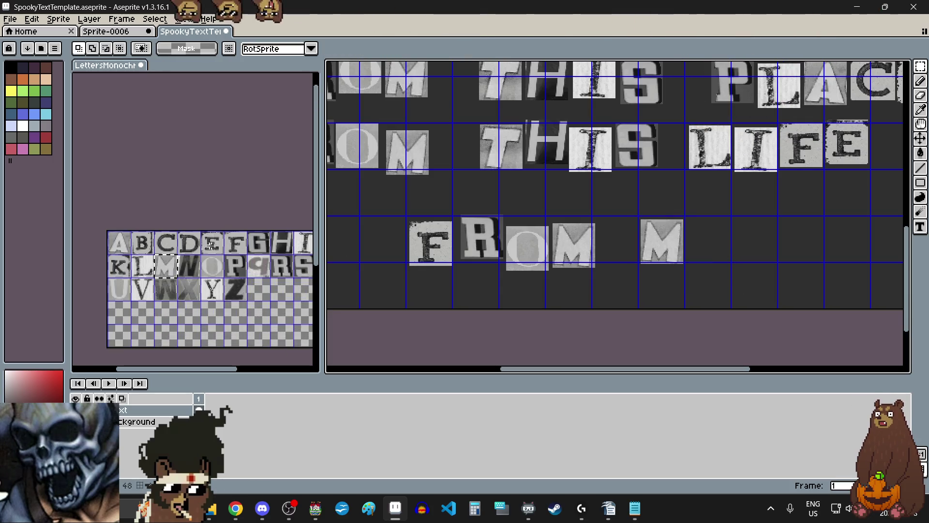
{"action": "left_click", "coordinate": [211, 245]}
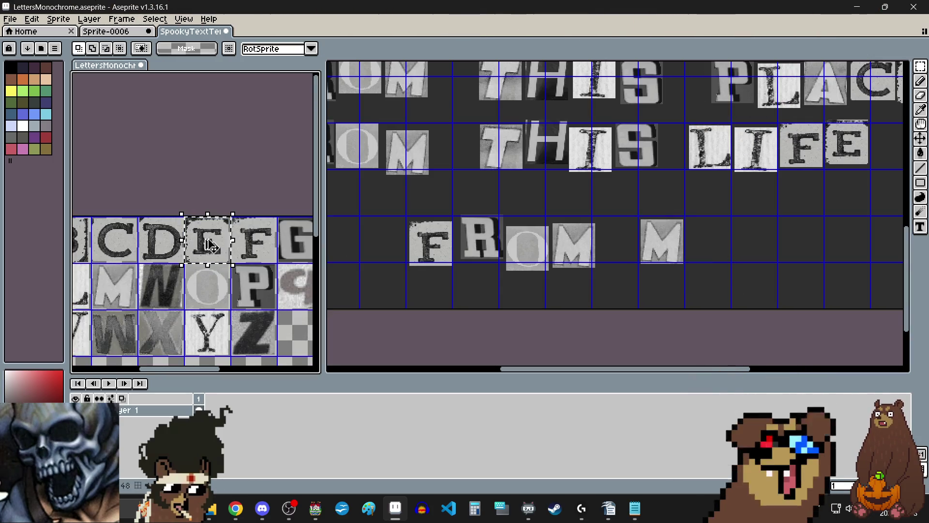
{"action": "scroll", "coordinate": [483, 241], "scroll_direction": "down", "scroll_amount": 2}
{"action": "scroll", "coordinate": [600, 251], "scroll_direction": "up", "scroll_amount": 2}
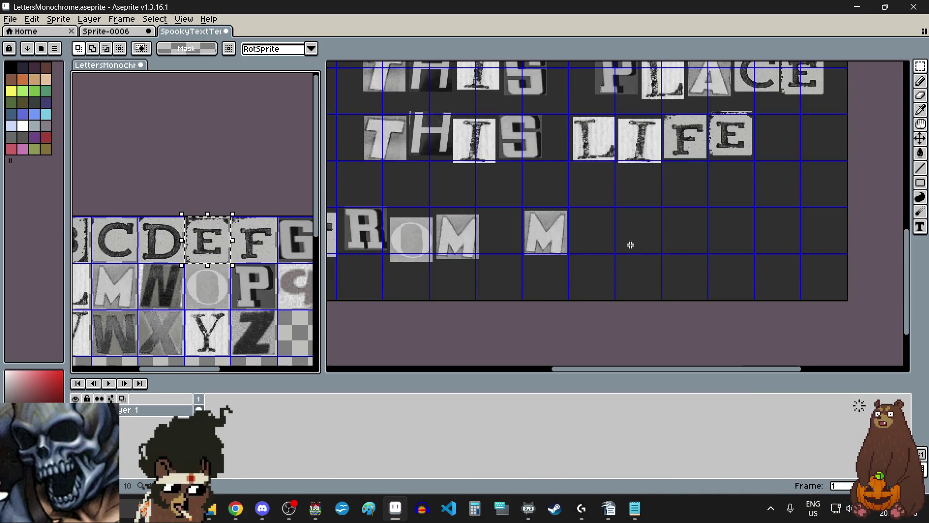
{"action": "key", "text": "ctrl+v"}
{"action": "scroll", "coordinate": [601, 225], "scroll_direction": "up", "scroll_amount": 1}
{"action": "left_click_drag", "start_coordinate": [602, 232], "coordinate": [564, 262]}
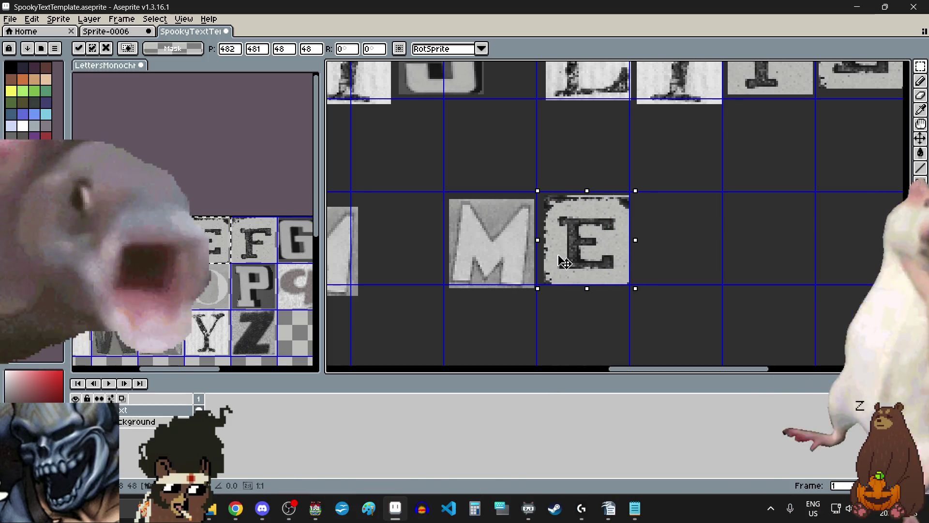
{"action": "scroll", "coordinate": [679, 268], "scroll_direction": "down", "scroll_amount": 3}
{"action": "left_click", "coordinate": [679, 268]}
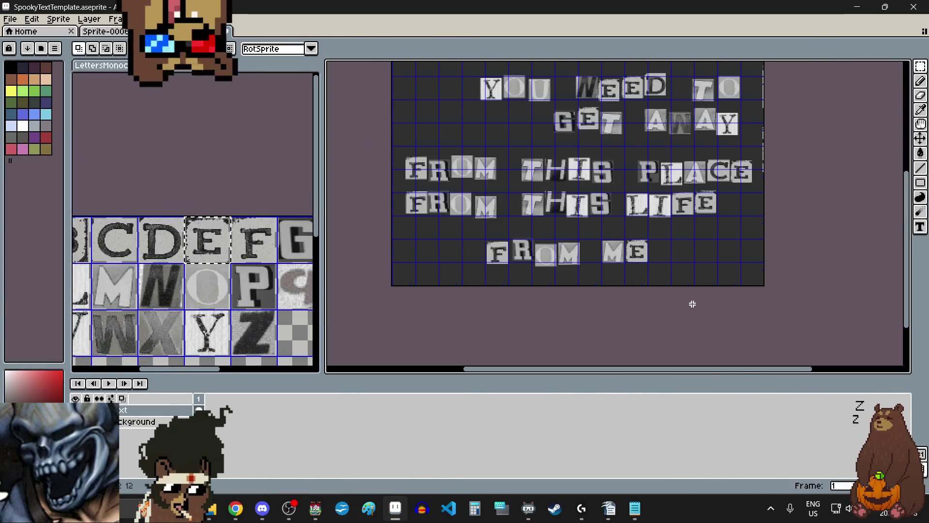
{"action": "scroll", "coordinate": [679, 278], "scroll_direction": "down", "scroll_amount": 1}
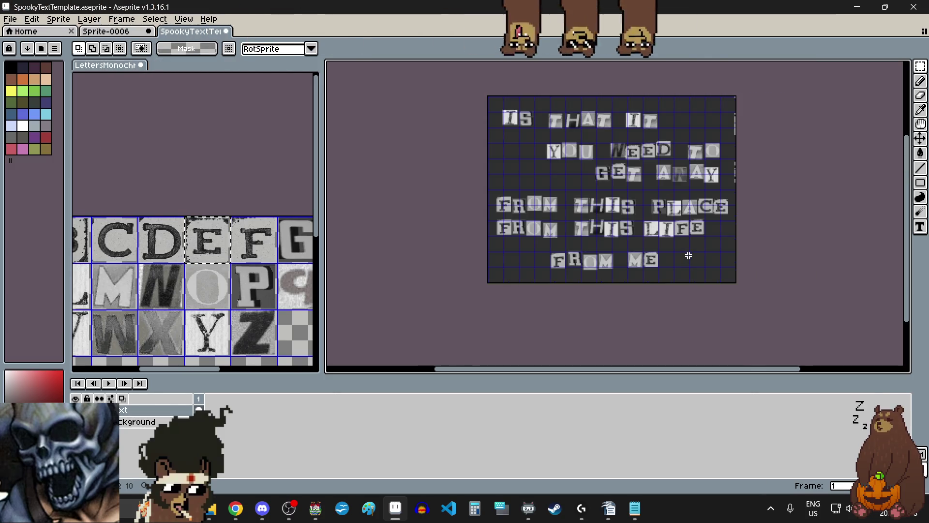
{"action": "scroll", "coordinate": [272, 301], "scroll_direction": "down", "scroll_amount": 2}
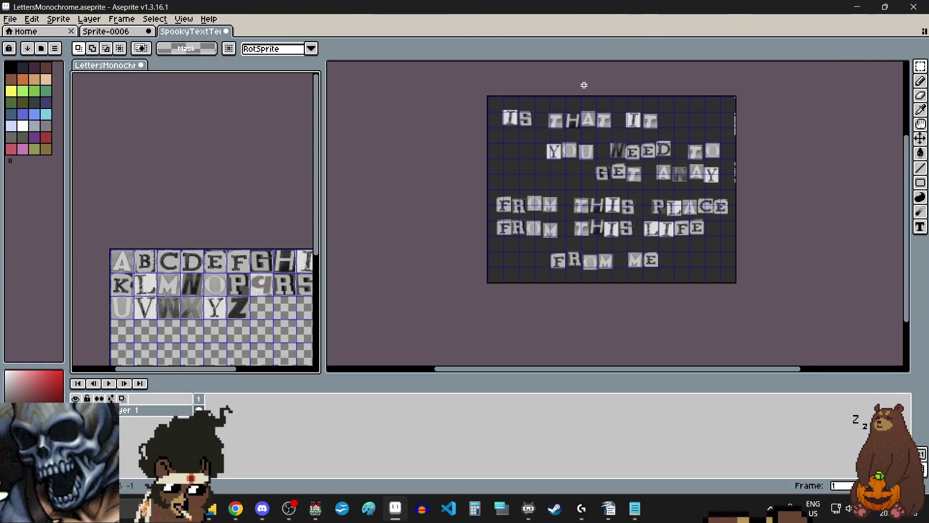
Align the I and S cut-outs of IS within their grid cells.
{"action": "scroll", "coordinate": [584, 86], "scroll_direction": "up", "scroll_amount": 2}
{"action": "scroll", "coordinate": [597, 99], "scroll_direction": "down", "scroll_amount": 1}
{"action": "scroll", "coordinate": [599, 99], "scroll_direction": "up", "scroll_amount": 1}
{"action": "scroll", "coordinate": [463, 155], "scroll_direction": "up", "scroll_amount": 2}
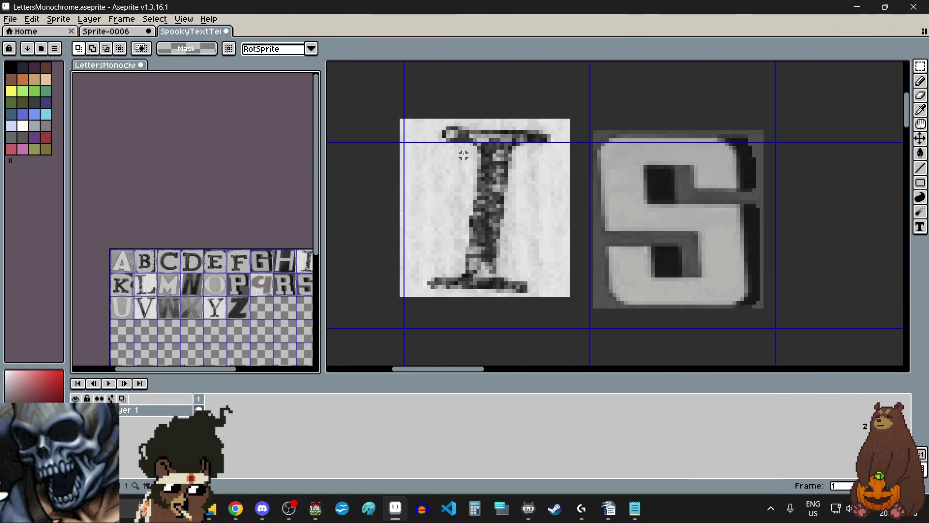
{"action": "left_click_drag", "start_coordinate": [576, 105], "coordinate": [456, 249]}
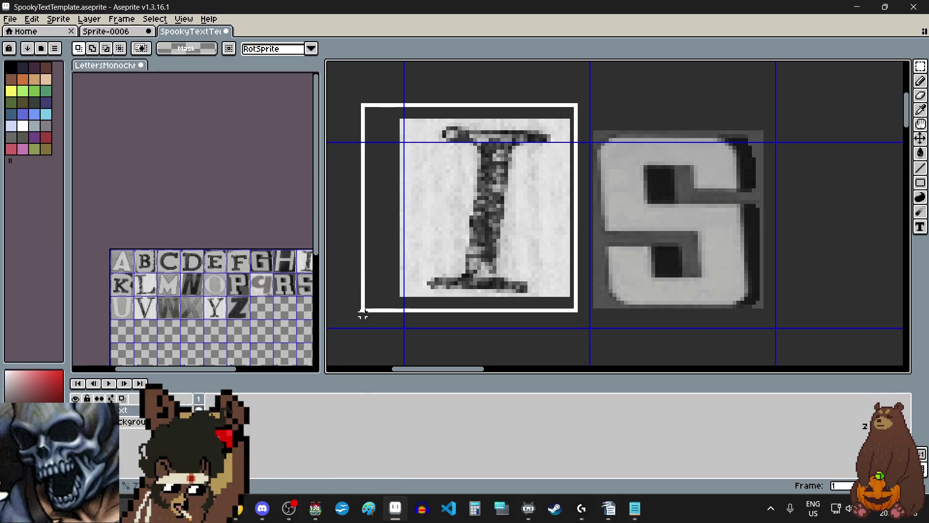
{"action": "left_click_drag", "start_coordinate": [386, 318], "coordinate": [385, 318]}
{"action": "left_click_drag", "start_coordinate": [435, 218], "coordinate": [450, 249]}
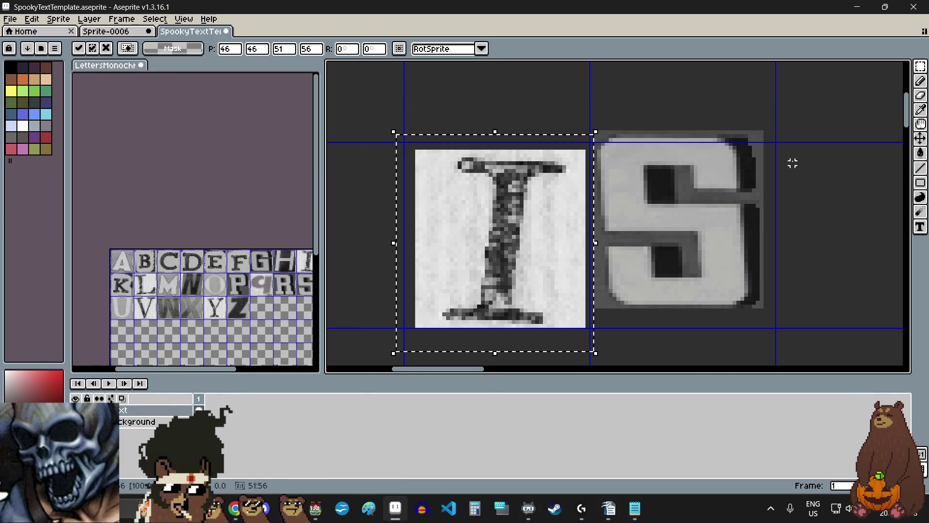
{"action": "mouse_move", "coordinate": [773, 125]}
{"action": "left_mouse_down"}
{"action": "mouse_move", "coordinate": [637, 286]}
{"action": "mouse_move", "coordinate": [596, 314]}
{"action": "left_mouse_up"}
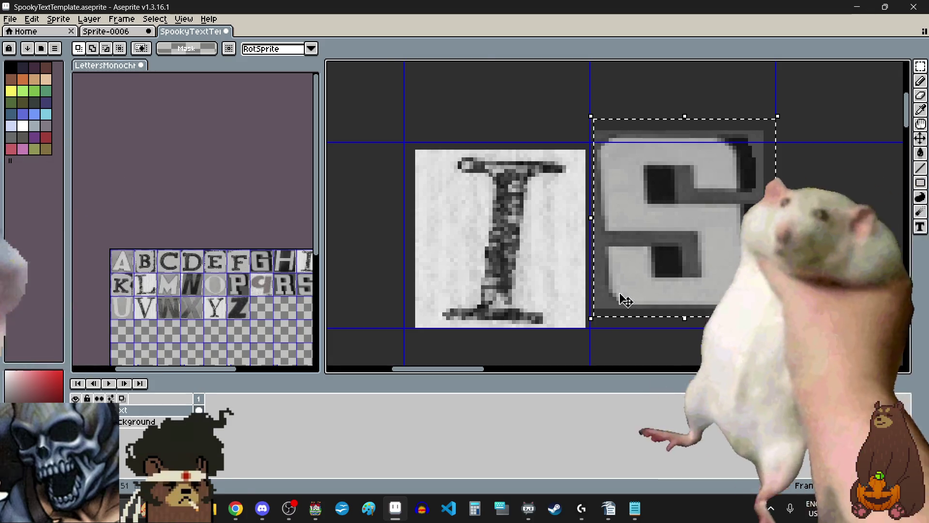
{"action": "left_click_drag", "start_coordinate": [666, 242], "coordinate": [665, 261]}
{"action": "scroll", "coordinate": [666, 261], "scroll_direction": "down", "scroll_amount": 4}
{"action": "left_click", "coordinate": [624, 264]}
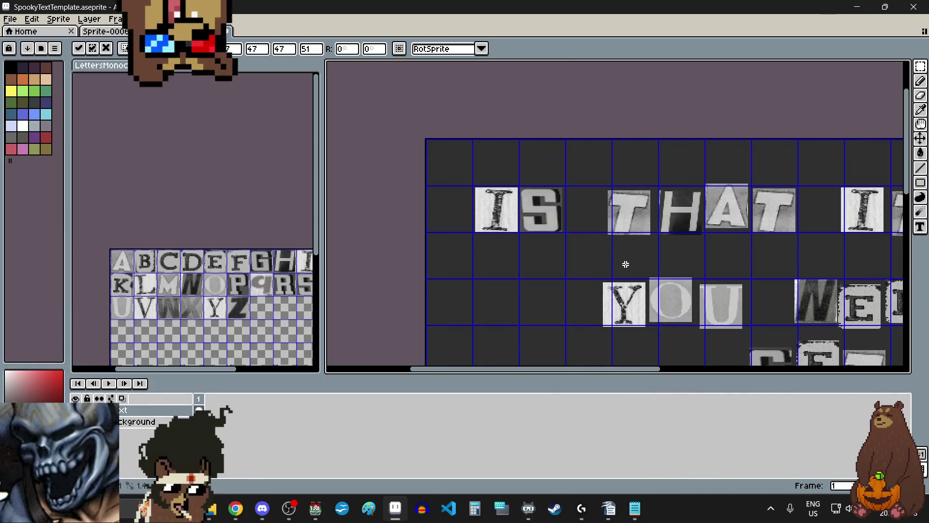
Shift the whole word THAT up and to the left.
{"action": "scroll", "coordinate": [623, 244], "scroll_direction": "up", "scroll_amount": 2}
{"action": "scroll", "coordinate": [501, 178], "scroll_direction": "right", "scroll_amount": 2}
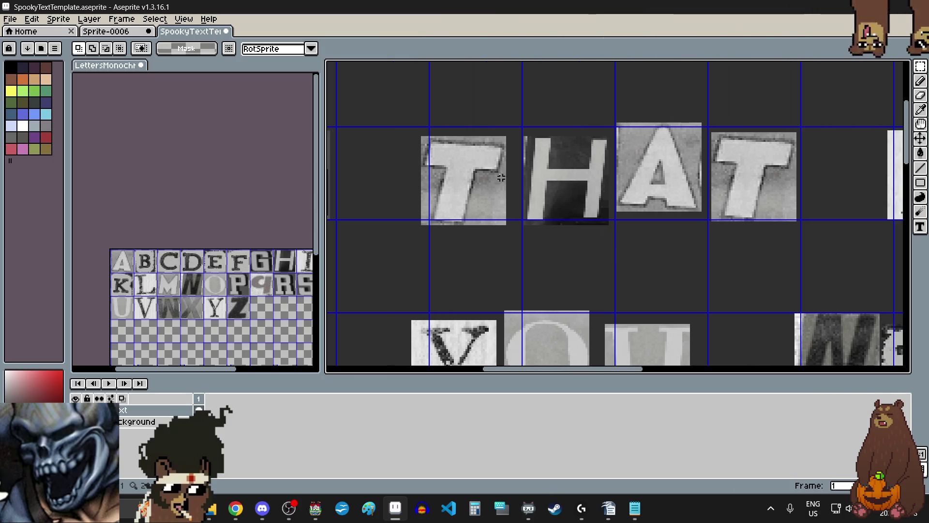
{"action": "left_click_drag", "start_coordinate": [399, 117], "coordinate": [797, 242]}
{"action": "left_click_drag", "start_coordinate": [702, 178], "coordinate": [690, 170]}
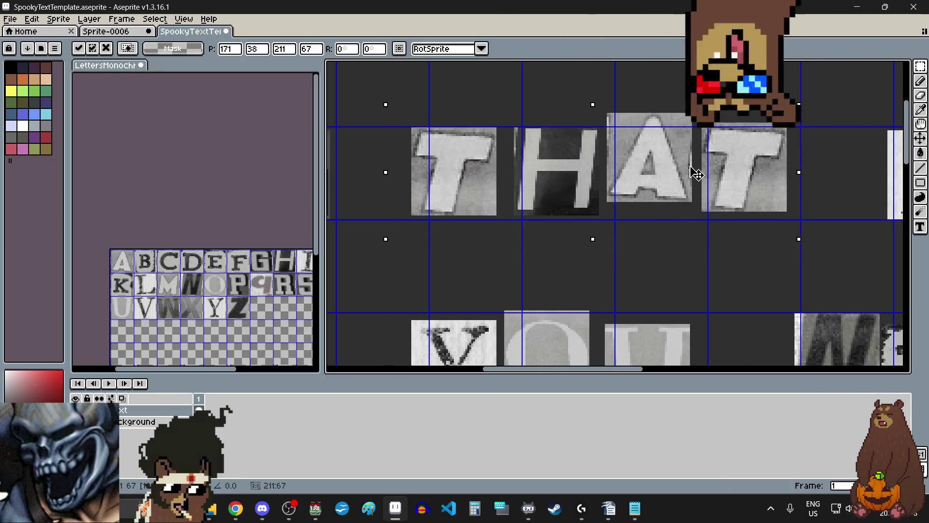
Re-stagger the H, A and final T of THAT within their cells.
{"action": "scroll", "coordinate": [543, 137], "scroll_direction": "up", "scroll_amount": 2}
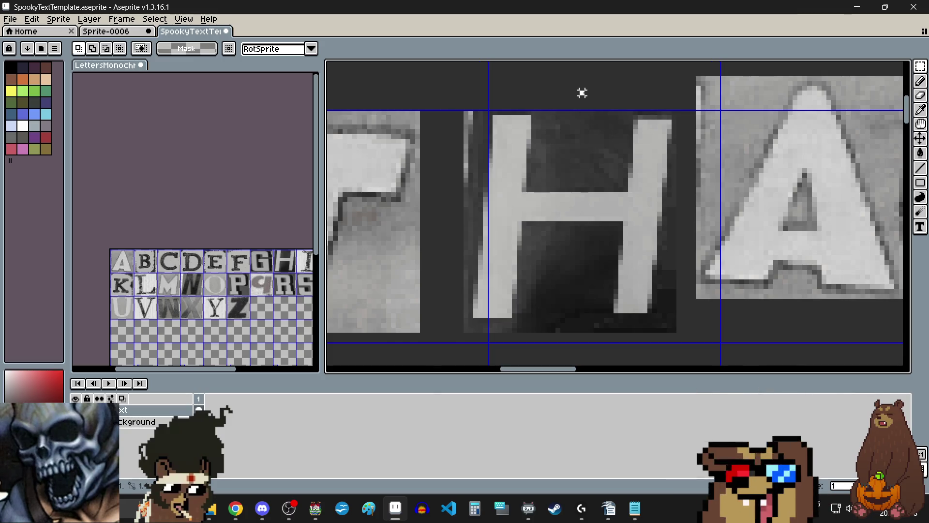
{"action": "mouse_move", "coordinate": [683, 107]}
{"action": "left_mouse_down"}
{"action": "mouse_move", "coordinate": [481, 339]}
{"action": "mouse_move", "coordinate": [461, 349]}
{"action": "left_mouse_up"}
{"action": "scroll", "coordinate": [494, 283], "scroll_direction": "down", "scroll_amount": 2}
{"action": "left_click", "coordinate": [655, 316]}
{"action": "scroll", "coordinate": [653, 312], "scroll_direction": "right", "scroll_amount": 2}
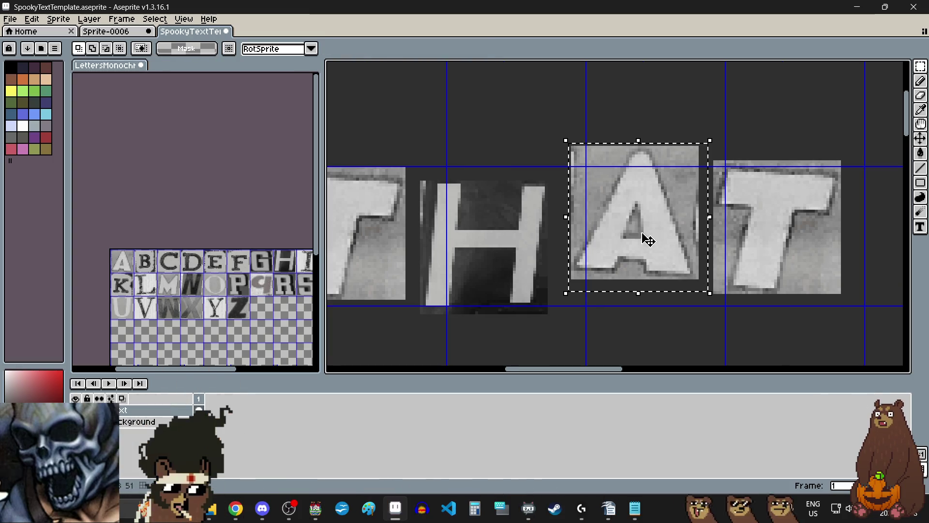
{"action": "left_click_drag", "start_coordinate": [649, 241], "coordinate": [637, 235]}
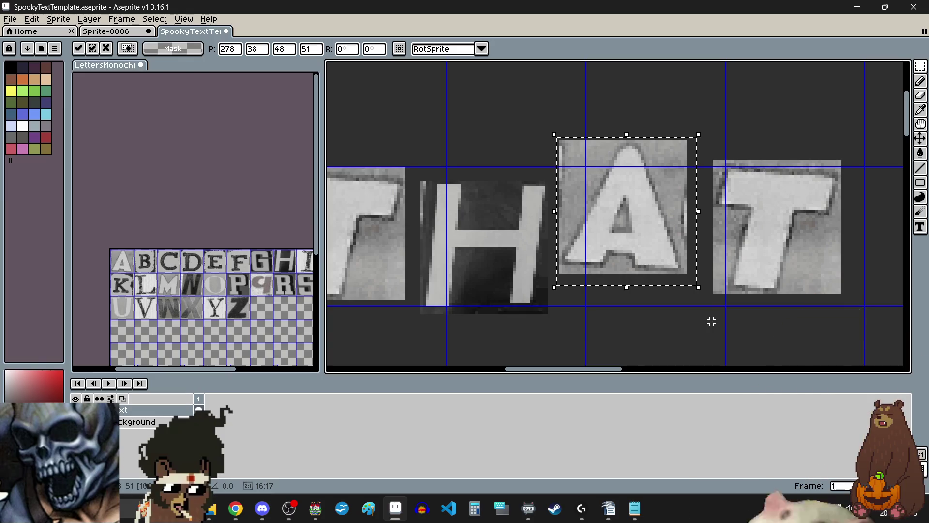
{"action": "left_click", "coordinate": [711, 321]}
{"action": "scroll", "coordinate": [711, 321], "scroll_direction": "right", "scroll_amount": 2}
{"action": "mouse_move", "coordinate": [646, 150]}
{"action": "left_mouse_down"}
{"action": "mouse_move", "coordinate": [725, 266]}
{"action": "mouse_move", "coordinate": [801, 307]}
{"action": "left_mouse_up"}
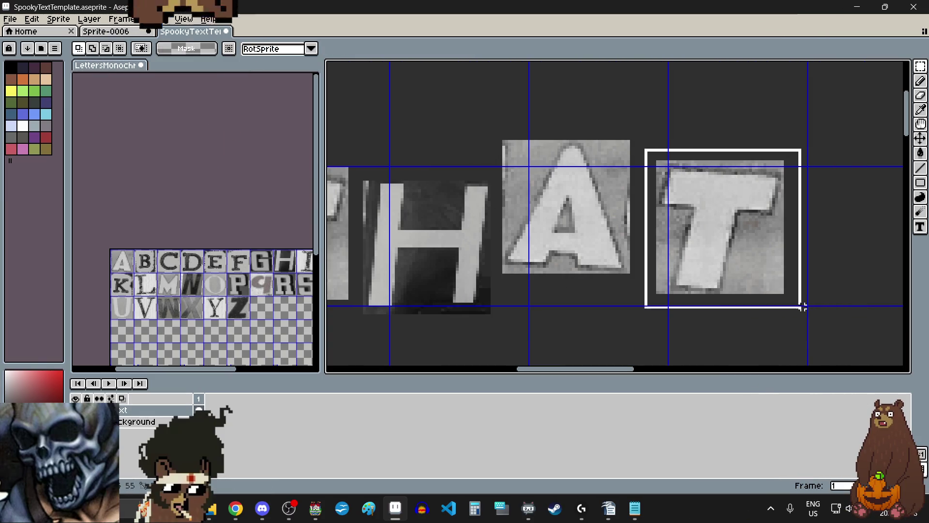
{"action": "left_click_drag", "start_coordinate": [718, 251], "coordinate": [730, 239]}
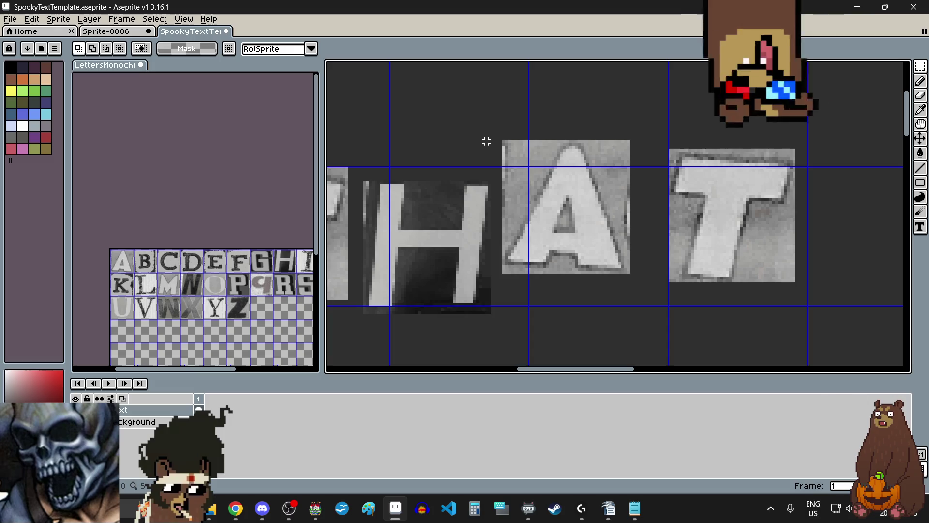
{"action": "left_click_drag", "start_coordinate": [352, 141], "coordinate": [462, 228]}
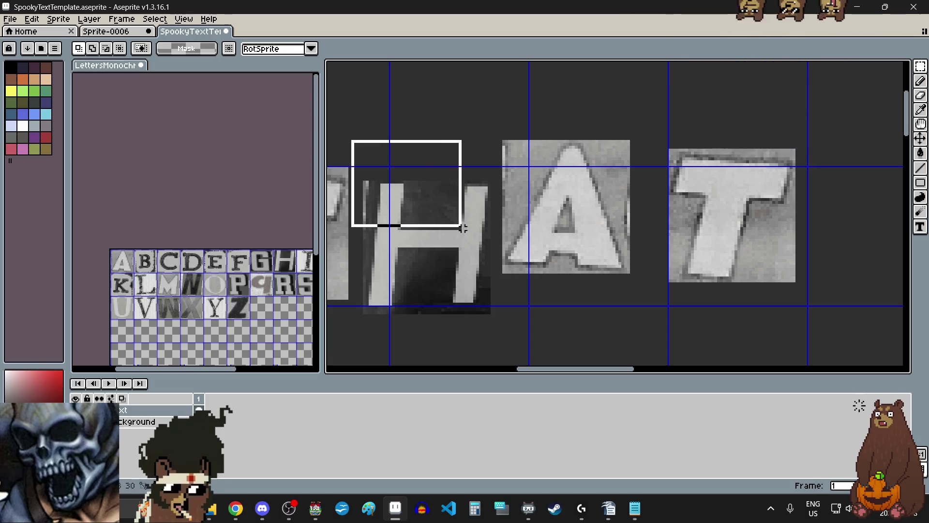
{"action": "left_click_drag", "start_coordinate": [648, 308], "coordinate": [648, 308]}
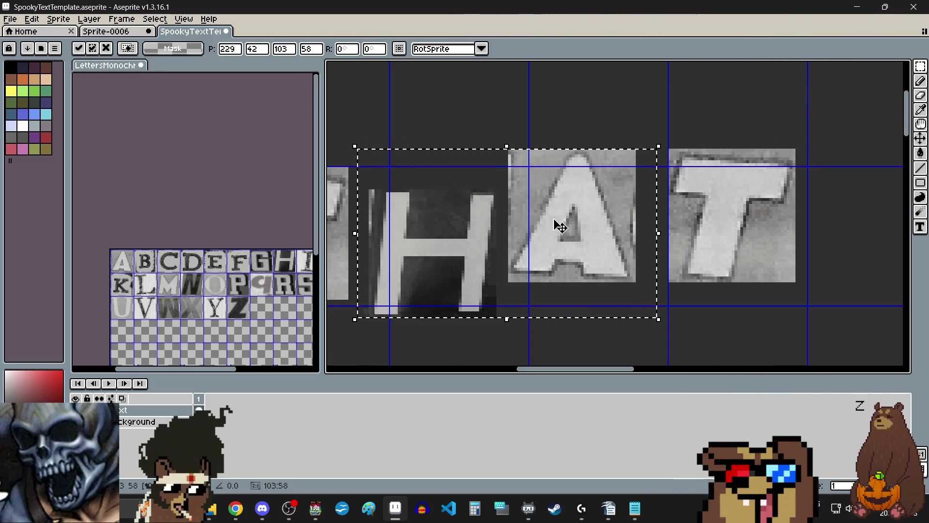
Move IT right and down, then bring its T closer to the I.
{"action": "scroll", "coordinate": [556, 224], "scroll_direction": "down", "scroll_amount": 3}
{"action": "scroll", "coordinate": [638, 274], "scroll_direction": "right", "scroll_amount": 3}
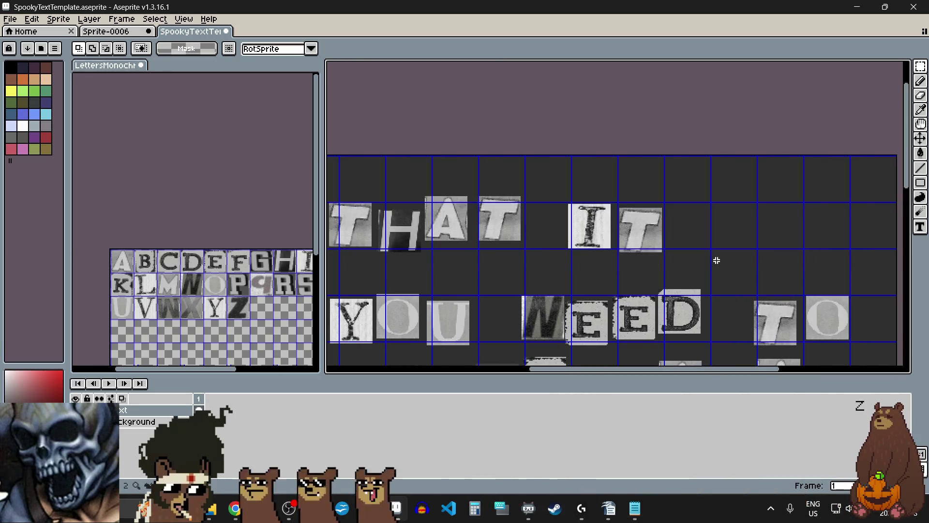
{"action": "scroll", "coordinate": [572, 261], "scroll_direction": "up", "scroll_amount": 2}
{"action": "scroll", "coordinate": [571, 260], "scroll_direction": "down", "scroll_amount": 1}
{"action": "scroll", "coordinate": [528, 206], "scroll_direction": "up", "scroll_amount": 1}
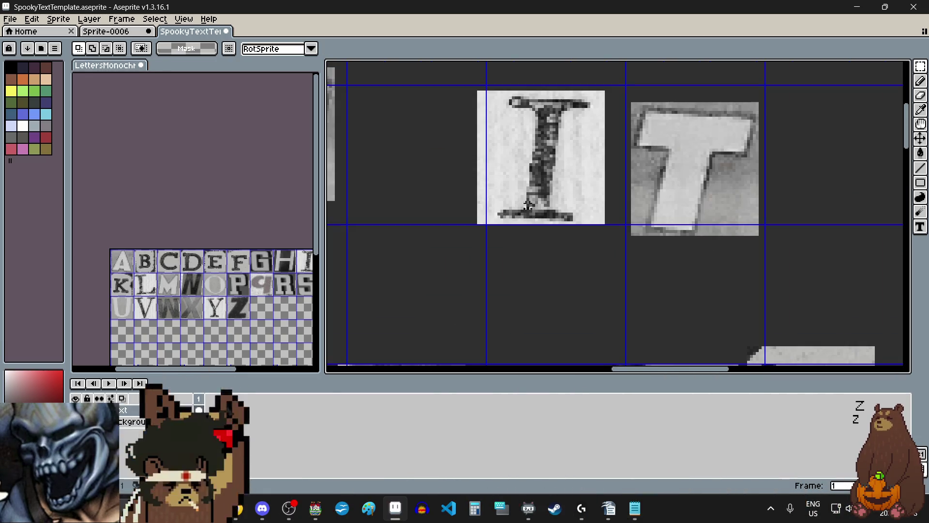
{"action": "left_click_drag", "start_coordinate": [785, 272], "coordinate": [786, 272]}
{"action": "left_click_drag", "start_coordinate": [695, 199], "coordinate": [757, 203]}
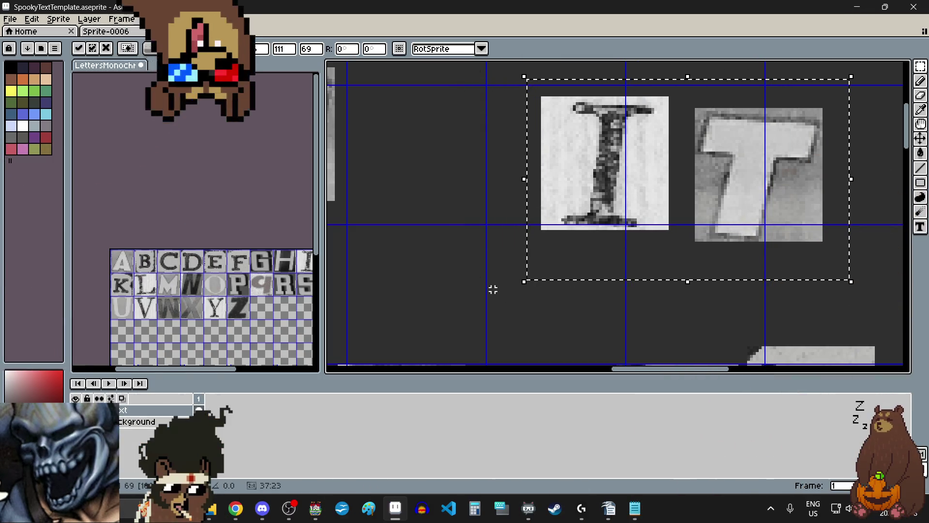
{"action": "left_click", "coordinate": [493, 290]}
{"action": "left_click_drag", "start_coordinate": [684, 98], "coordinate": [809, 237]}
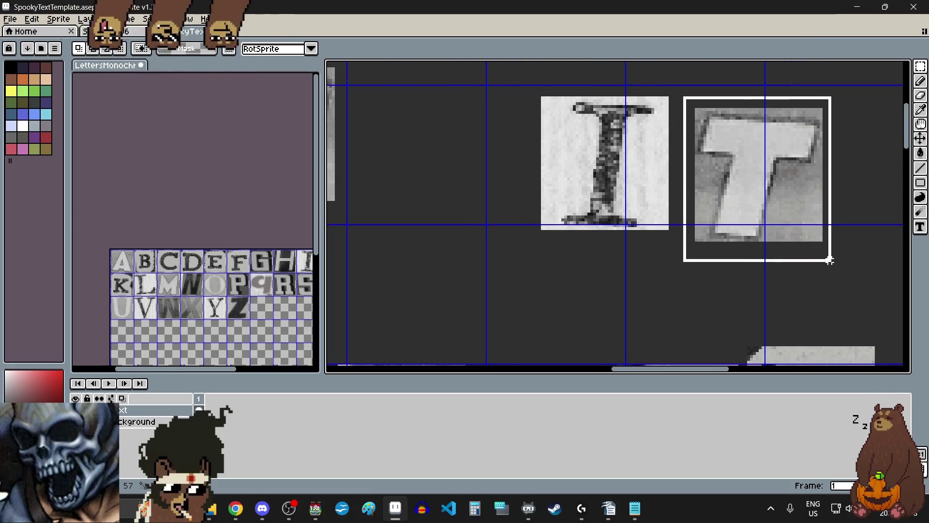
{"action": "left_click_drag", "start_coordinate": [782, 202], "coordinate": [759, 181]}
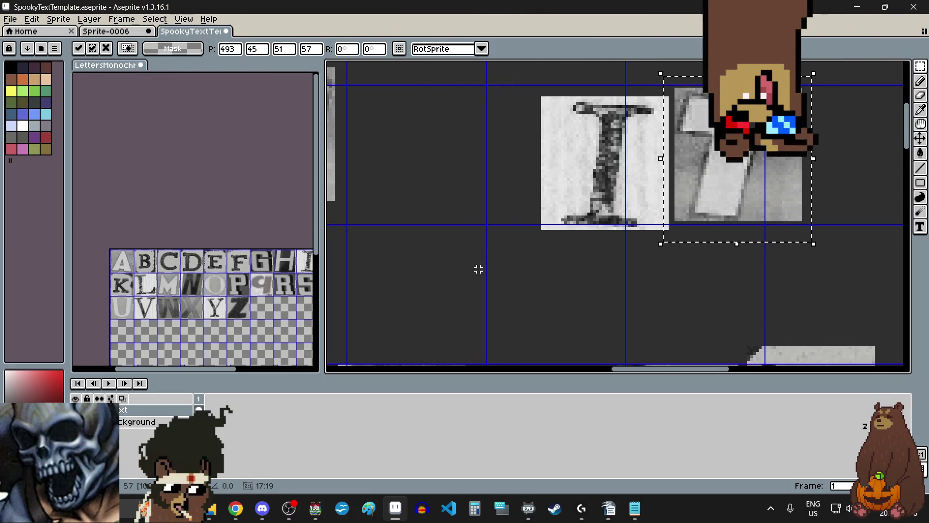
{"action": "left_click", "coordinate": [478, 268]}
{"action": "scroll", "coordinate": [640, 205], "scroll_direction": "down", "scroll_amount": 5}
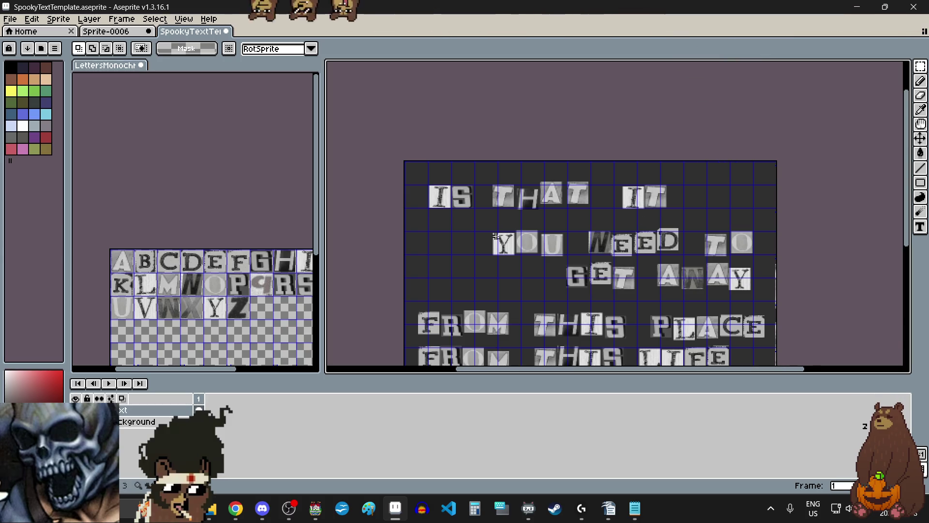
Shift YOU up and left, re-stagger its O and U, and commit.
{"action": "scroll", "coordinate": [496, 236], "scroll_direction": "up", "scroll_amount": 3}
{"action": "left_click_drag", "start_coordinate": [647, 288], "coordinate": [777, 335]}
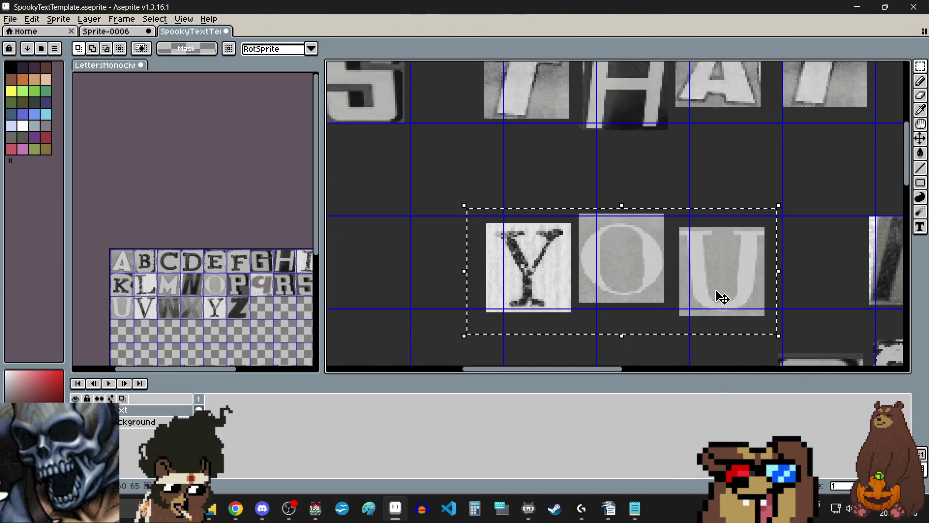
{"action": "left_click_drag", "start_coordinate": [721, 298], "coordinate": [705, 288]}
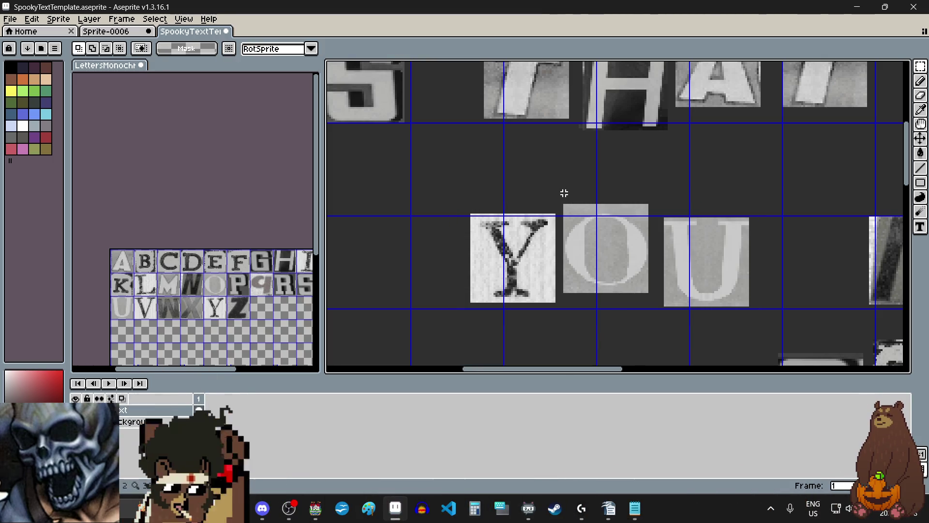
{"action": "left_click_drag", "start_coordinate": [699, 274], "coordinate": [699, 295]}
{"action": "mouse_move", "coordinate": [655, 236]}
{"action": "left_mouse_down"}
{"action": "mouse_move", "coordinate": [730, 328]}
{"action": "mouse_move", "coordinate": [765, 340]}
{"action": "left_mouse_up"}
{"action": "left_click_drag", "start_coordinate": [730, 301], "coordinate": [723, 275]}
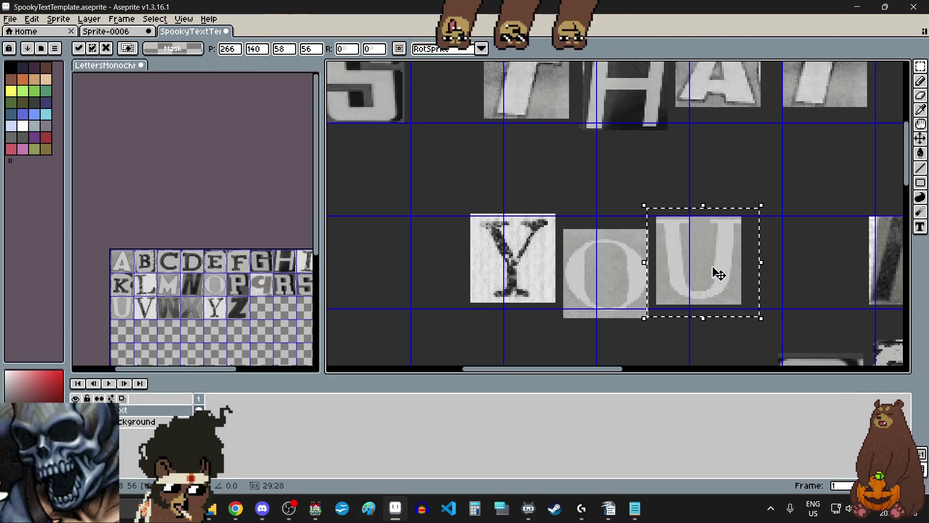
{"action": "key", "text": "Return"}
Nudge the N of NEED up and left into place.
{"action": "scroll", "coordinate": [426, 286], "scroll_direction": "down", "scroll_amount": 2}
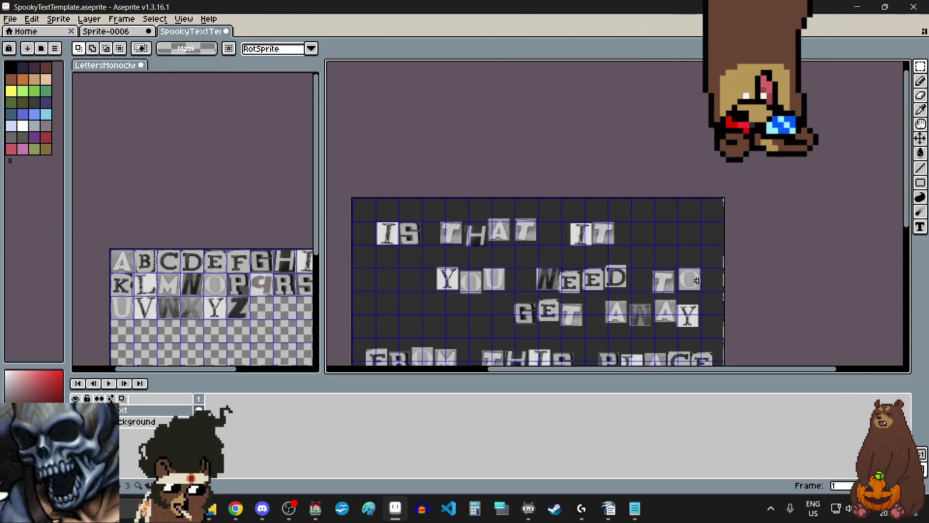
{"action": "scroll", "coordinate": [495, 288], "scroll_direction": "up", "scroll_amount": 1}
{"action": "scroll", "coordinate": [496, 288], "scroll_direction": "up", "scroll_amount": 1}
{"action": "scroll", "coordinate": [479, 283], "scroll_direction": "left", "scroll_amount": 2}
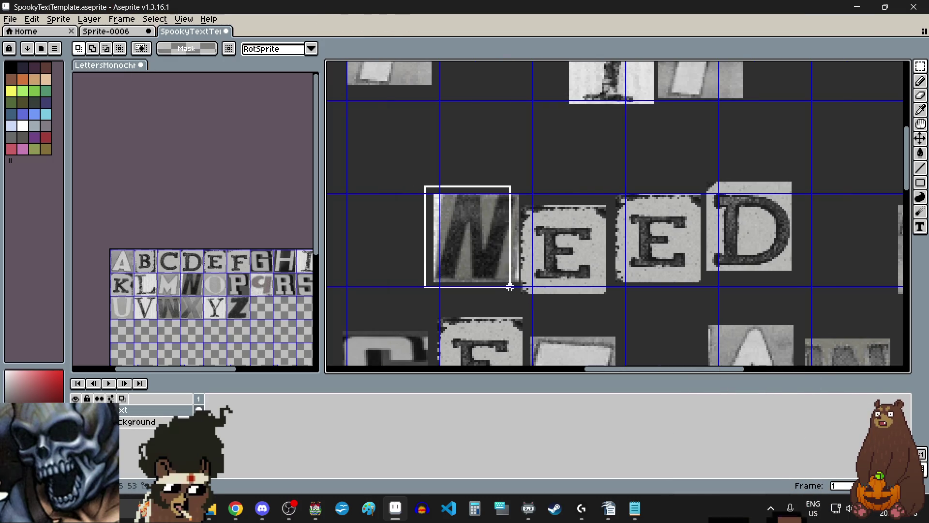
{"action": "scroll", "coordinate": [510, 287], "scroll_direction": "up", "scroll_amount": 2}
{"action": "scroll", "coordinate": [529, 291], "scroll_direction": "down", "scroll_amount": 3}
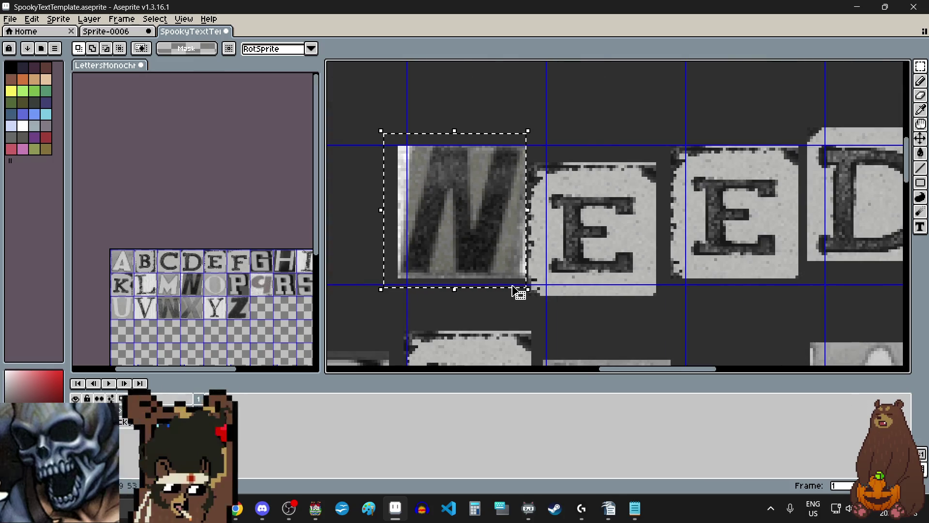
{"action": "left_click_drag", "start_coordinate": [531, 257], "coordinate": [510, 249]}
Move both E cut-outs of NEED up and to the left.
{"action": "scroll", "coordinate": [511, 248], "scroll_direction": "down", "scroll_amount": 2}
{"action": "scroll", "coordinate": [575, 279], "scroll_direction": "up", "scroll_amount": 2}
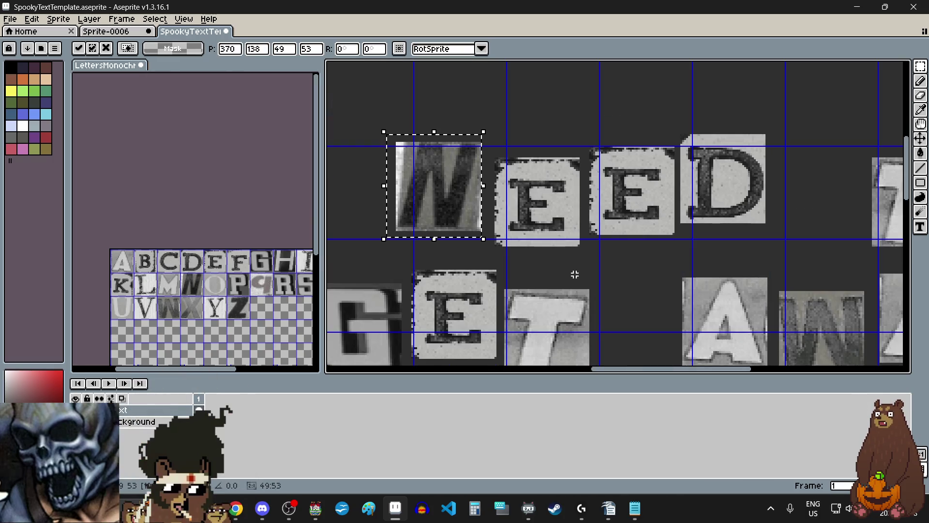
{"action": "left_click_drag", "start_coordinate": [490, 139], "coordinate": [780, 246]}
{"action": "left_click", "coordinate": [508, 156]}
{"action": "scroll", "coordinate": [487, 147], "scroll_direction": "up", "scroll_amount": 2}
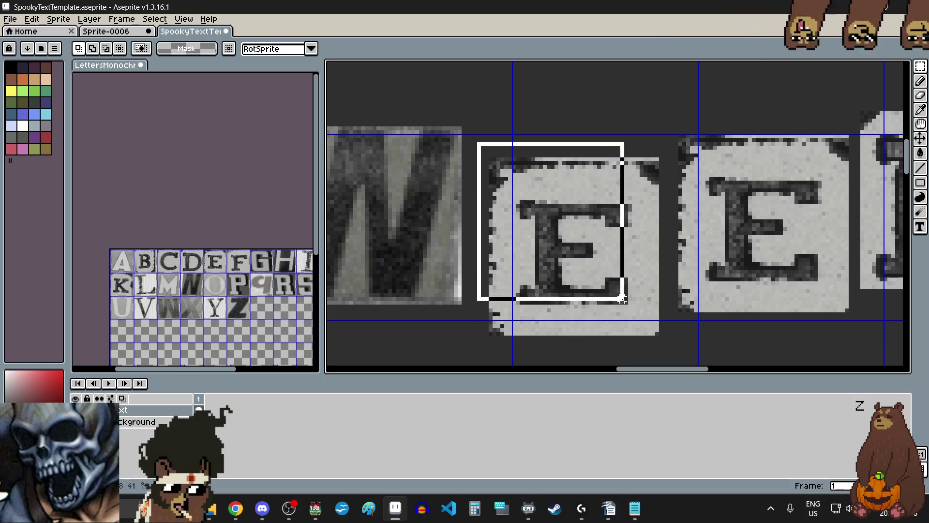
{"action": "left_click_drag", "start_coordinate": [668, 344], "coordinate": [669, 345]}
{"action": "left_click_drag", "start_coordinate": [613, 295], "coordinate": [598, 264]}
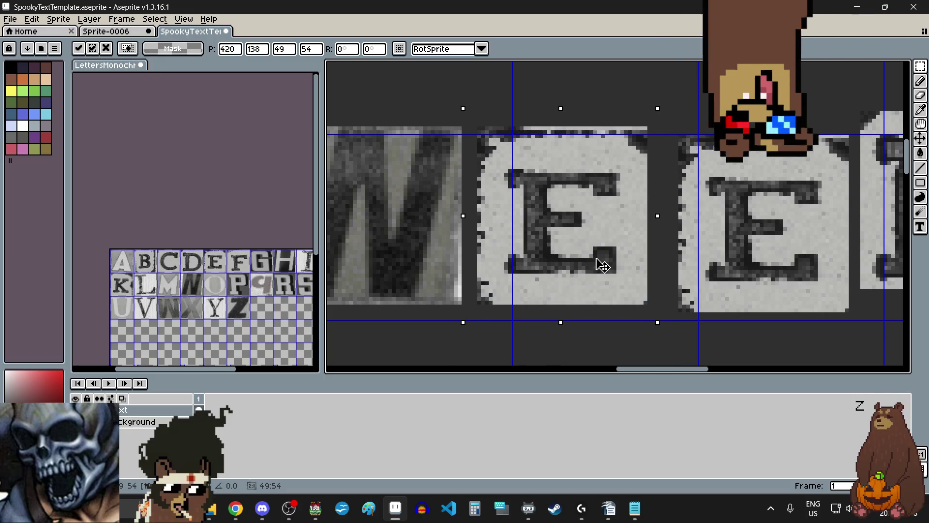
{"action": "scroll", "coordinate": [627, 166], "scroll_direction": "right", "scroll_amount": 2}
{"action": "mouse_move", "coordinate": [612, 125]}
{"action": "left_mouse_down"}
{"action": "mouse_move", "coordinate": [770, 326]}
{"action": "mouse_move", "coordinate": [792, 332]}
{"action": "left_mouse_up"}
{"action": "left_click_drag", "start_coordinate": [763, 276], "coordinate": [742, 246]}
{"action": "scroll", "coordinate": [676, 300], "scroll_direction": "down", "scroll_amount": 2}
{"action": "left_click", "coordinate": [778, 315]}
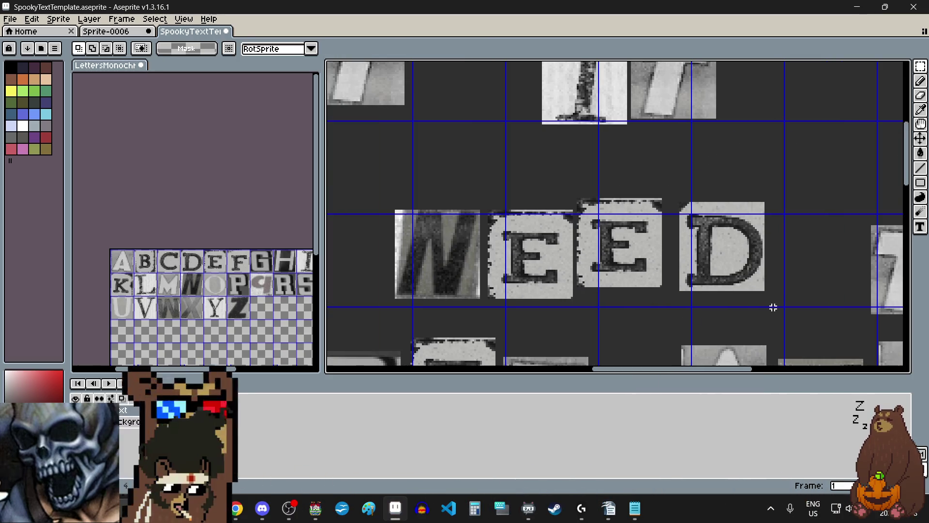
Drop the D of NEED slightly lower.
{"action": "scroll", "coordinate": [714, 228], "scroll_direction": "up", "scroll_amount": 2}
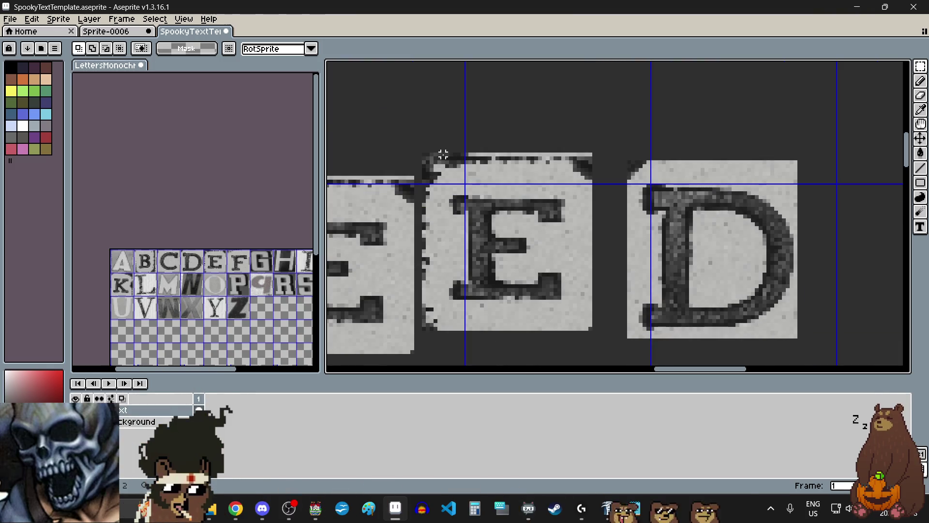
{"action": "mouse_move", "coordinate": [616, 143]}
{"action": "left_mouse_down"}
{"action": "mouse_move", "coordinate": [769, 358]}
{"action": "mouse_move", "coordinate": [836, 357]}
{"action": "left_mouse_up"}
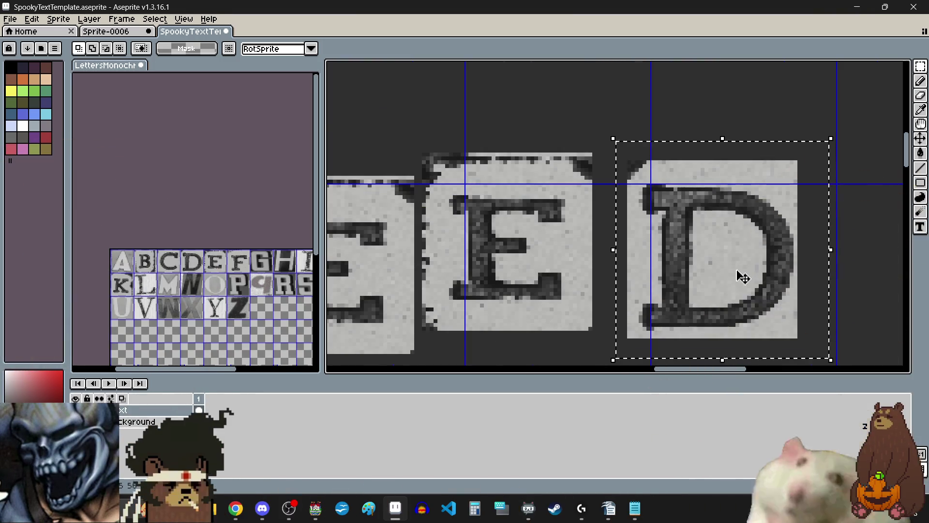
{"action": "scroll", "coordinate": [740, 274], "scroll_direction": "down", "scroll_amount": 3}
{"action": "left_click_drag", "start_coordinate": [739, 279], "coordinate": [739, 292]}
Shift the T and O of TO up and left, then nudge the O right.
{"action": "scroll", "coordinate": [709, 299], "scroll_direction": "right", "scroll_amount": 2}
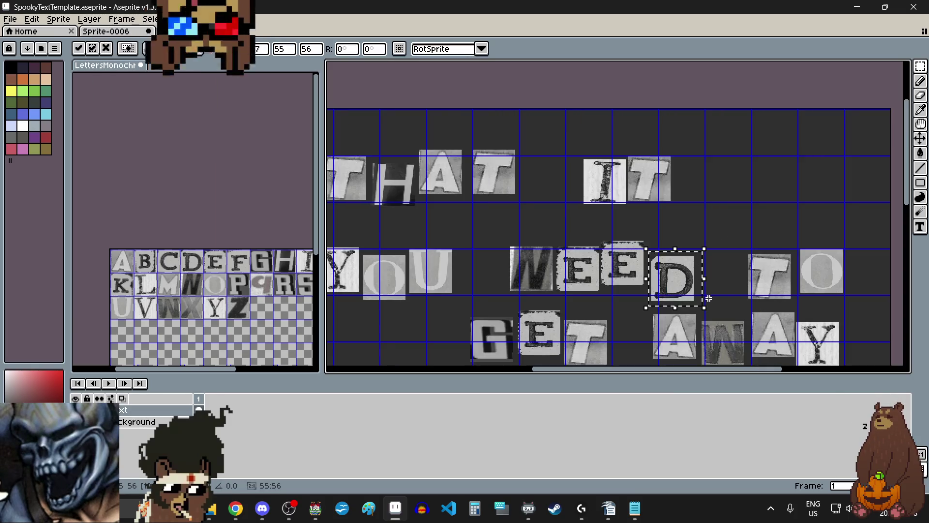
{"action": "scroll", "coordinate": [773, 310], "scroll_direction": "up", "scroll_amount": 2}
{"action": "scroll", "coordinate": [773, 311], "scroll_direction": "right", "scroll_amount": 1}
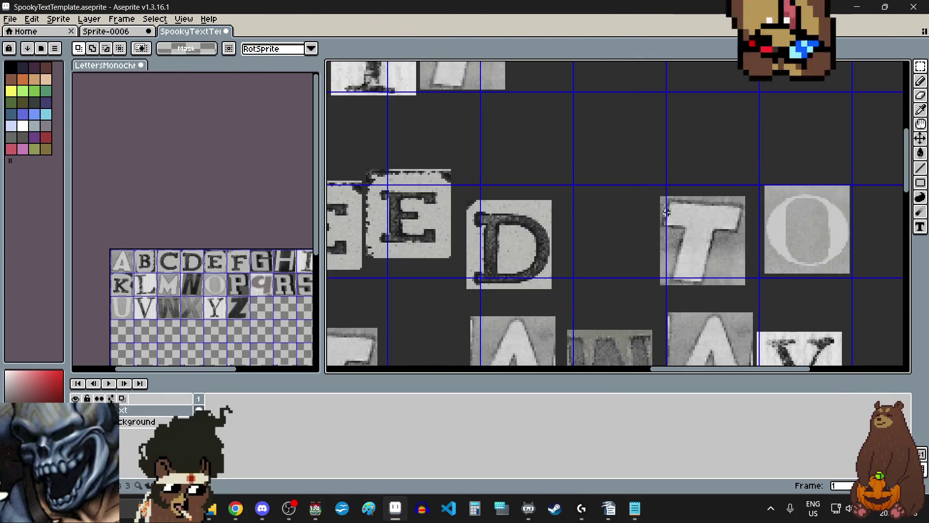
{"action": "mouse_move", "coordinate": [646, 168]}
{"action": "left_mouse_down"}
{"action": "mouse_move", "coordinate": [864, 313]}
{"action": "mouse_move", "coordinate": [862, 298]}
{"action": "left_mouse_up"}
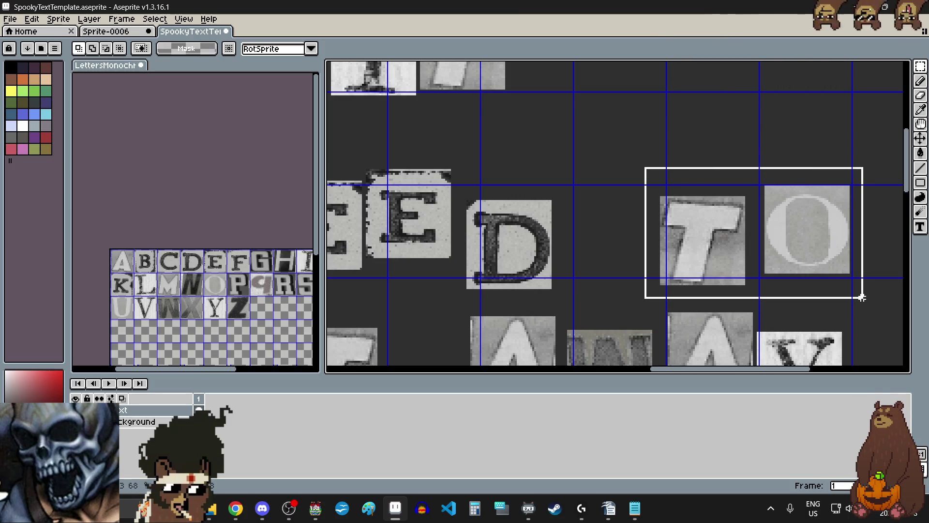
{"action": "left_click_drag", "start_coordinate": [815, 272], "coordinate": [801, 258]}
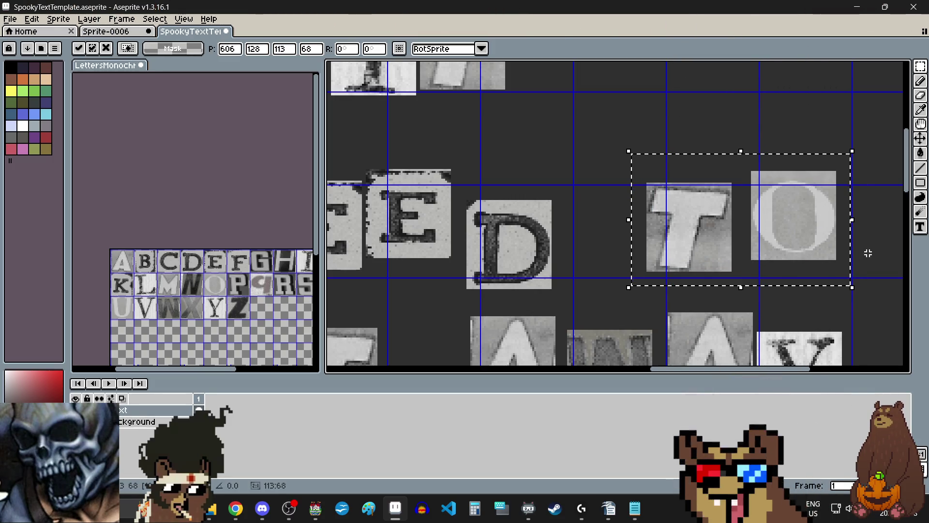
{"action": "key", "text": "ctrl+d"}
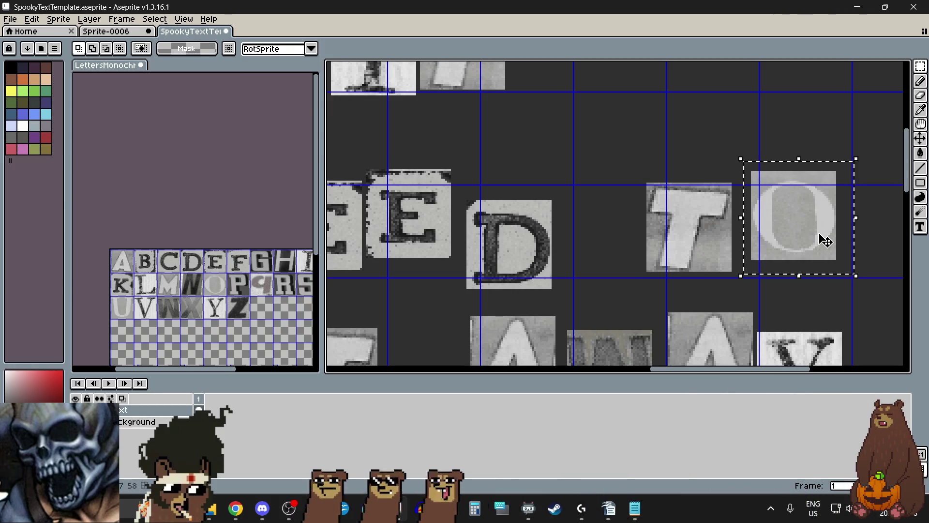
{"action": "left_click_drag", "start_coordinate": [826, 240], "coordinate": [836, 243]}
{"action": "scroll", "coordinate": [837, 243], "scroll_direction": "down", "scroll_amount": 3}
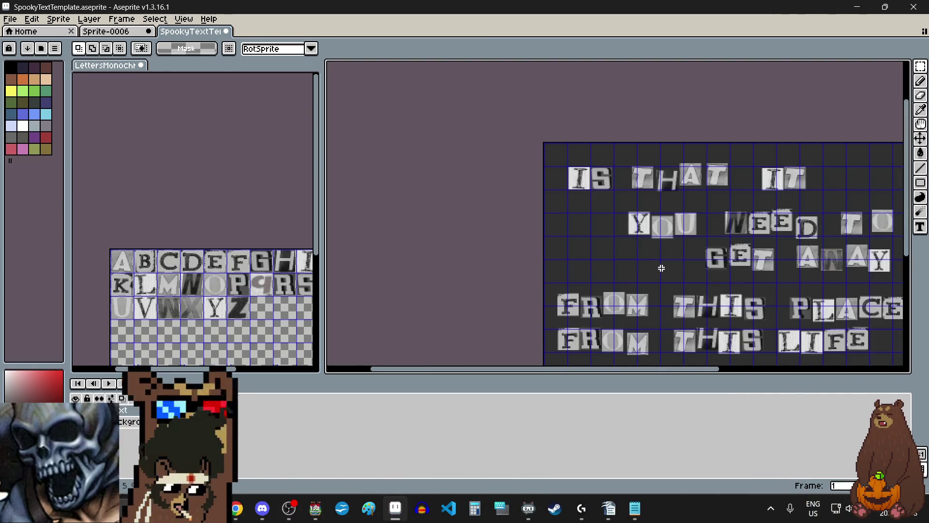
{"action": "scroll", "coordinate": [661, 268], "scroll_direction": "right", "scroll_amount": 3}
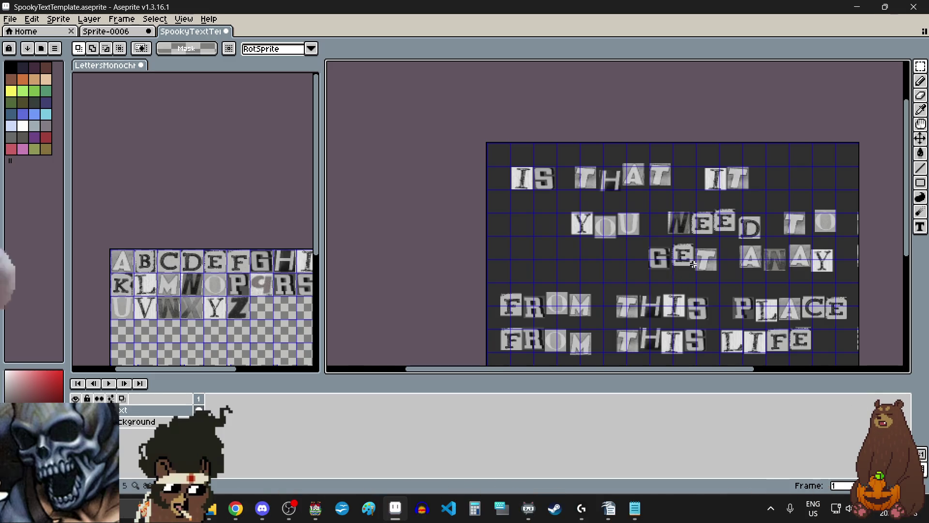
Move the whole word GET left and down.
{"action": "scroll", "coordinate": [694, 264], "scroll_direction": "up", "scroll_amount": 3}
{"action": "left_click_drag", "start_coordinate": [501, 174], "coordinate": [799, 300]}
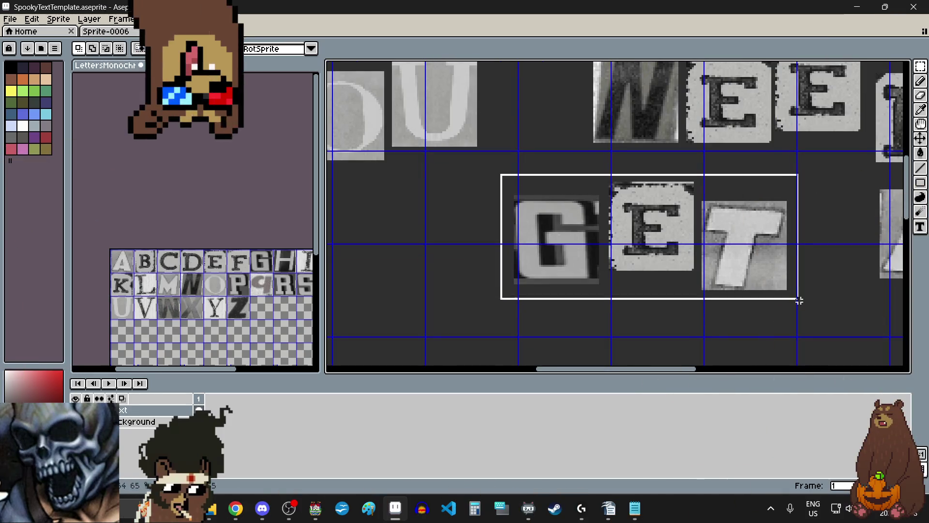
{"action": "left_click_drag", "start_coordinate": [738, 271], "coordinate": [720, 278]}
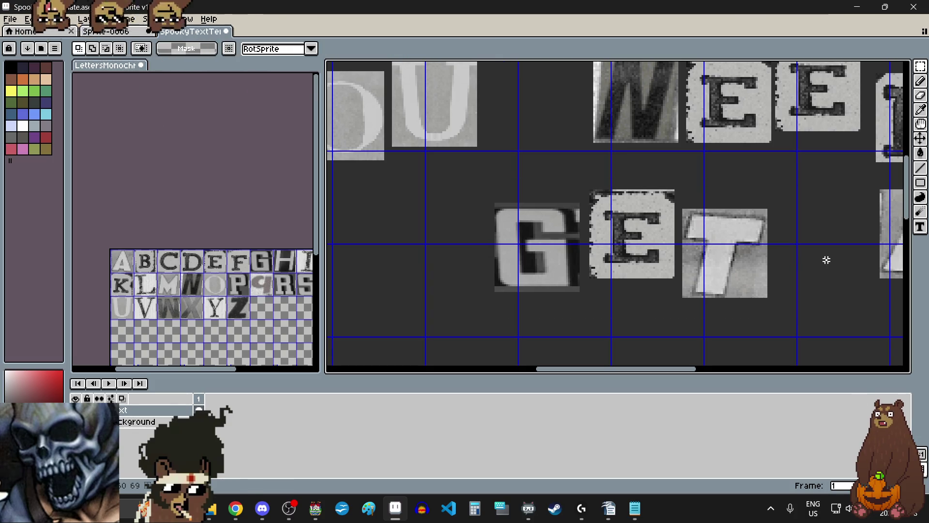
{"action": "scroll", "coordinate": [624, 206], "scroll_direction": "up", "scroll_amount": 2}
{"action": "scroll", "coordinate": [685, 294], "scroll_direction": "down", "scroll_amount": 1}
Offset the E of GET and nudge its T up slightly.
{"action": "mouse_move", "coordinate": [583, 211]}
{"action": "left_mouse_down"}
{"action": "mouse_move", "coordinate": [685, 301]}
{"action": "mouse_move", "coordinate": [726, 344]}
{"action": "mouse_move", "coordinate": [731, 363]}
{"action": "left_mouse_up"}
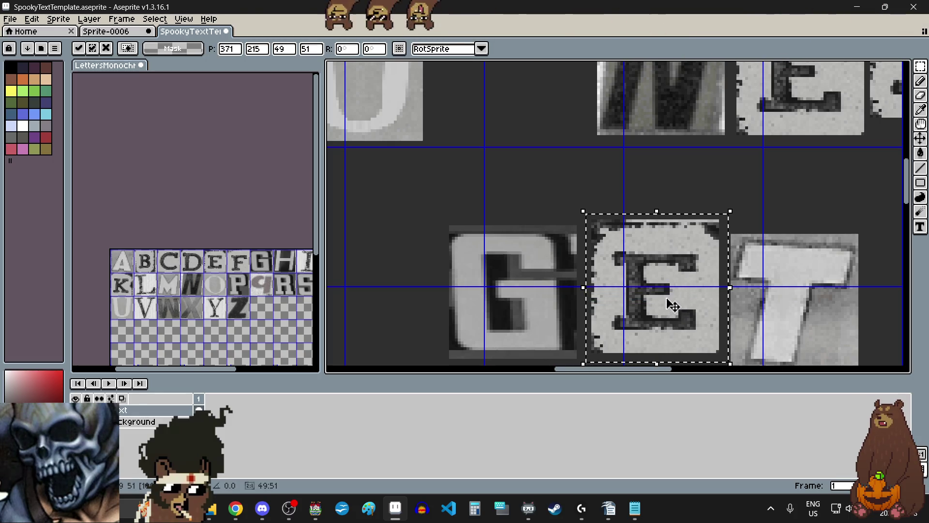
{"action": "scroll", "coordinate": [672, 305], "scroll_direction": "down", "scroll_amount": 2}
{"action": "scroll", "coordinate": [719, 311], "scroll_direction": "up", "scroll_amount": 1}
{"action": "key", "text": "ctrl+d"}
{"action": "scroll", "coordinate": [562, 213], "scroll_direction": "up", "scroll_amount": 1}
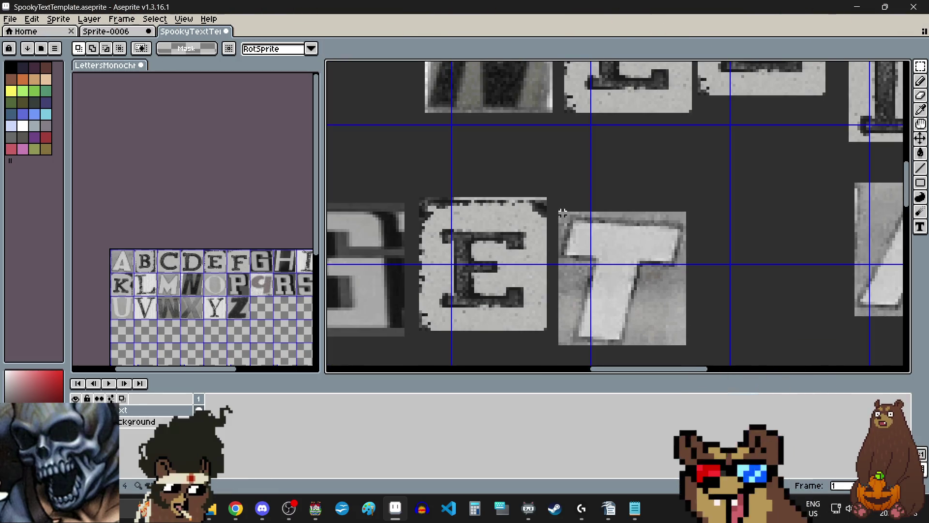
{"action": "key", "text": "Up"}
{"action": "key", "text": "Up"}
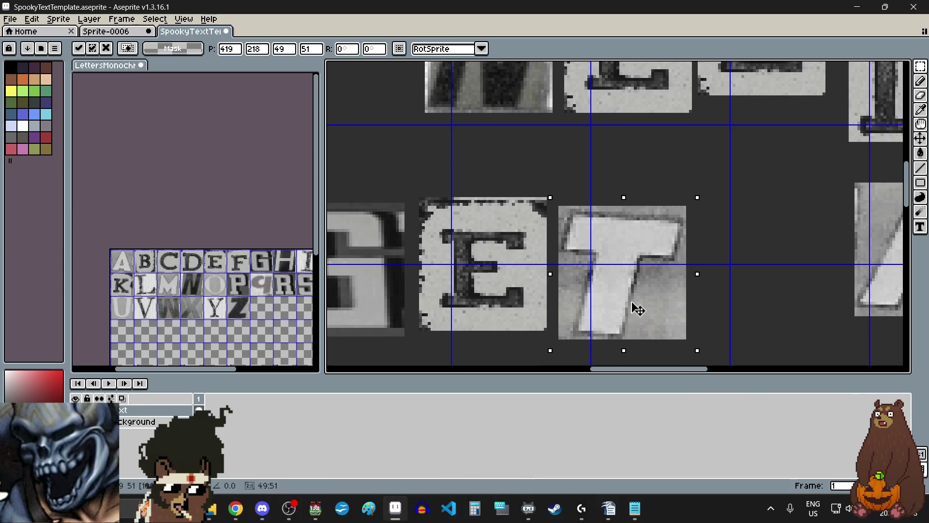
Move the whole word AWAY left and down.
{"action": "scroll", "coordinate": [638, 305], "scroll_direction": "down", "scroll_amount": 3}
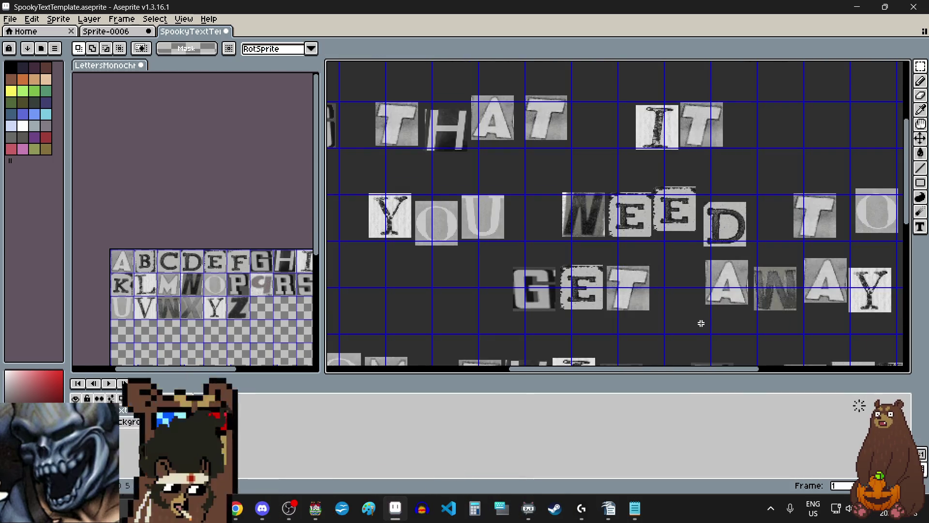
{"action": "scroll", "coordinate": [701, 323], "scroll_direction": "right", "scroll_amount": 3}
{"action": "scroll", "coordinate": [699, 347], "scroll_direction": "up", "scroll_amount": 2}
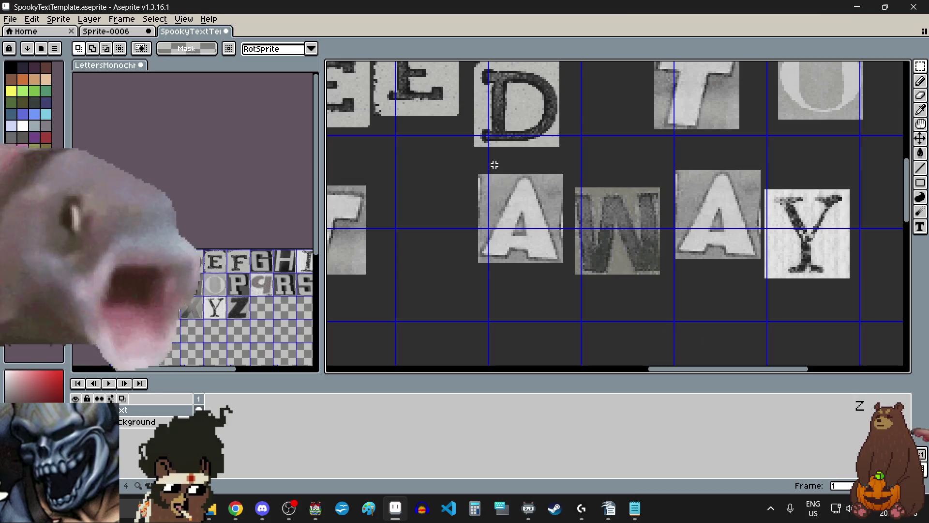
{"action": "mouse_move", "coordinate": [467, 158]}
{"action": "left_mouse_down"}
{"action": "mouse_move", "coordinate": [806, 276]}
{"action": "mouse_move", "coordinate": [860, 314]}
{"action": "left_mouse_up"}
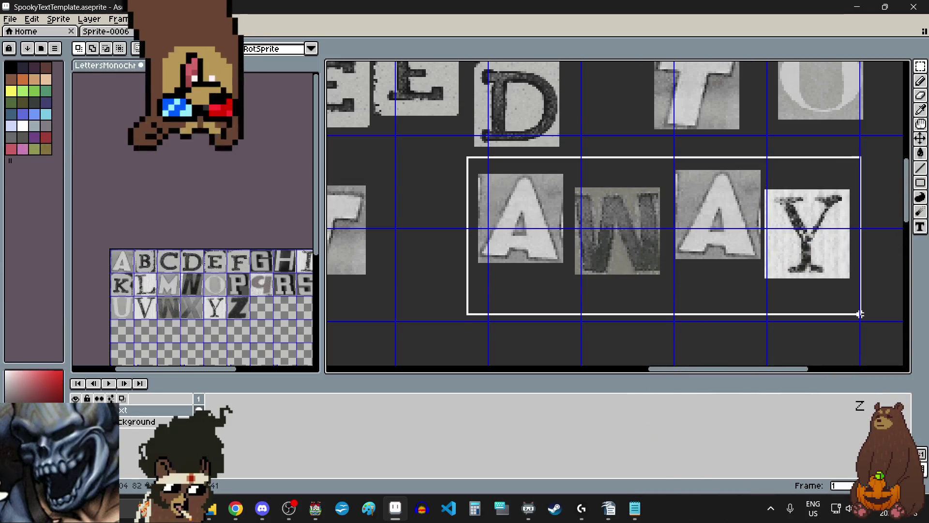
{"action": "left_click_drag", "start_coordinate": [764, 256], "coordinate": [751, 272]}
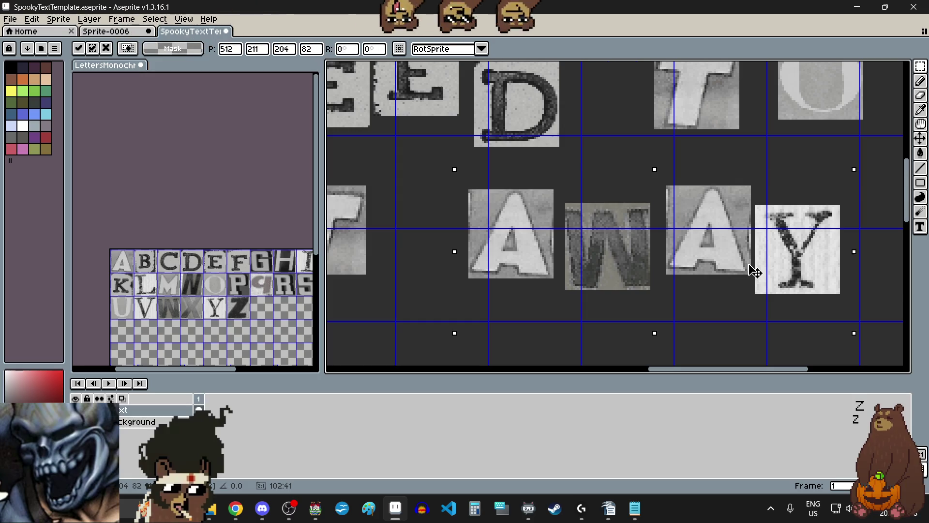
Raise the W of AWAY above its neighbours and nudge the Y slightly left and lower.
{"action": "left_click_drag", "start_coordinate": [558, 196], "coordinate": [664, 297]}
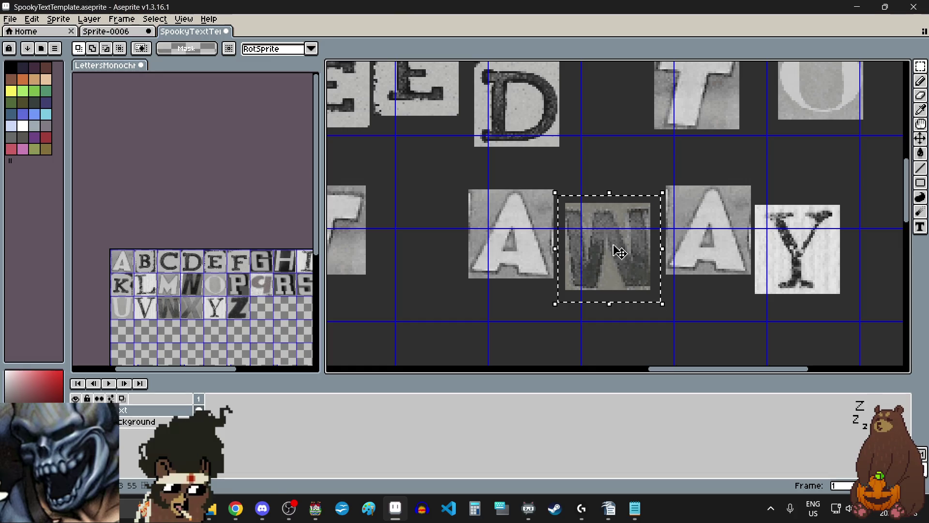
{"action": "left_click_drag", "start_coordinate": [620, 252], "coordinate": [616, 224]}
{"action": "left_click", "coordinate": [665, 188]}
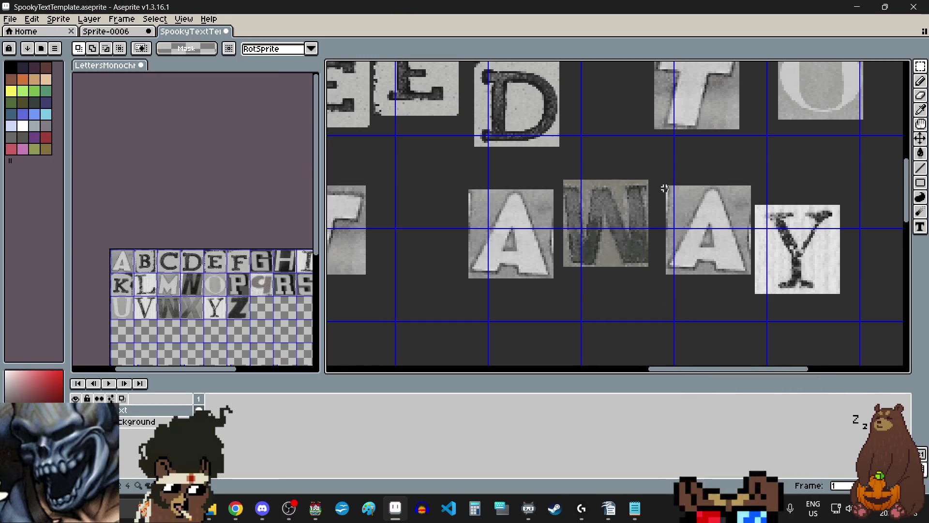
{"action": "mouse_move", "coordinate": [659, 179]}
{"action": "left_mouse_down"}
{"action": "mouse_move", "coordinate": [811, 292]}
{"action": "mouse_move", "coordinate": [799, 277]}
{"action": "left_mouse_up"}
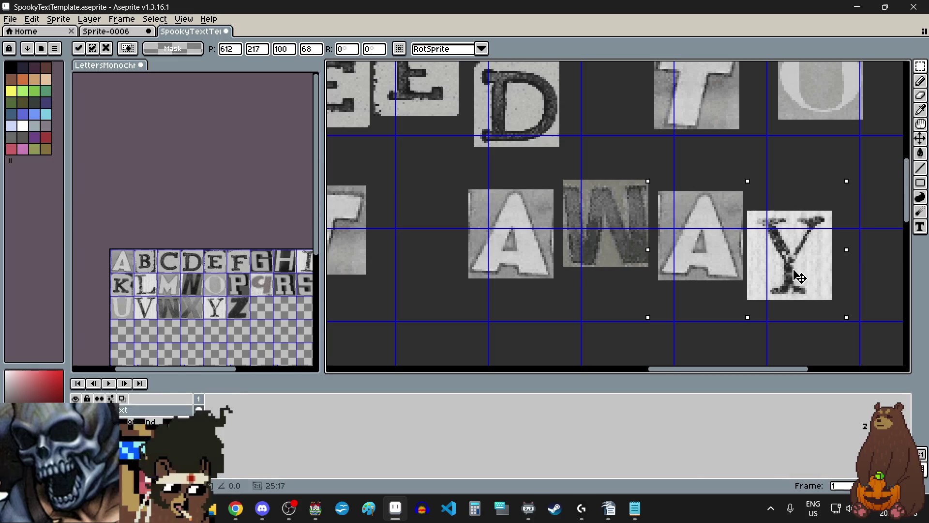
{"action": "scroll", "coordinate": [740, 214], "scroll_direction": "up", "scroll_amount": 2}
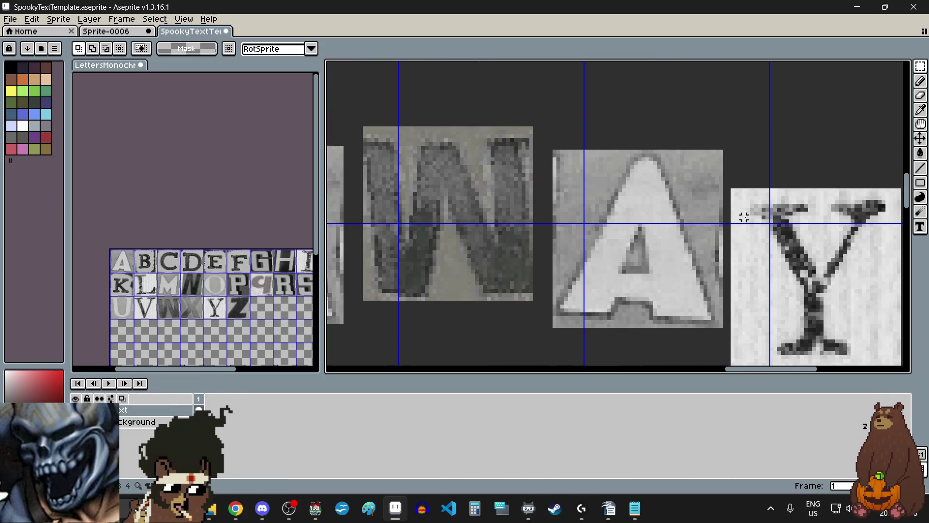
{"action": "scroll", "coordinate": [730, 183], "scroll_direction": "down", "scroll_amount": 2}
{"action": "left_click_drag", "start_coordinate": [730, 184], "coordinate": [833, 286]}
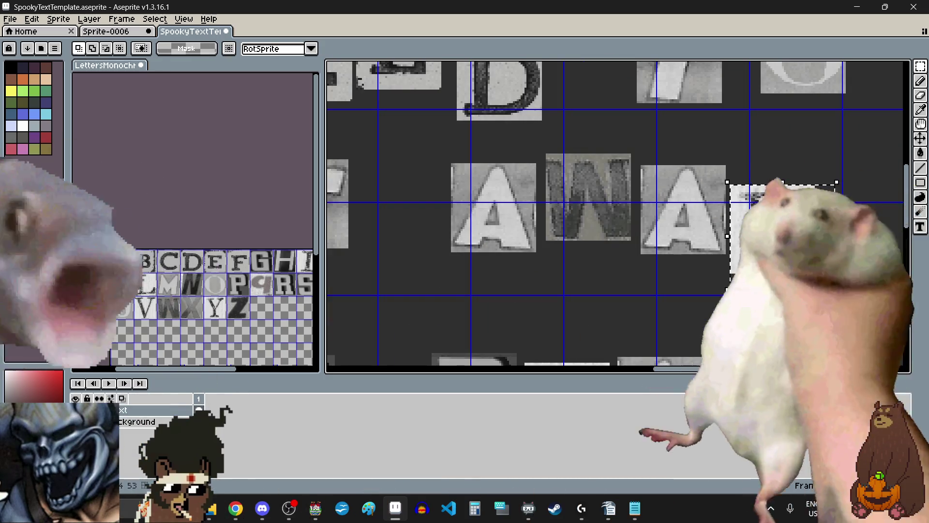
{"action": "scroll", "coordinate": [671, 298], "scroll_direction": "down", "scroll_amount": 5}
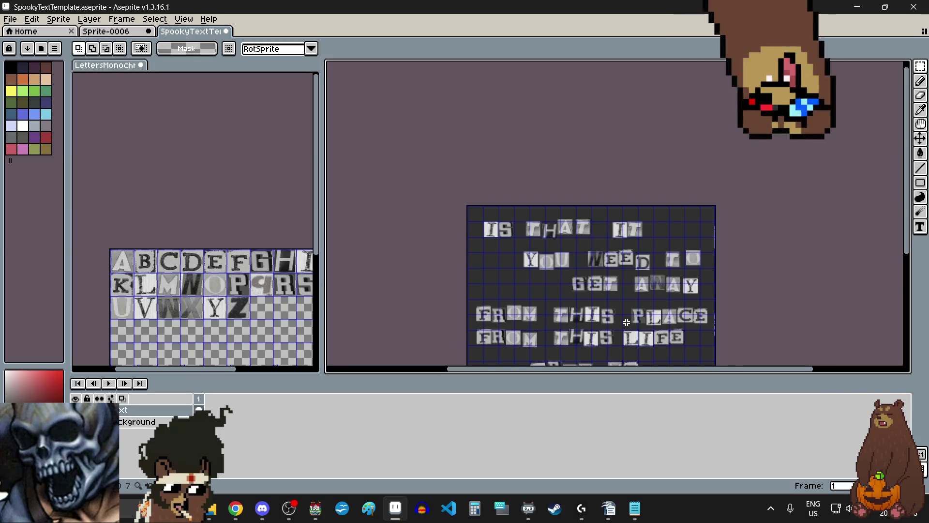
{"action": "scroll", "coordinate": [525, 342], "scroll_direction": "up", "scroll_amount": 2}
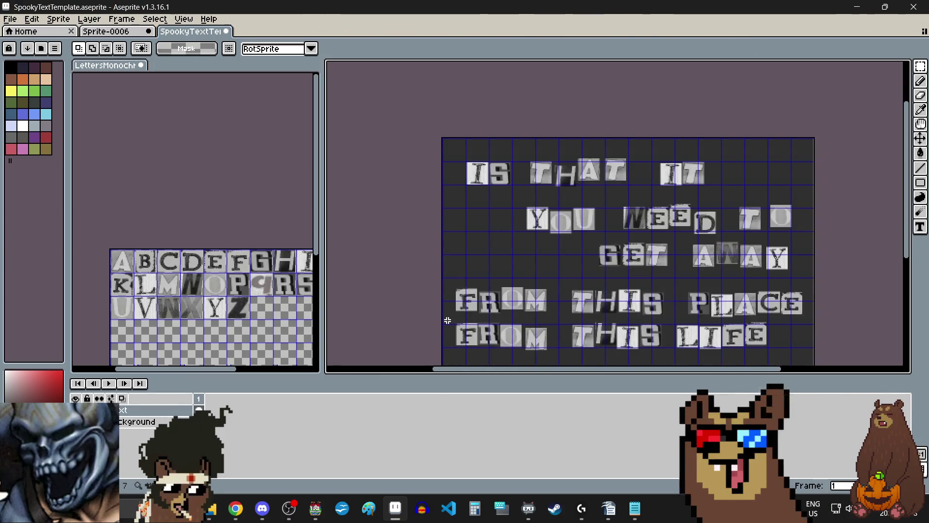
Move the F up-left and the R left in the first FROM.
{"action": "scroll", "coordinate": [449, 321], "scroll_direction": "up", "scroll_amount": 3}
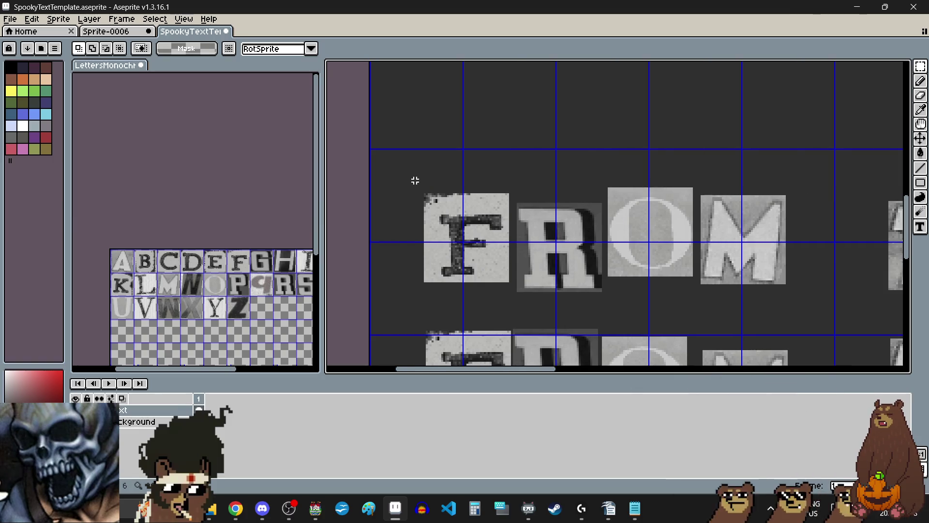
{"action": "left_click_drag", "start_coordinate": [489, 277], "coordinate": [474, 263]}
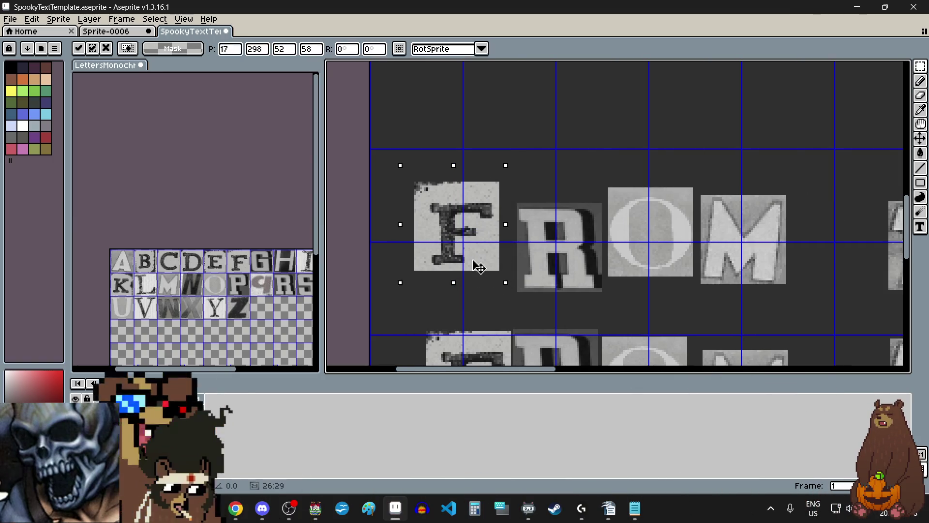
{"action": "key", "text": "ctrl+d"}
{"action": "scroll", "coordinate": [528, 266], "scroll_direction": "up", "scroll_amount": 1}
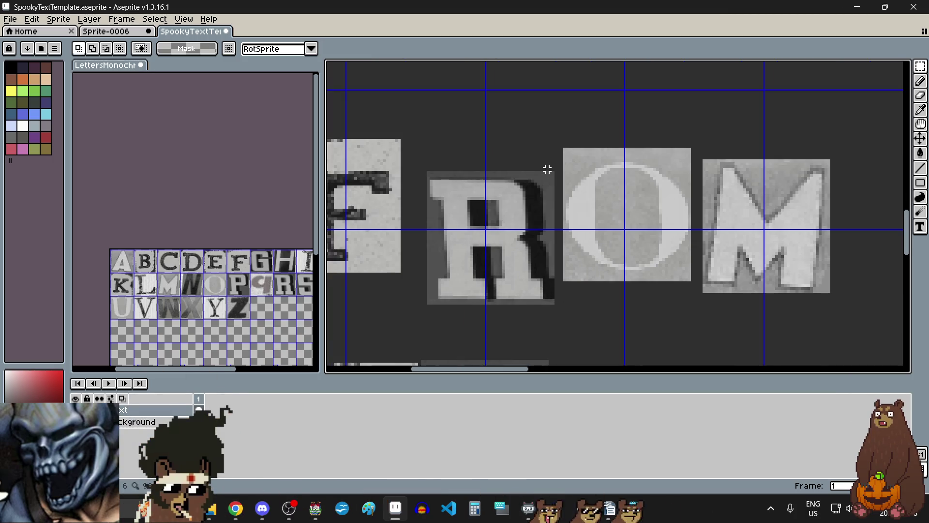
{"action": "mouse_move", "coordinate": [553, 169]}
{"action": "left_mouse_down"}
{"action": "mouse_move", "coordinate": [460, 307]}
{"action": "mouse_move", "coordinate": [420, 325]}
{"action": "left_mouse_up"}
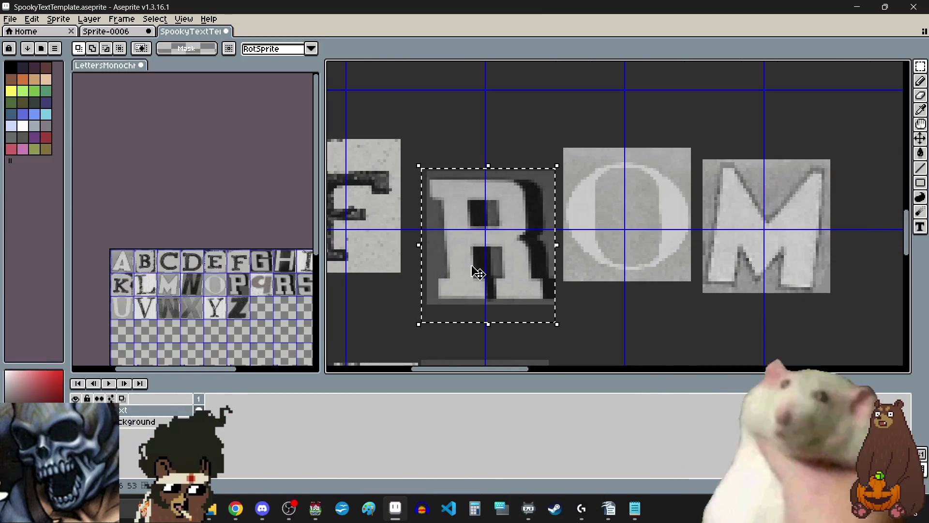
{"action": "left_click_drag", "start_coordinate": [475, 271], "coordinate": [464, 273]}
{"action": "key", "text": "ctrl+d"}
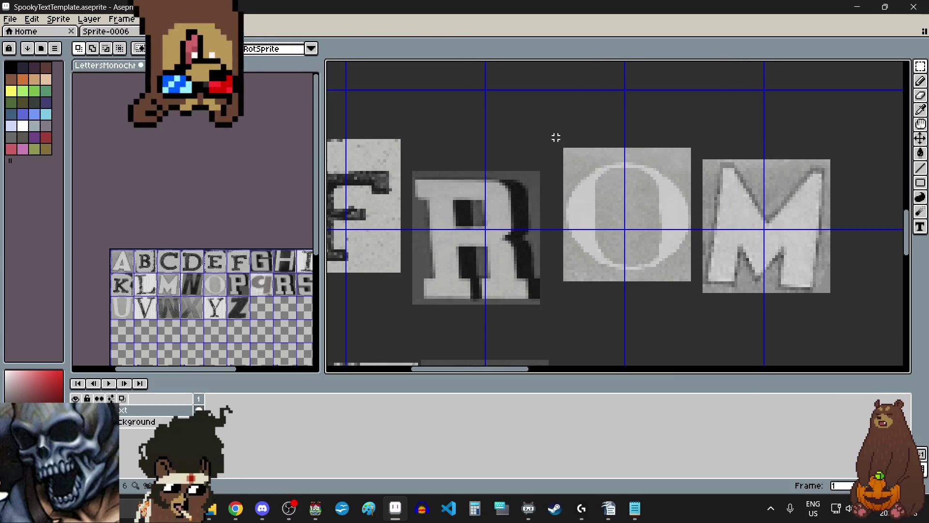
Shift the O and lift the M up and left in the first FROM.
{"action": "left_click_drag", "start_coordinate": [695, 306], "coordinate": [695, 306]}
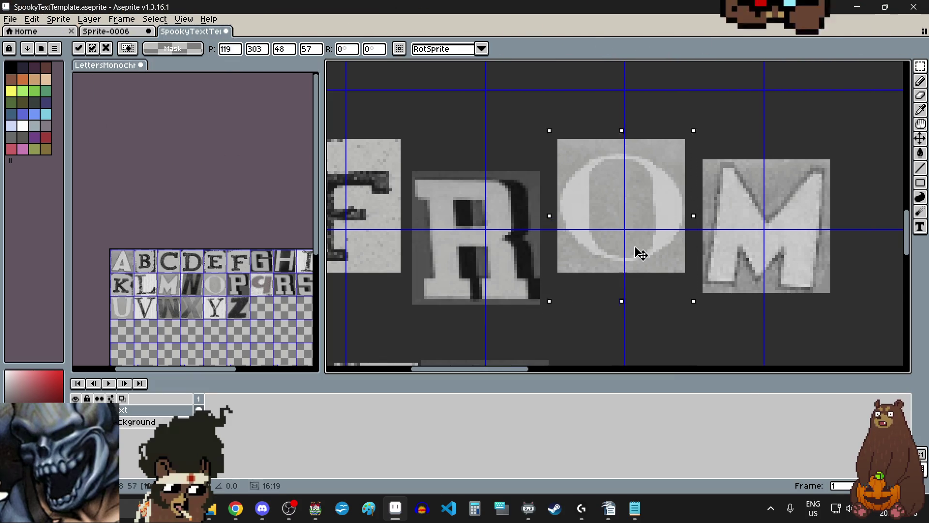
{"action": "left_click_drag", "start_coordinate": [636, 252], "coordinate": [636, 268]}
{"action": "key", "text": "ctrl+d"}
{"action": "scroll", "coordinate": [670, 262], "scroll_direction": "right", "scroll_amount": 2}
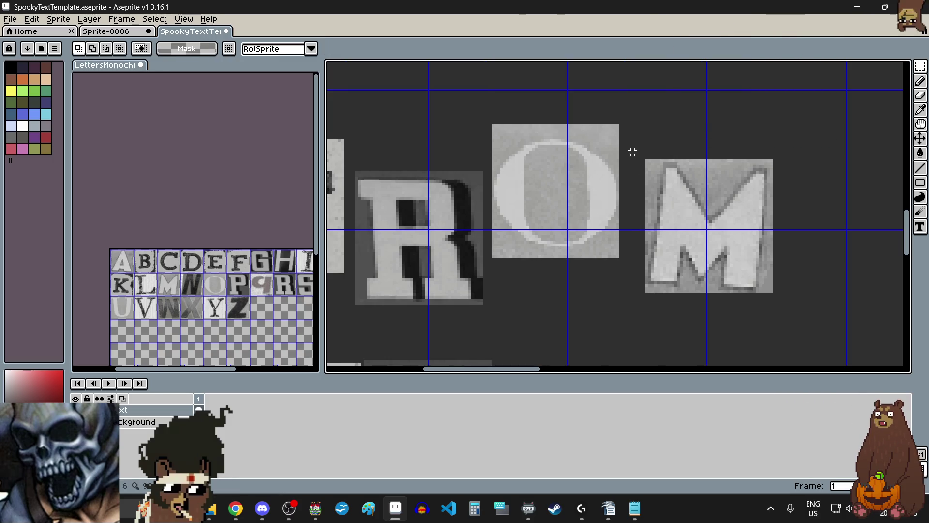
{"action": "left_click_drag", "start_coordinate": [777, 312], "coordinate": [775, 310]}
{"action": "left_click_drag", "start_coordinate": [716, 252], "coordinate": [702, 203]}
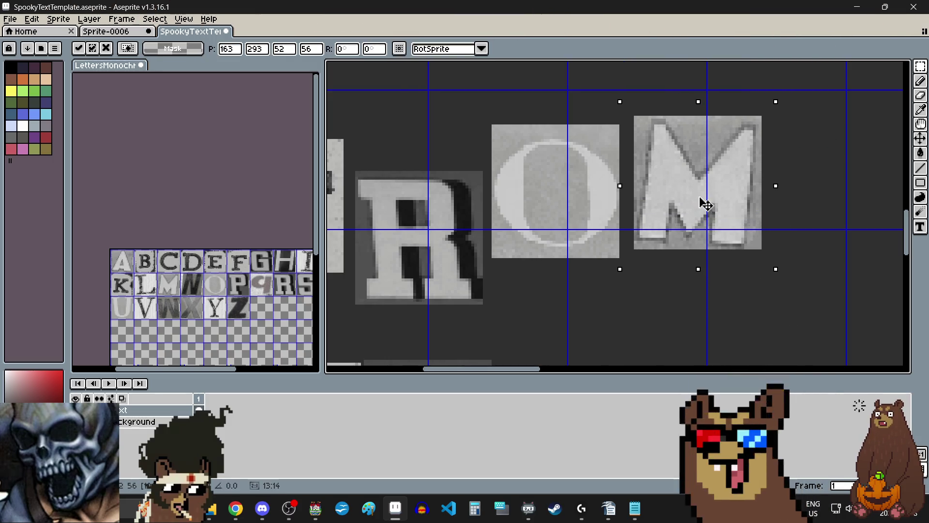
Select the T tile of the upper THIS for repositioning.
{"action": "scroll", "coordinate": [651, 231], "scroll_direction": "down", "scroll_amount": 4}
{"action": "scroll", "coordinate": [649, 214], "scroll_direction": "up", "scroll_amount": 2}
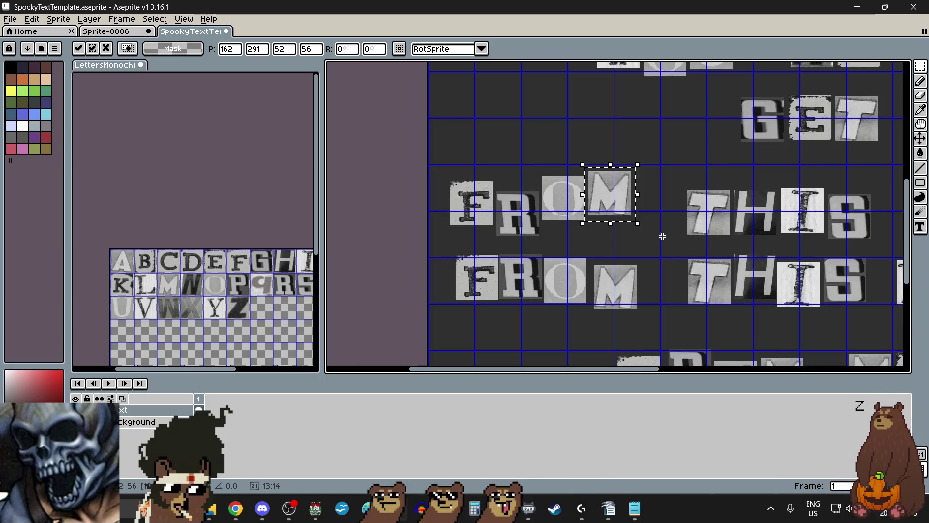
{"action": "scroll", "coordinate": [661, 235], "scroll_direction": "right", "scroll_amount": 3}
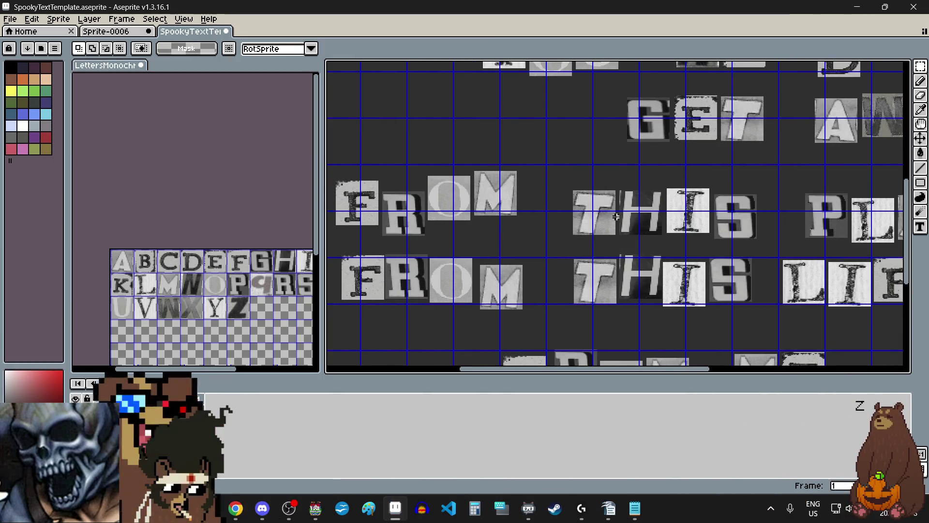
{"action": "scroll", "coordinate": [616, 216], "scroll_direction": "up", "scroll_amount": 6}
{"action": "mouse_move", "coordinate": [617, 103]}
{"action": "left_mouse_down"}
{"action": "mouse_move", "coordinate": [452, 307]}
{"action": "mouse_move", "coordinate": [433, 309]}
{"action": "left_mouse_up"}
Nudge the T of the first THIS upward and shift the H slightly right and up.
{"action": "scroll", "coordinate": [473, 284], "scroll_direction": "down", "scroll_amount": 2}
{"action": "scroll", "coordinate": [497, 300], "scroll_direction": "up", "scroll_amount": 2}
{"action": "left_click_drag", "start_coordinate": [498, 256], "coordinate": [501, 236]}
{"action": "left_click", "coordinate": [599, 339]}
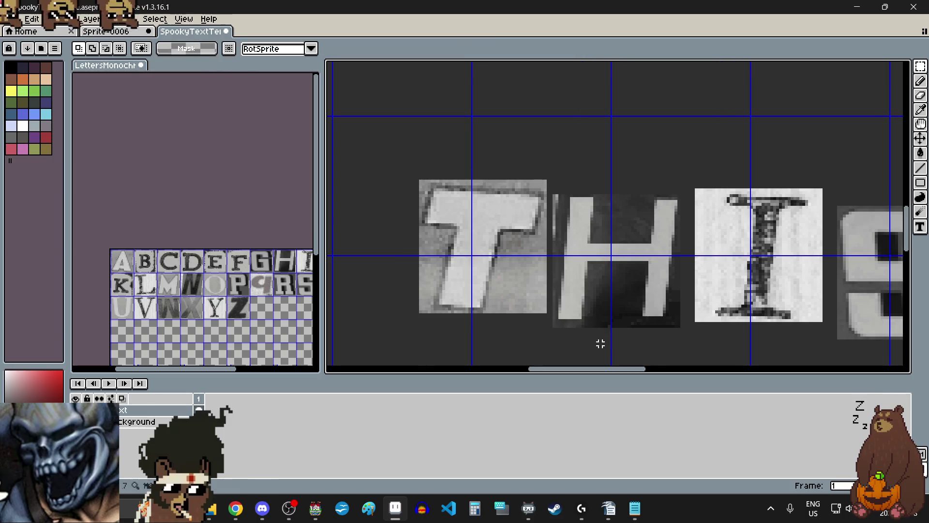
{"action": "scroll", "coordinate": [493, 188], "scroll_direction": "up", "scroll_amount": 3}
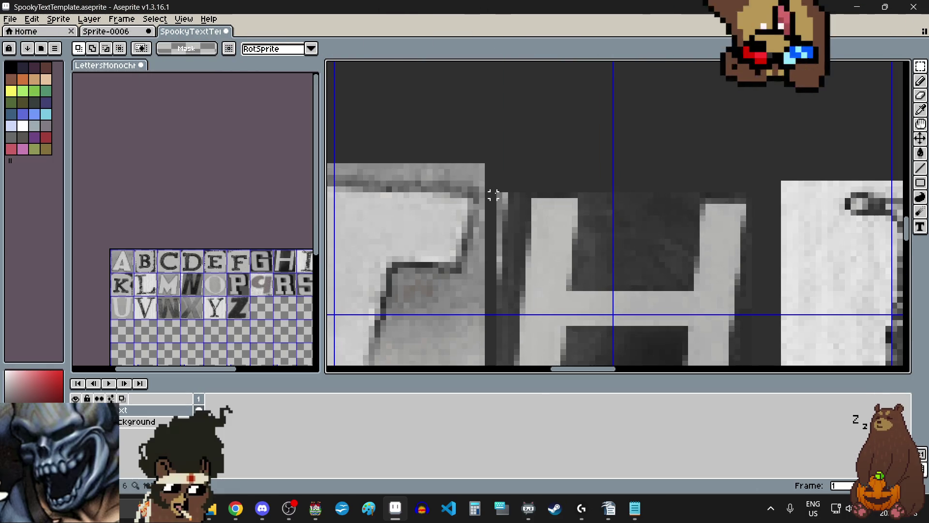
{"action": "scroll", "coordinate": [498, 190], "scroll_direction": "down", "scroll_amount": 2}
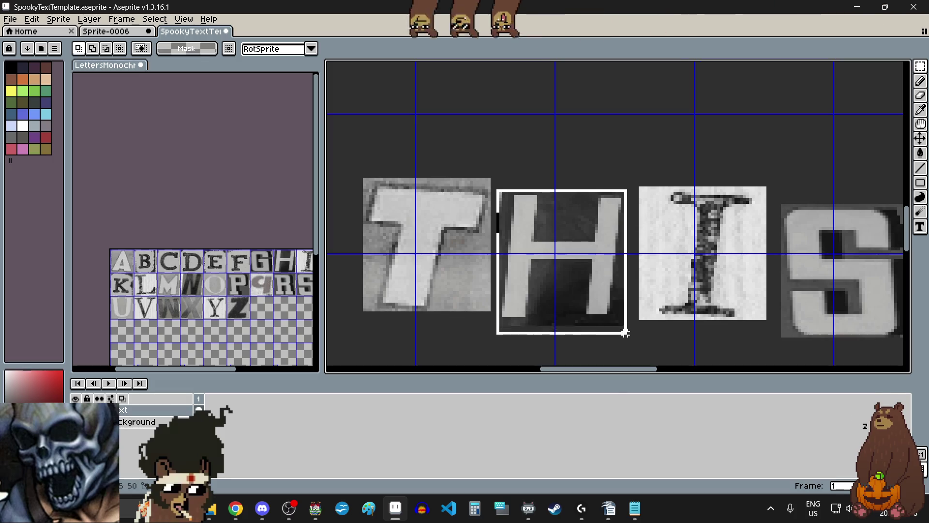
{"action": "left_click_drag", "start_coordinate": [561, 283], "coordinate": [570, 278]}
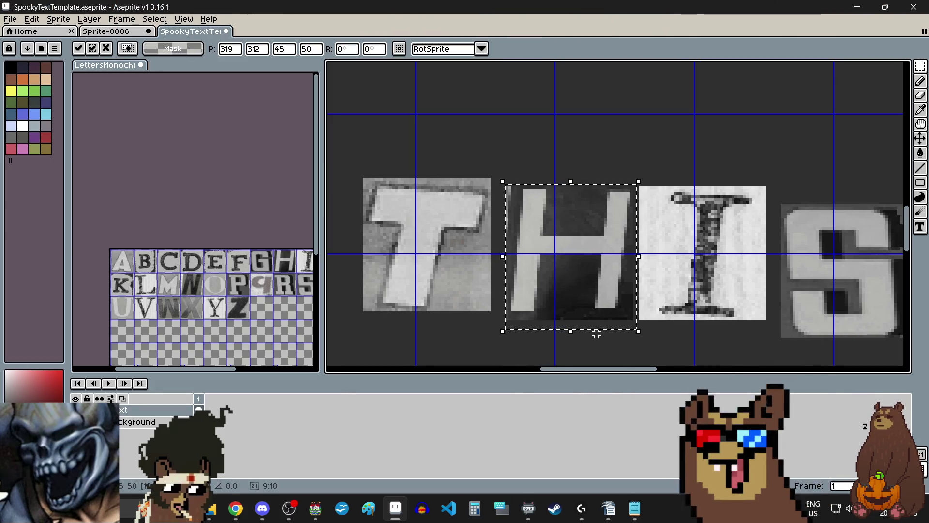
Drop the I lowest and reposition the S so the letters sit staggered.
{"action": "scroll", "coordinate": [614, 333], "scroll_direction": "right", "scroll_amount": 2}
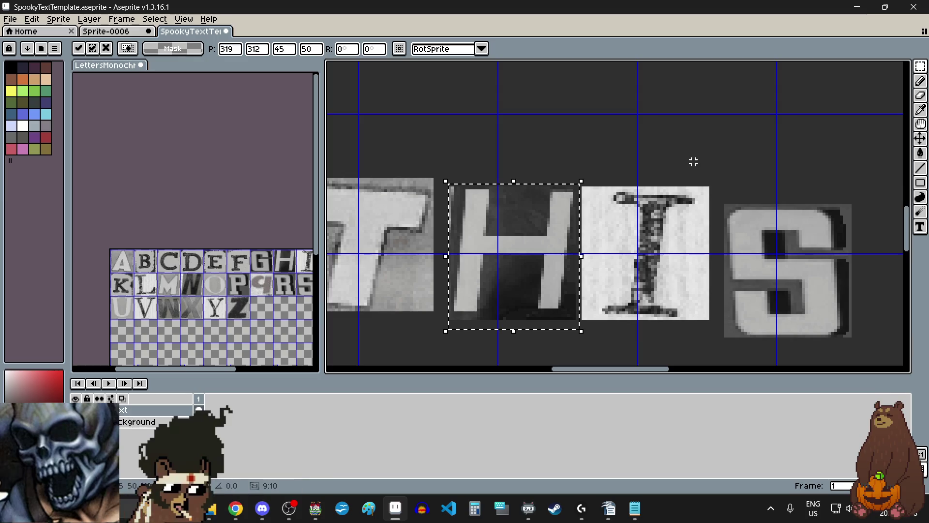
{"action": "scroll", "coordinate": [705, 196], "scroll_direction": "up", "scroll_amount": 3}
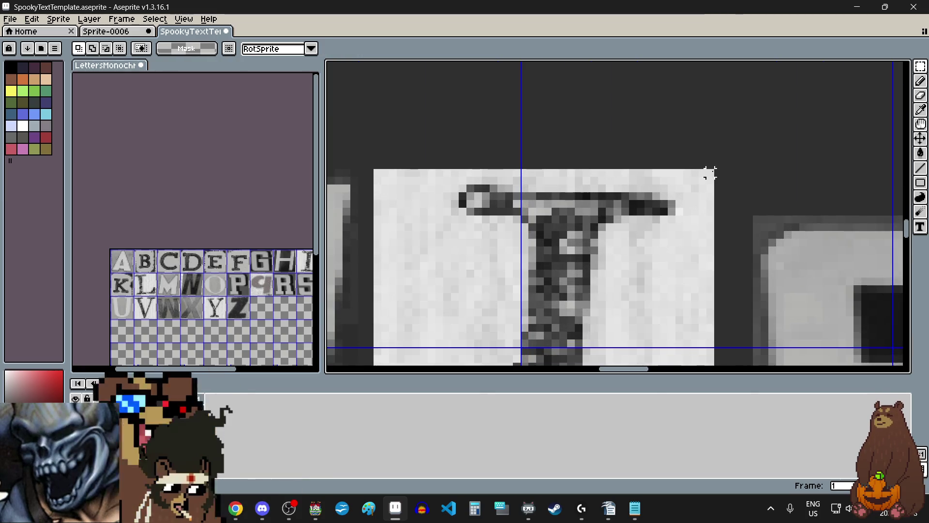
{"action": "scroll", "coordinate": [707, 176], "scroll_direction": "down", "scroll_amount": 3}
{"action": "scroll", "coordinate": [542, 280], "scroll_direction": "up", "scroll_amount": 3}
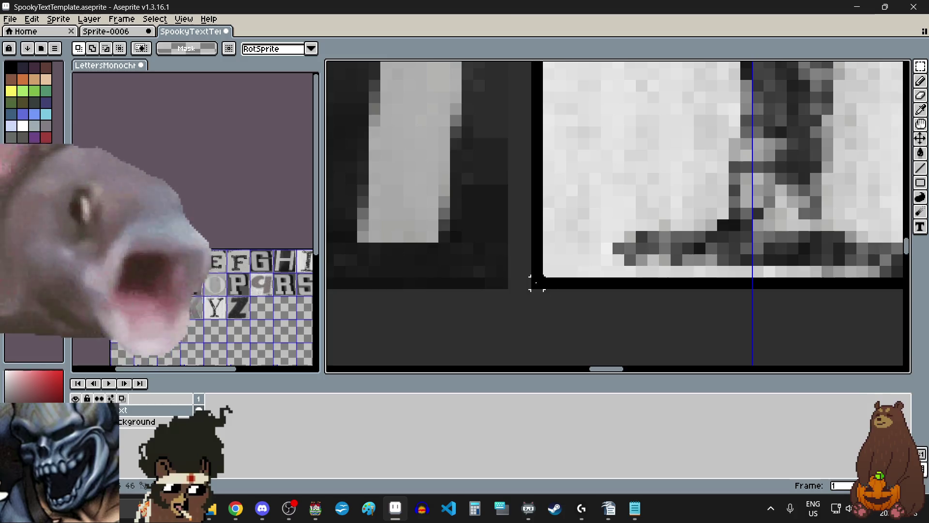
{"action": "scroll", "coordinate": [537, 283], "scroll_direction": "down", "scroll_amount": 3}
{"action": "left_click", "coordinate": [605, 273]}
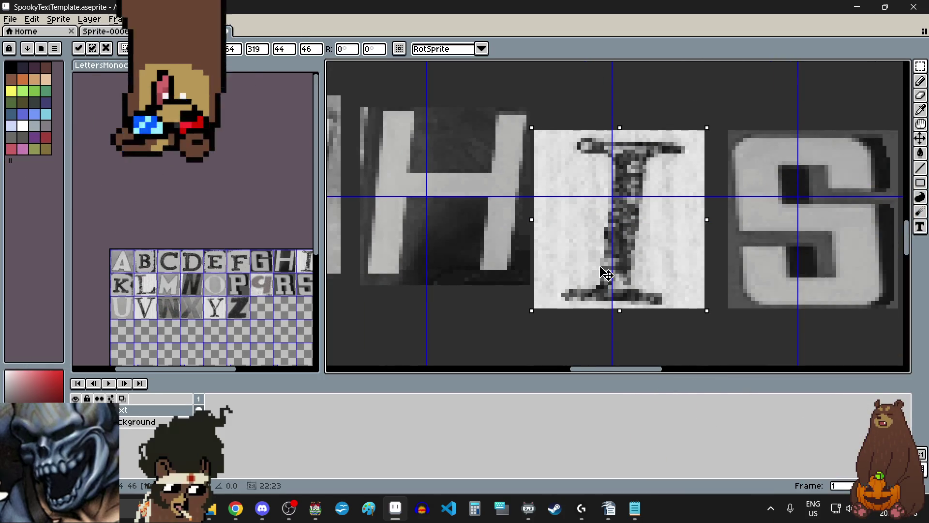
{"action": "scroll", "coordinate": [605, 274], "scroll_direction": "down", "scroll_amount": 3}
{"action": "scroll", "coordinate": [725, 262], "scroll_direction": "up", "scroll_amount": 3}
{"action": "left_click", "coordinate": [725, 262]}
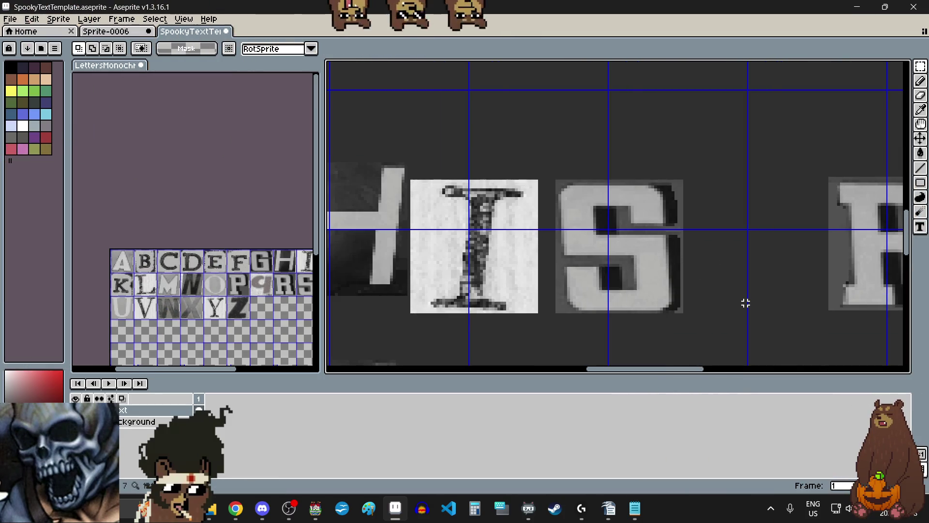
{"action": "scroll", "coordinate": [560, 169], "scroll_direction": "up", "scroll_amount": 3}
{"action": "scroll", "coordinate": [560, 170], "scroll_direction": "down", "scroll_amount": 3}
{"action": "mouse_move", "coordinate": [560, 170]}
{"action": "left_mouse_down"}
{"action": "mouse_move", "coordinate": [698, 321]}
{"action": "mouse_move", "coordinate": [720, 319]}
{"action": "left_mouse_up"}
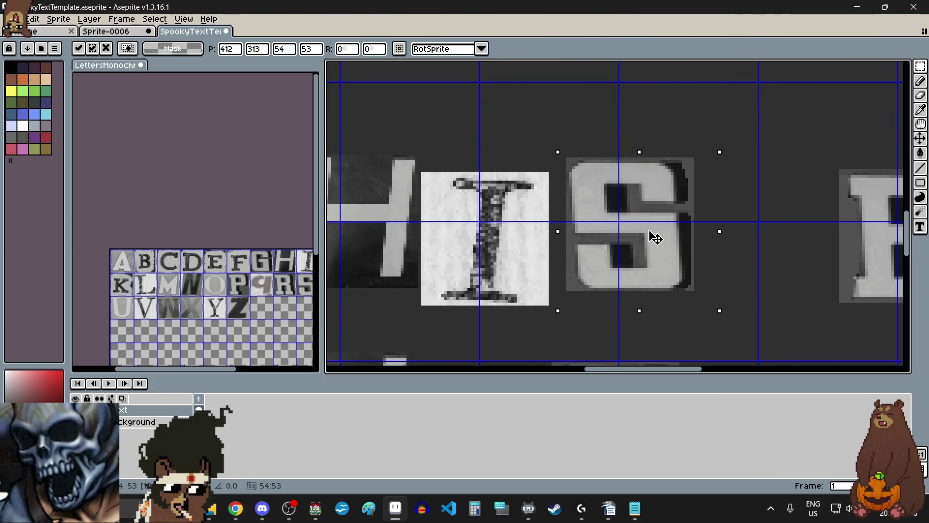
{"action": "scroll", "coordinate": [655, 237], "scroll_direction": "down", "scroll_amount": 3}
{"action": "left_click", "coordinate": [692, 240]}
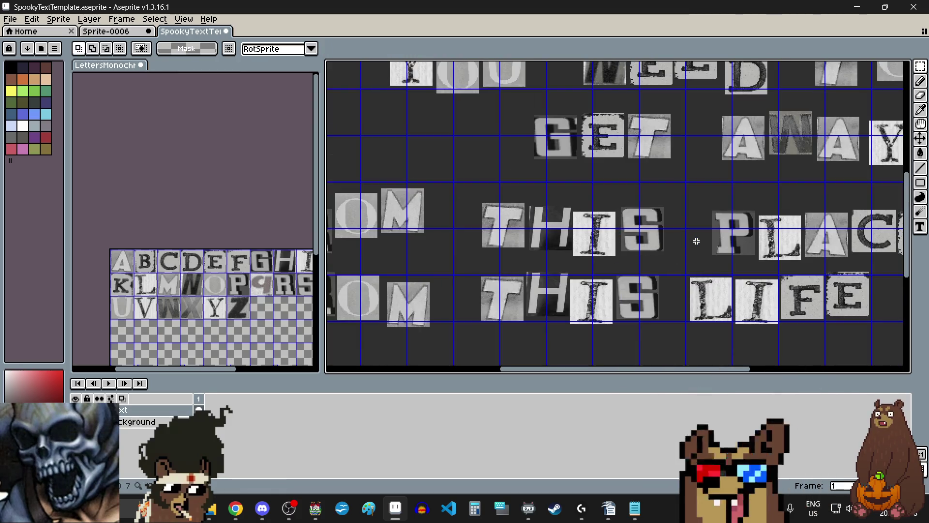
Select the P, then raise PLACE's L above the other letters.
{"action": "scroll", "coordinate": [705, 262], "scroll_direction": "right", "scroll_amount": 3}
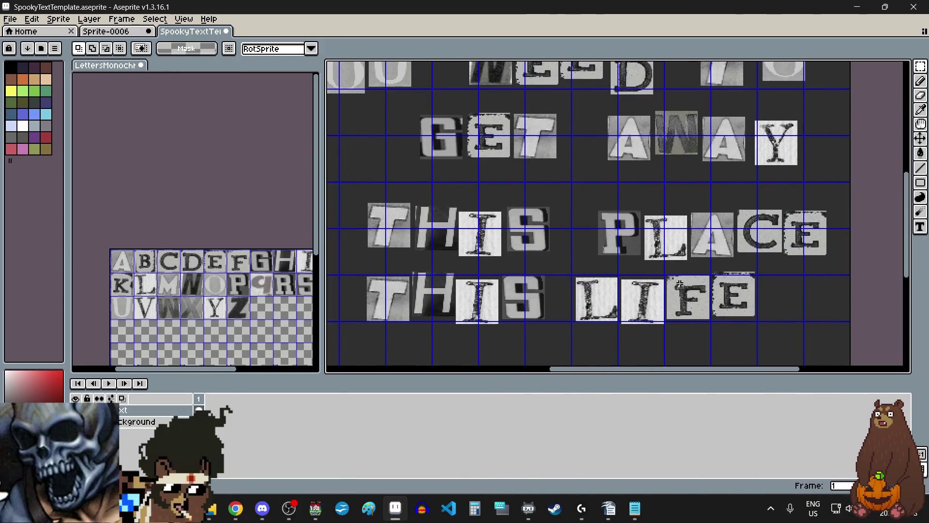
{"action": "scroll", "coordinate": [629, 231], "scroll_direction": "up", "scroll_amount": 3}
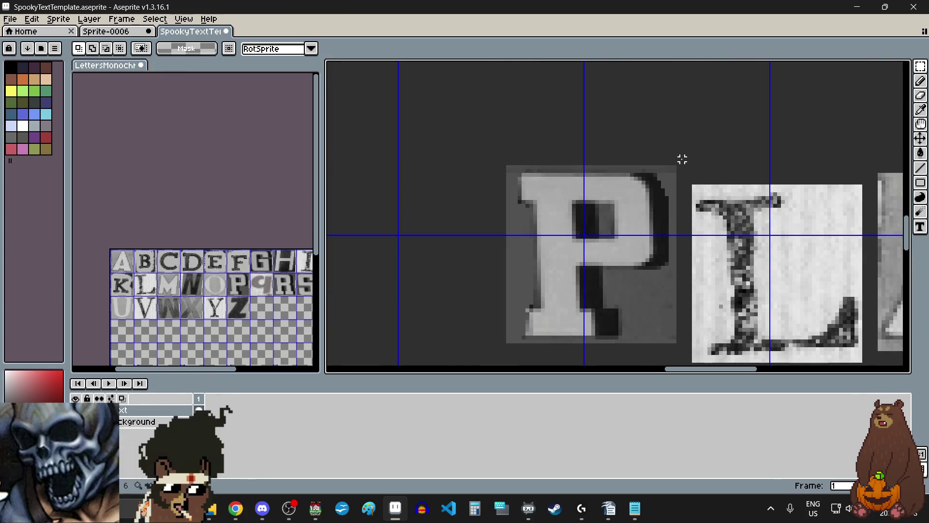
{"action": "scroll", "coordinate": [682, 163], "scroll_direction": "down", "scroll_amount": 3}
{"action": "mouse_move", "coordinate": [681, 159]}
{"action": "left_mouse_down"}
{"action": "mouse_move", "coordinate": [598, 243]}
{"action": "mouse_move", "coordinate": [574, 253]}
{"action": "left_mouse_up"}
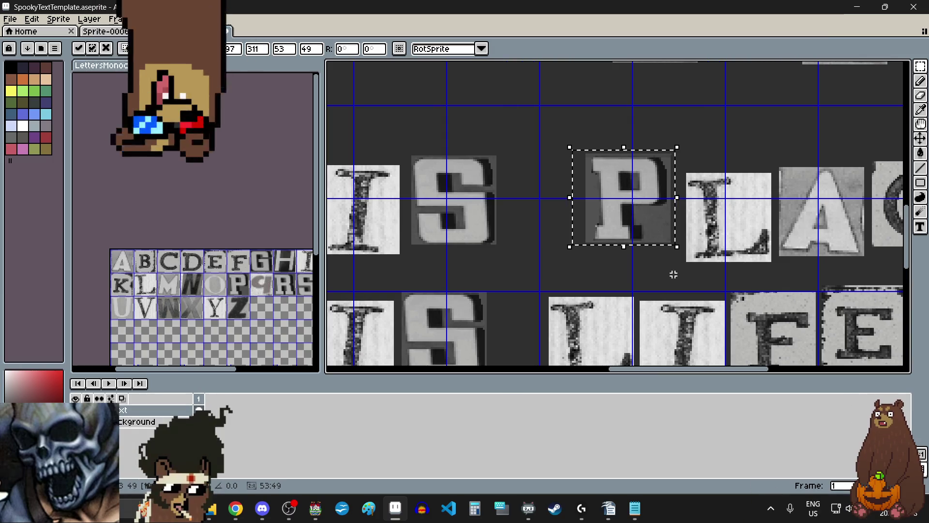
{"action": "scroll", "coordinate": [670, 266], "scroll_direction": "right", "scroll_amount": 2}
{"action": "scroll", "coordinate": [671, 267], "scroll_direction": "right", "scroll_amount": 2}
{"action": "scroll", "coordinate": [652, 165], "scroll_direction": "up", "scroll_amount": 2}
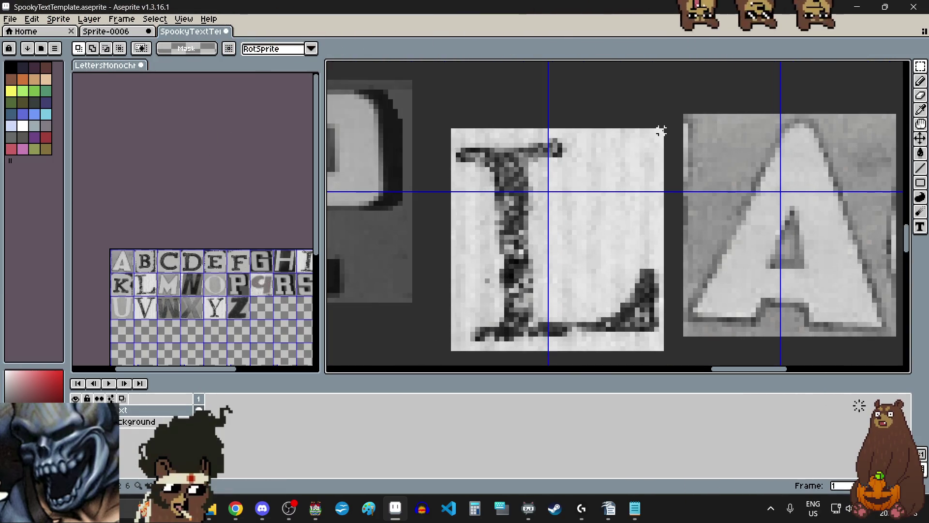
{"action": "scroll", "coordinate": [661, 130], "scroll_direction": "down", "scroll_amount": 2}
{"action": "left_click_drag", "start_coordinate": [664, 130], "coordinate": [576, 226]}
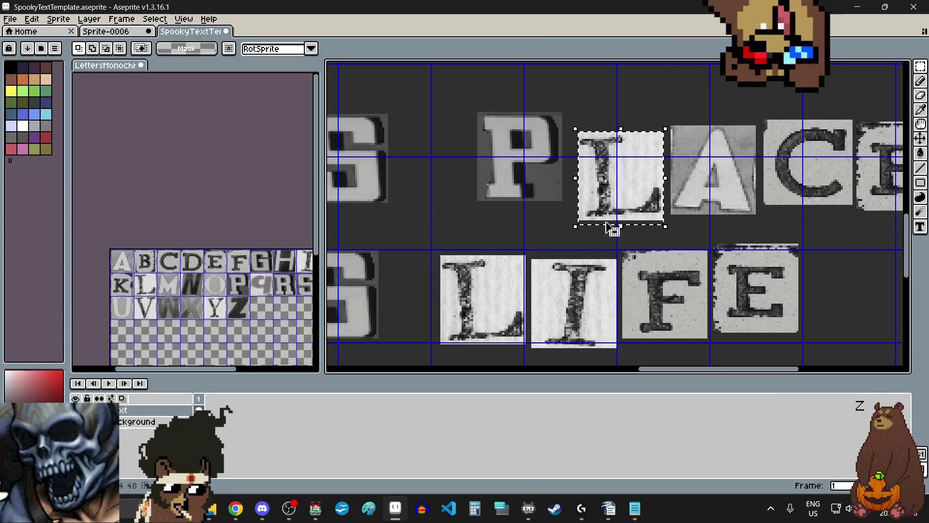
{"action": "scroll", "coordinate": [601, 173], "scroll_direction": "up", "scroll_amount": 1}
{"action": "scroll", "coordinate": [611, 178], "scroll_direction": "down", "scroll_amount": 1}
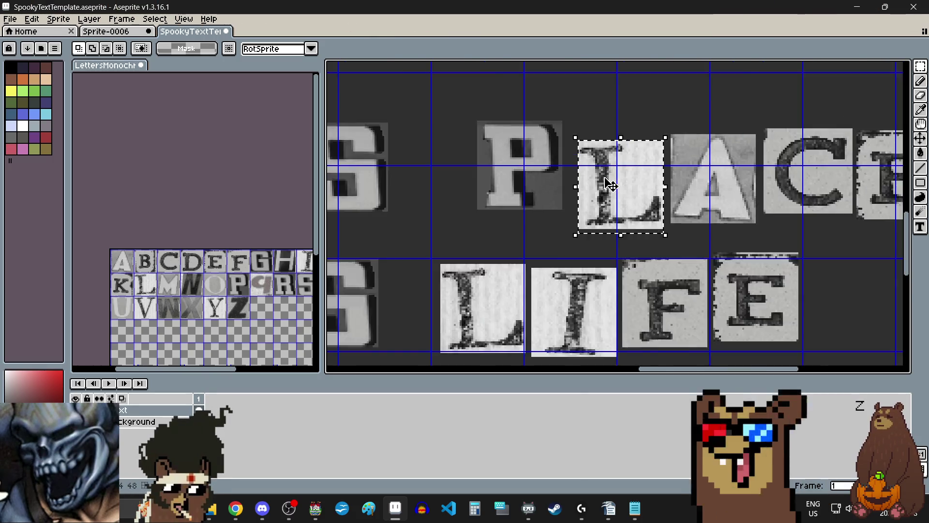
{"action": "left_click_drag", "start_coordinate": [624, 207], "coordinate": [625, 169]}
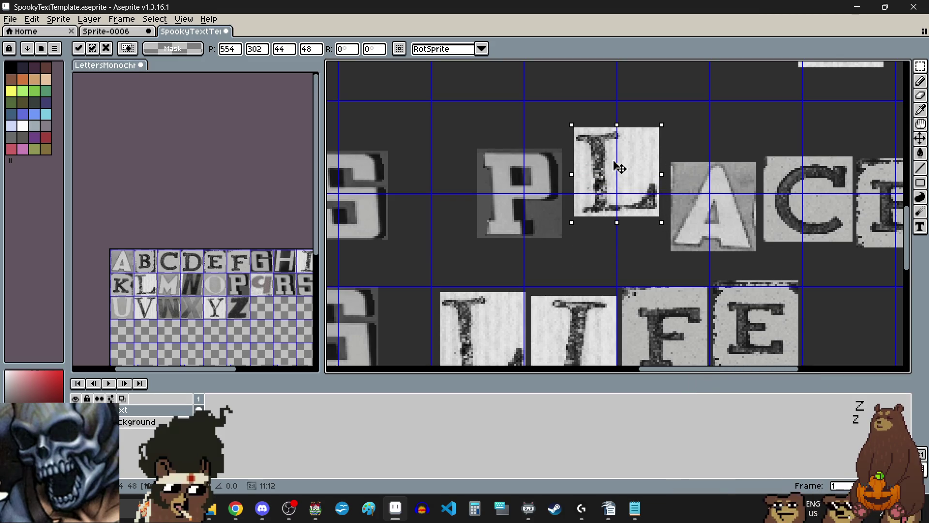
{"action": "left_click", "coordinate": [614, 249]}
Straighten and lift the C, then lower the final E about 22 px.
{"action": "scroll", "coordinate": [612, 248], "scroll_direction": "right", "scroll_amount": 2}
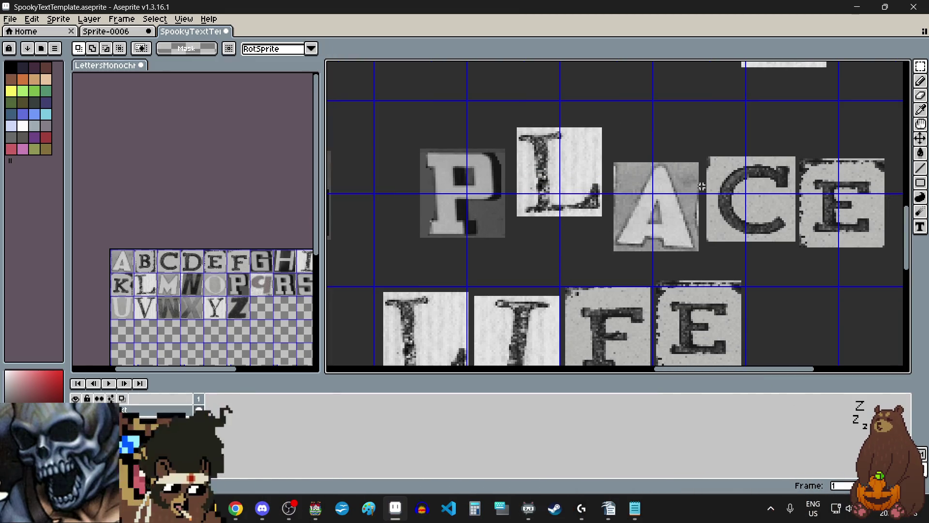
{"action": "scroll", "coordinate": [702, 186], "scroll_direction": "up", "scroll_amount": 2}
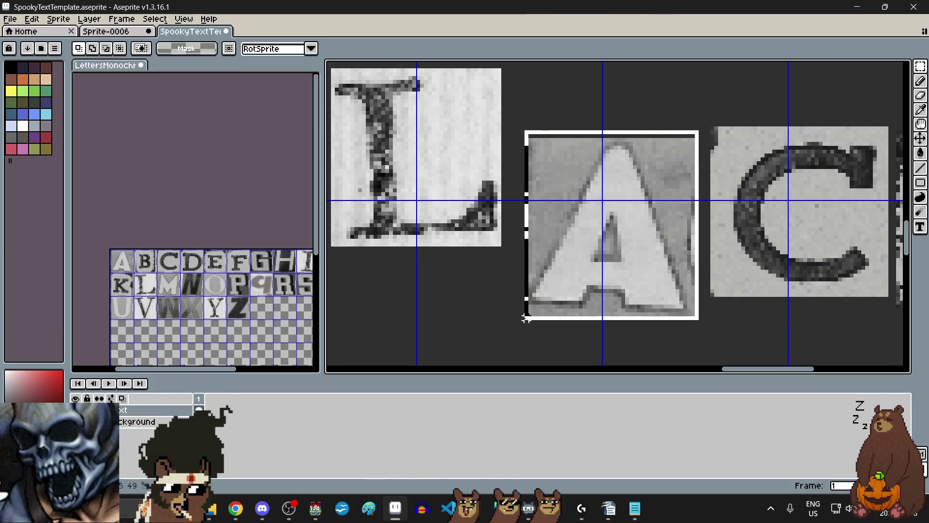
{"action": "left_click_drag", "start_coordinate": [518, 317], "coordinate": [518, 318]}
{"action": "scroll", "coordinate": [578, 290], "scroll_direction": "down", "scroll_amount": 2}
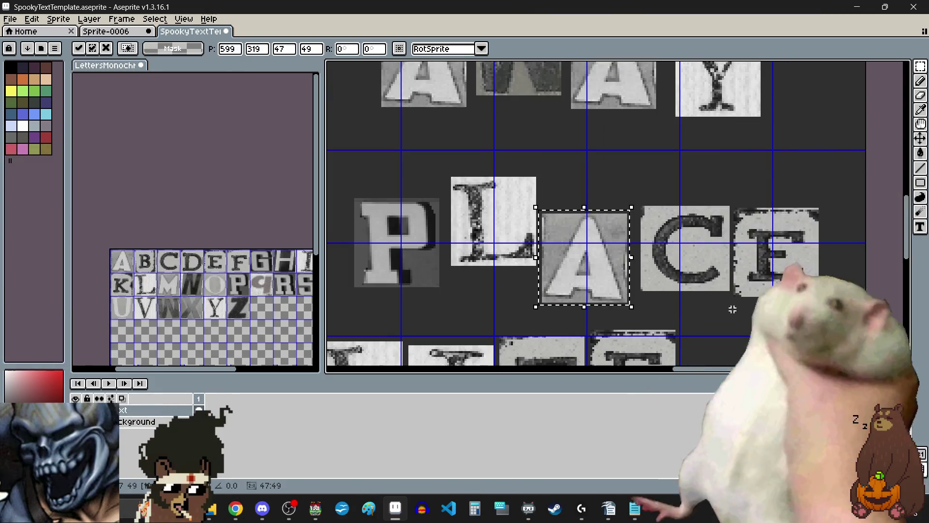
{"action": "scroll", "coordinate": [718, 304], "scroll_direction": "up", "scroll_amount": 1}
{"action": "mouse_move", "coordinate": [703, 290]}
{"action": "left_mouse_down"}
{"action": "mouse_move", "coordinate": [726, 297]}
{"action": "mouse_move", "coordinate": [712, 328]}
{"action": "left_mouse_up"}
{"action": "key", "text": "Return"}
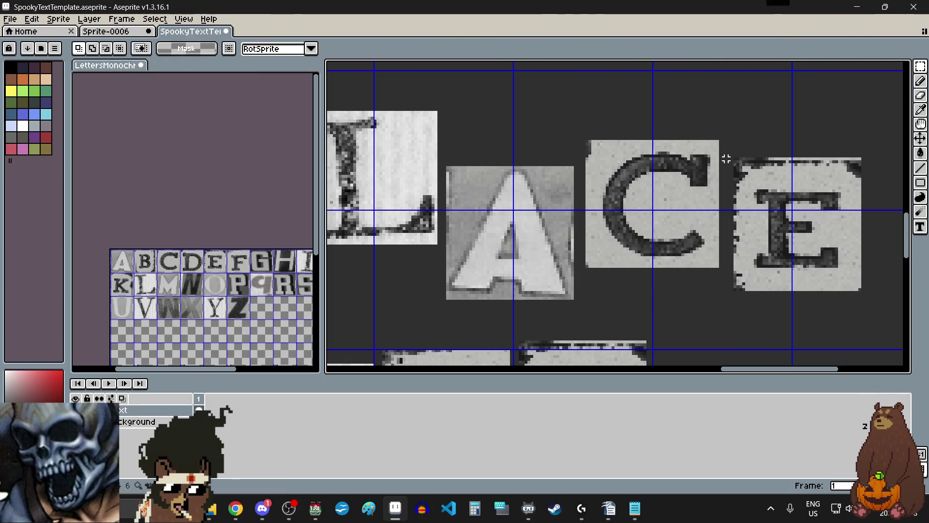
{"action": "left_click_drag", "start_coordinate": [723, 146], "coordinate": [870, 307]}
{"action": "left_click_drag", "start_coordinate": [816, 260], "coordinate": [816, 271]}
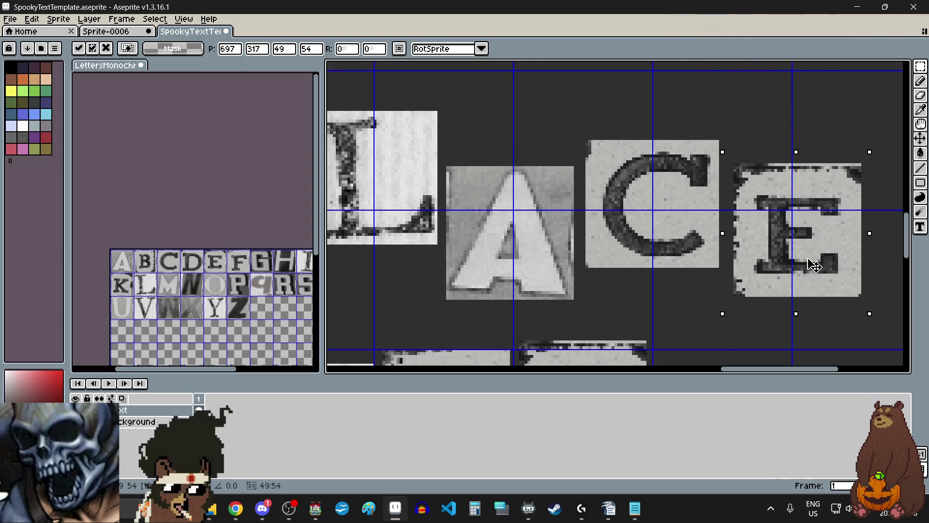
{"action": "left_click", "coordinate": [694, 306]}
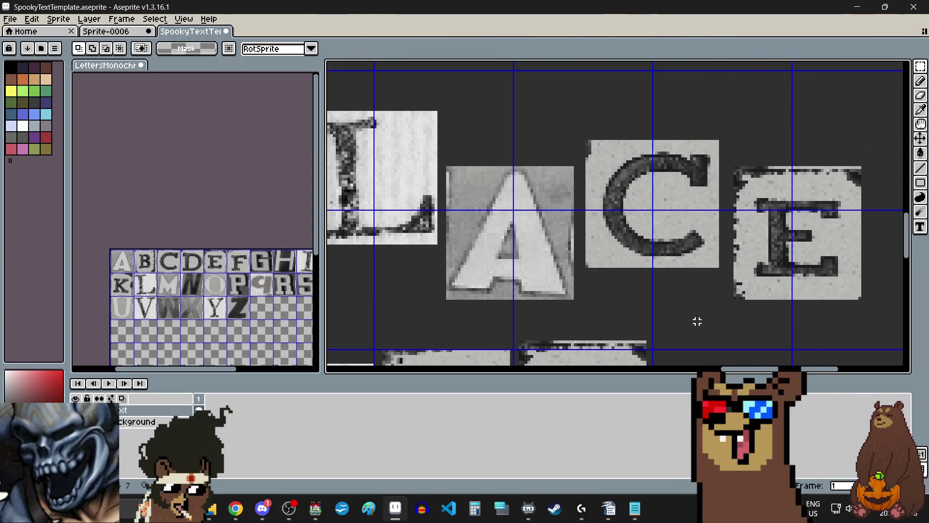
{"action": "scroll", "coordinate": [696, 314], "scroll_direction": "down", "scroll_amount": 5}
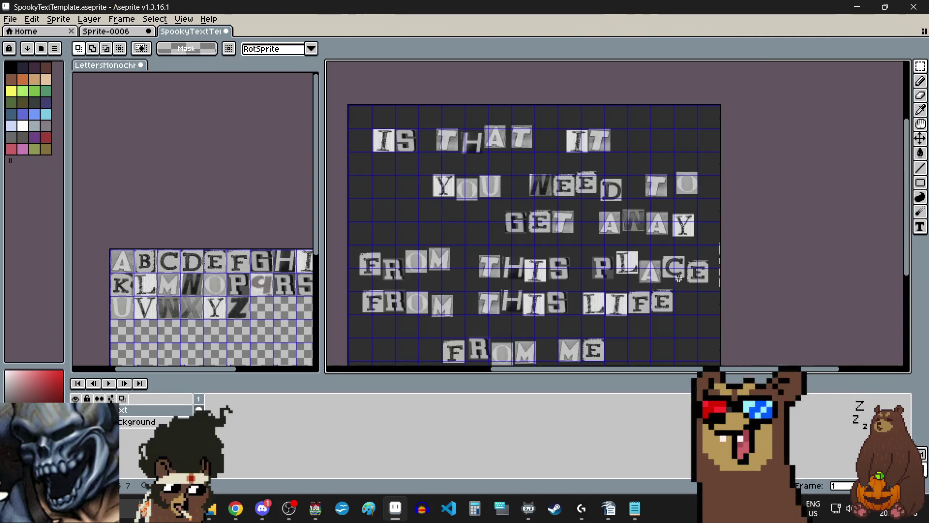
Maximize the dog photo, zoom in and back out to fit, then close the browser.
{"action": "left_click", "coordinate": [261, 508]}
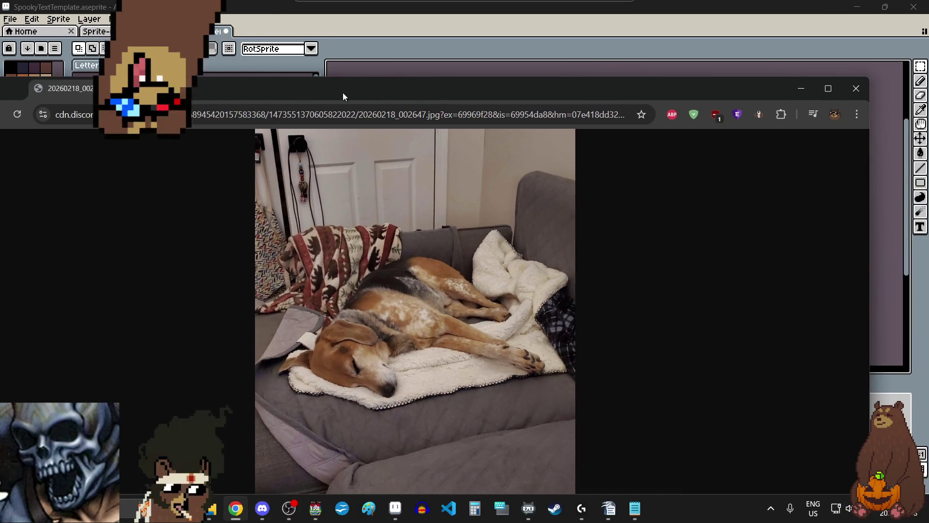
{"action": "double_click", "coordinate": [342, 92]}
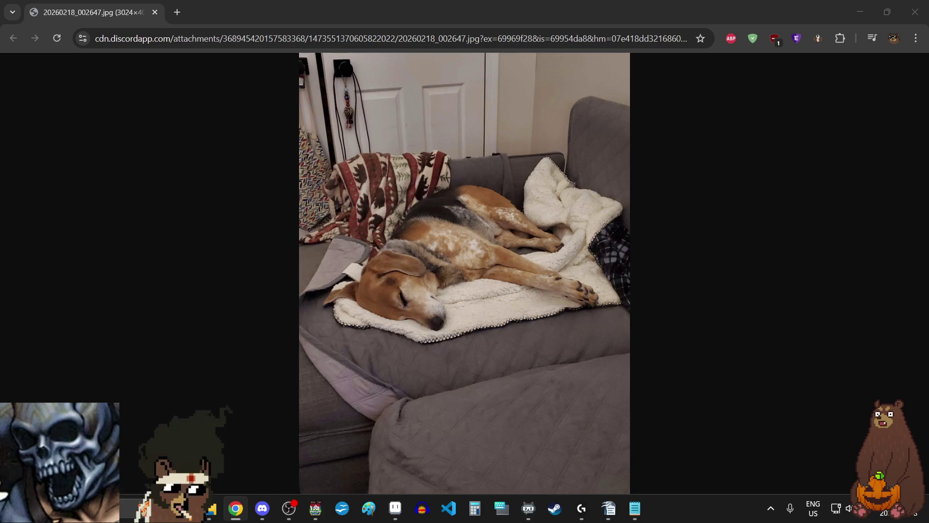
{"action": "left_click", "coordinate": [403, 290]}
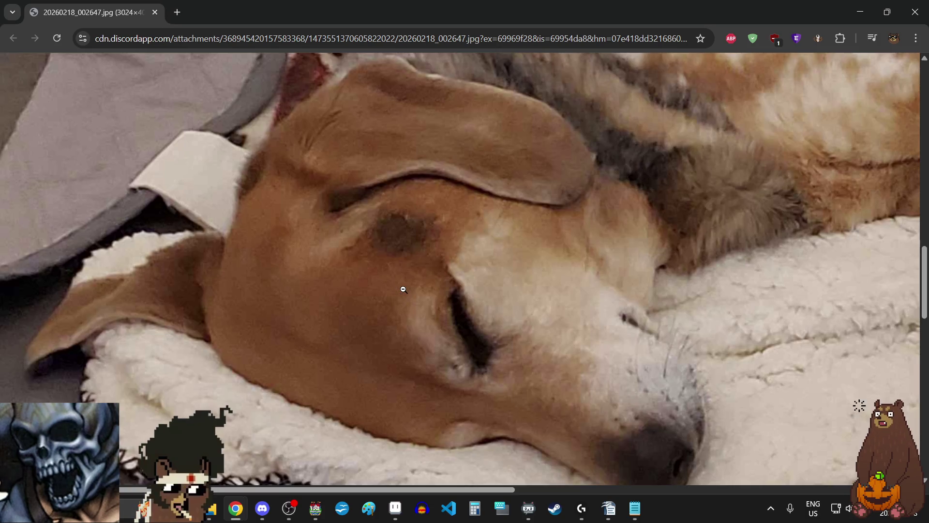
{"action": "left_click", "coordinate": [404, 289]}
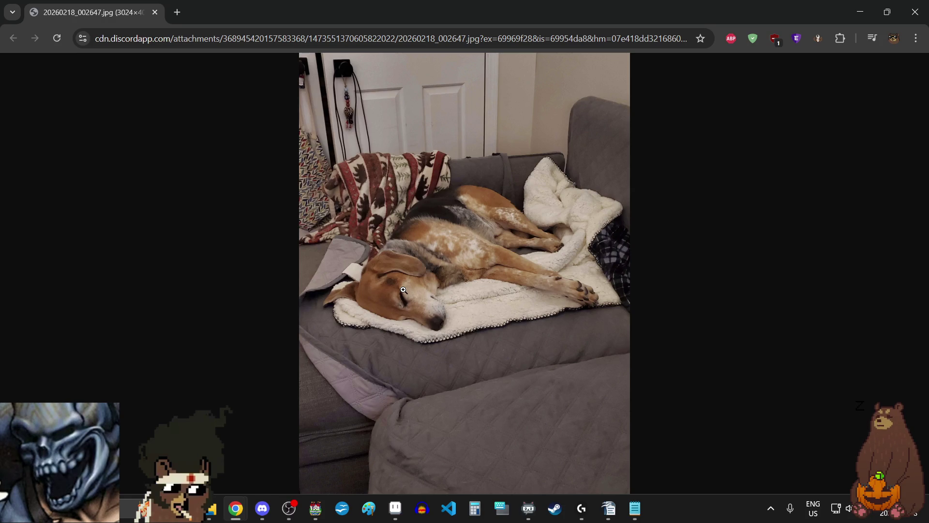
{"action": "left_click", "coordinate": [481, 251]}
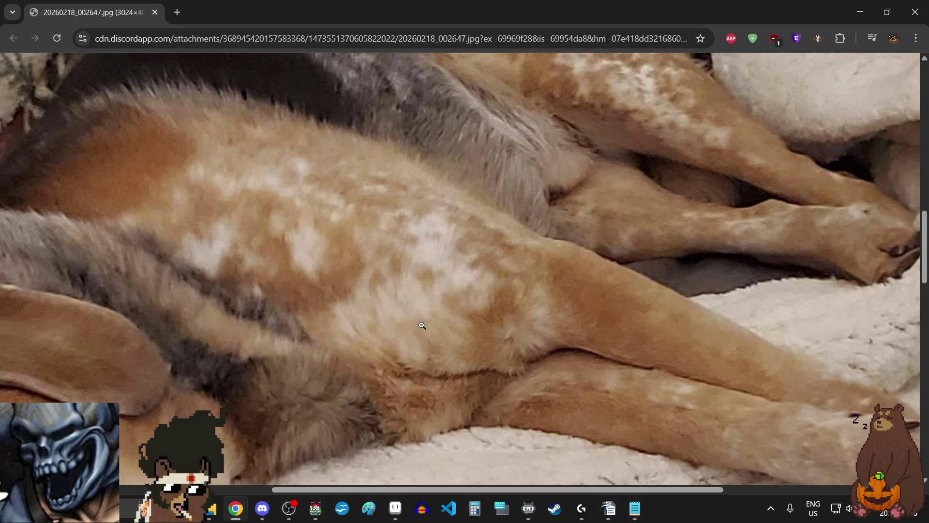
{"action": "left_click", "coordinate": [471, 363]}
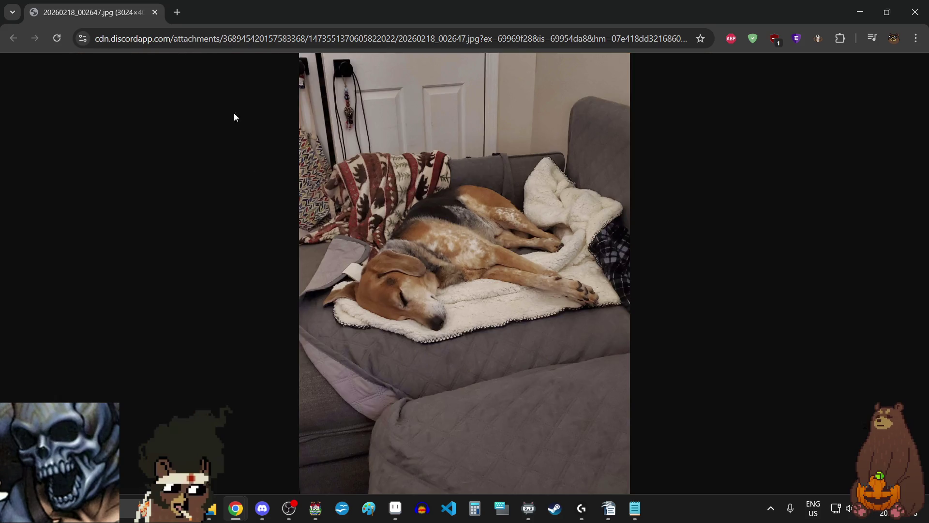
{"action": "left_click", "coordinate": [156, 13]}
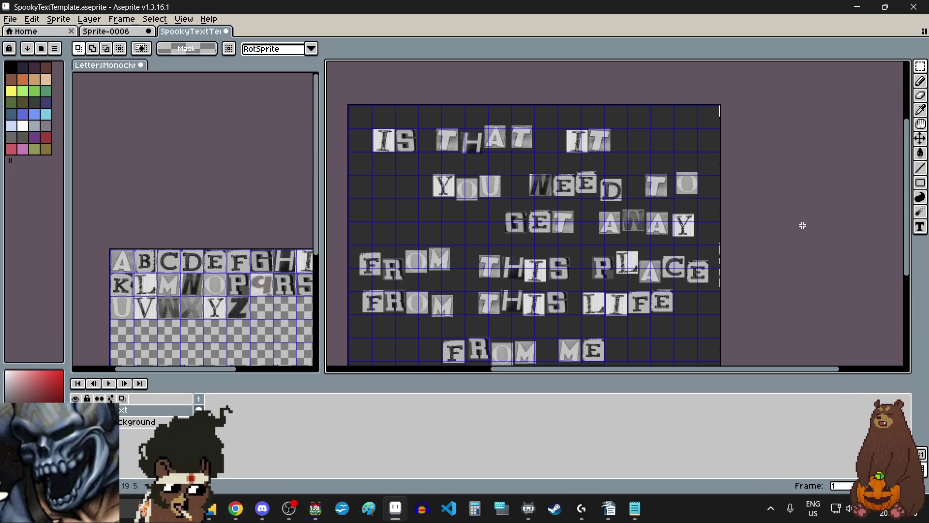
Try moving the lower FROM down about 24 px, then undo it back into place.
{"action": "key", "text": "ctrl+z"}
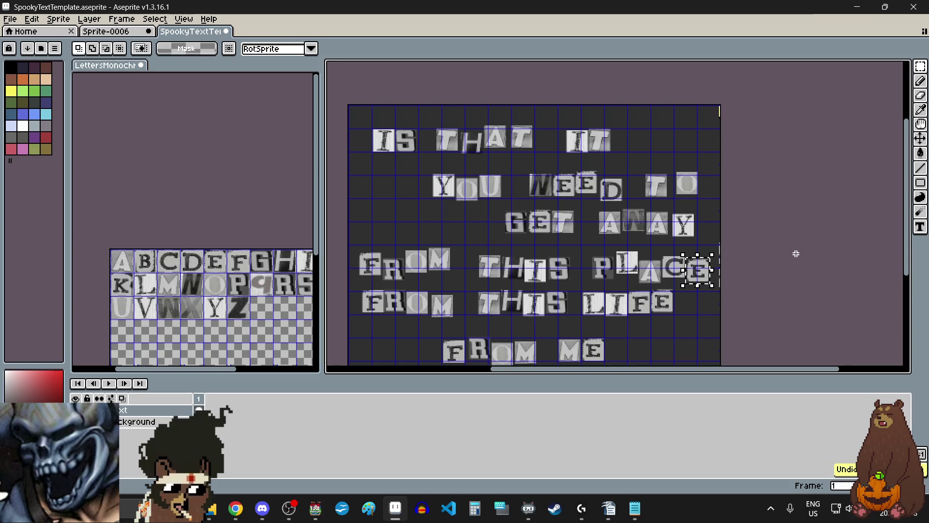
{"action": "key", "text": "ctrl+y"}
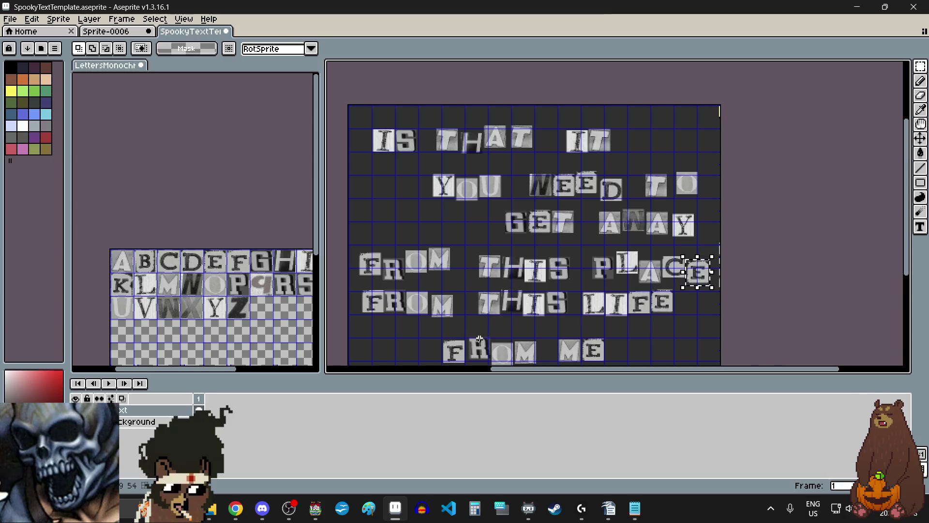
{"action": "scroll", "coordinate": [411, 332], "scroll_direction": "up", "scroll_amount": 3}
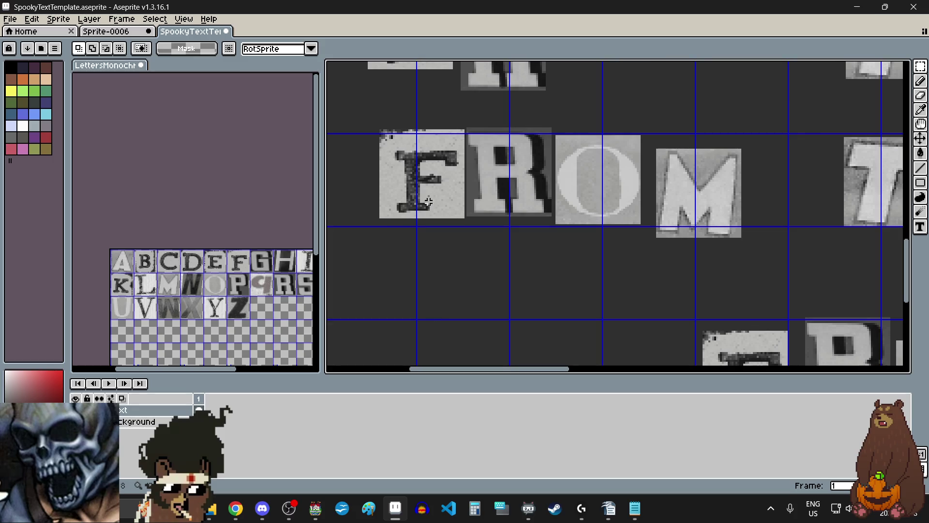
{"action": "mouse_move", "coordinate": [368, 120]}
{"action": "left_mouse_down"}
{"action": "mouse_move", "coordinate": [753, 300]}
{"action": "mouse_move", "coordinate": [777, 291]}
{"action": "left_mouse_up"}
{"action": "left_click_drag", "start_coordinate": [693, 216], "coordinate": [692, 227]}
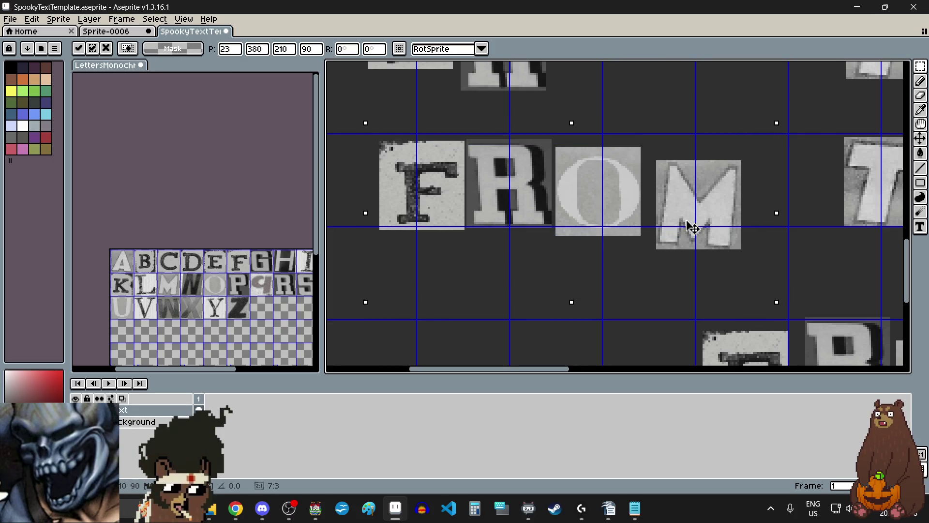
{"action": "key", "text": "Return"}
{"action": "key", "text": "ctrl+d"}
{"action": "scroll", "coordinate": [483, 137], "scroll_direction": "up", "scroll_amount": 5}
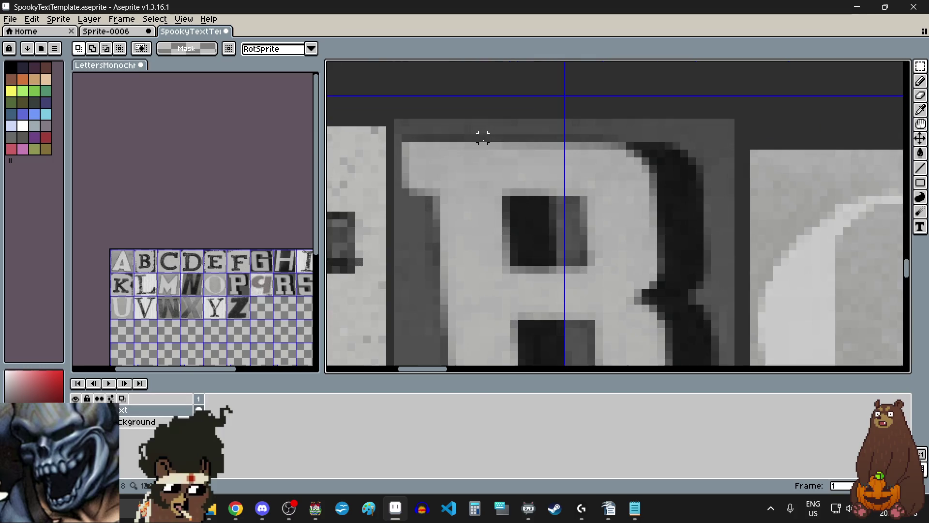
{"action": "scroll", "coordinate": [398, 115], "scroll_direction": "down", "scroll_amount": 5}
{"action": "mouse_move", "coordinate": [398, 115]}
{"action": "left_mouse_down"}
{"action": "mouse_move", "coordinate": [771, 265]}
{"action": "mouse_move", "coordinate": [841, 304]}
{"action": "left_mouse_up"}
{"action": "key", "text": "ctrl+z"}
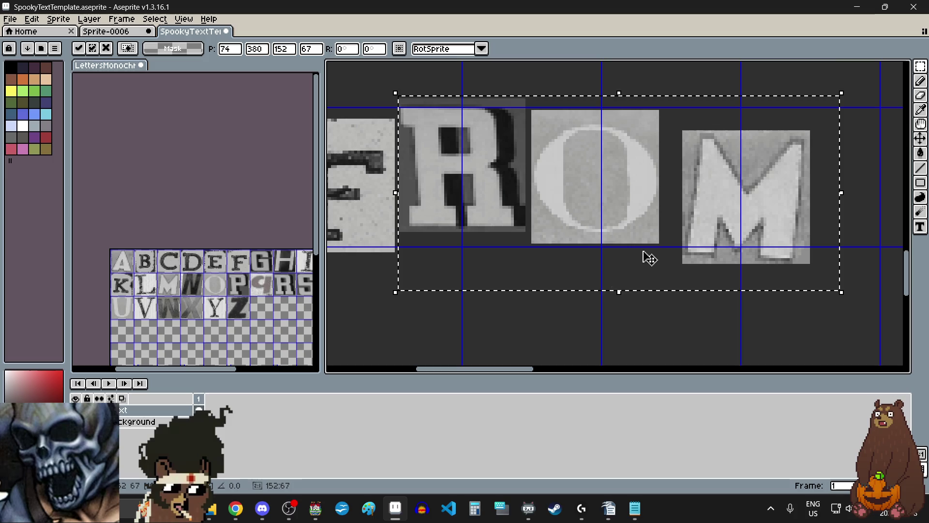
{"action": "key", "text": "ctrl+d"}
{"action": "scroll", "coordinate": [510, 145], "scroll_direction": "up", "scroll_amount": 5}
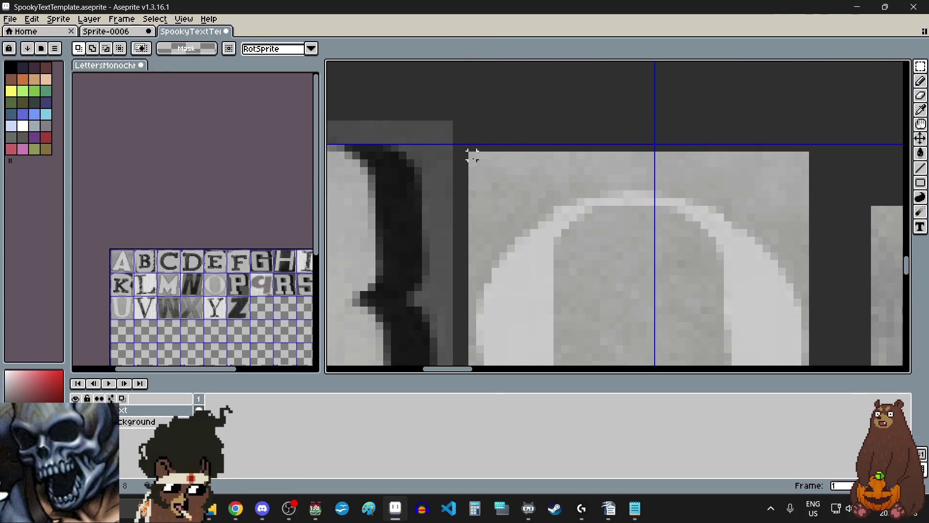
{"action": "scroll", "coordinate": [471, 152], "scroll_direction": "down", "scroll_amount": 5}
Shift FROM's O slightly right and down, and raise the M.
{"action": "left_click_drag", "start_coordinate": [470, 153], "coordinate": [650, 343]}
{"action": "scroll", "coordinate": [553, 236], "scroll_direction": "down", "scroll_amount": 2}
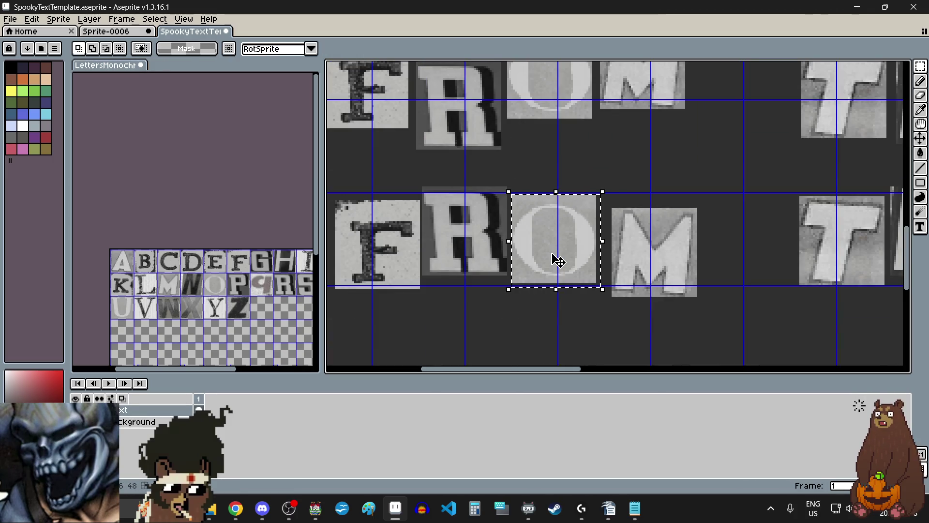
{"action": "scroll", "coordinate": [565, 276], "scroll_direction": "up", "scroll_amount": 2}
{"action": "left_click_drag", "start_coordinate": [556, 266], "coordinate": [569, 284]}
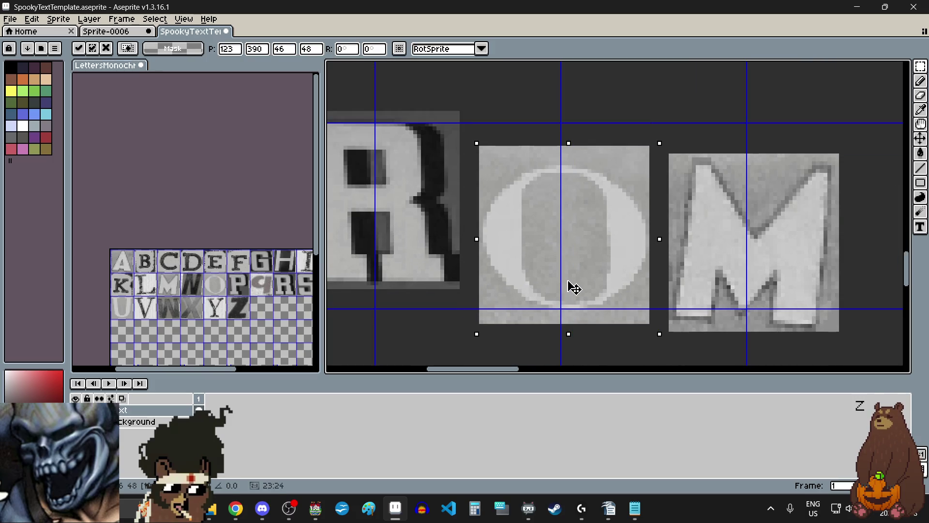
{"action": "scroll", "coordinate": [575, 283], "scroll_direction": "down", "scroll_amount": 2}
{"action": "left_click", "coordinate": [740, 274]}
{"action": "scroll", "coordinate": [714, 189], "scroll_direction": "up", "scroll_amount": 3}
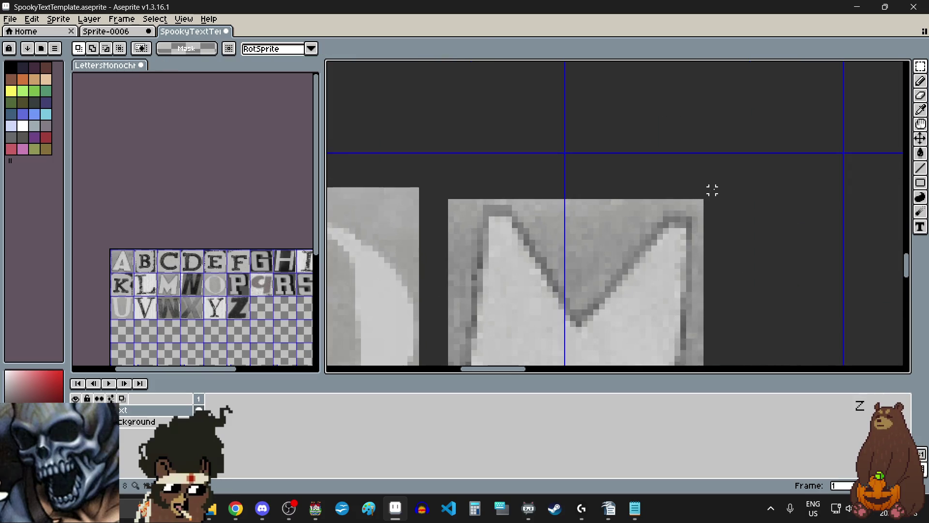
{"action": "scroll", "coordinate": [714, 188], "scroll_direction": "down", "scroll_amount": 2}
{"action": "left_click_drag", "start_coordinate": [714, 188], "coordinate": [575, 336]}
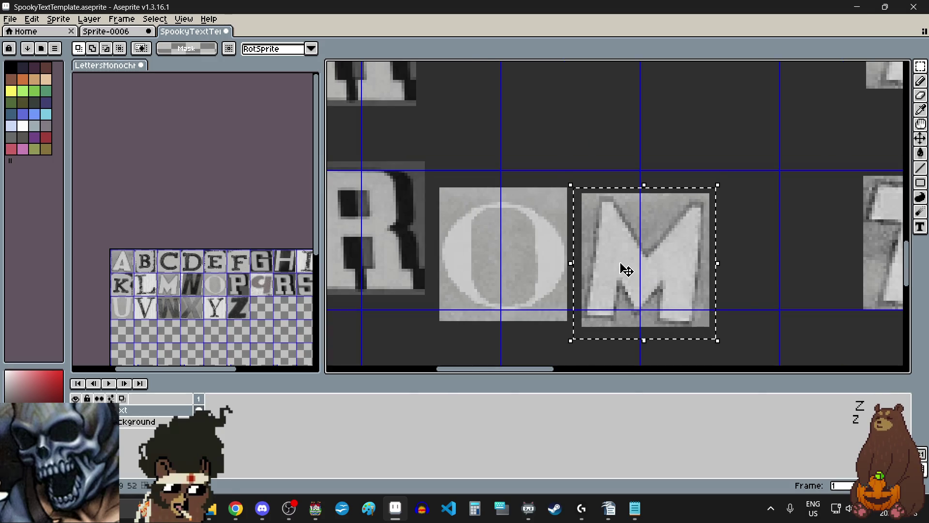
{"action": "left_click_drag", "start_coordinate": [622, 269], "coordinate": [628, 233]}
{"action": "scroll", "coordinate": [624, 227], "scroll_direction": "down", "scroll_amount": 4}
{"action": "scroll", "coordinate": [664, 251], "scroll_direction": "up", "scroll_amount": 1}
{"action": "left_click", "coordinate": [663, 247]}
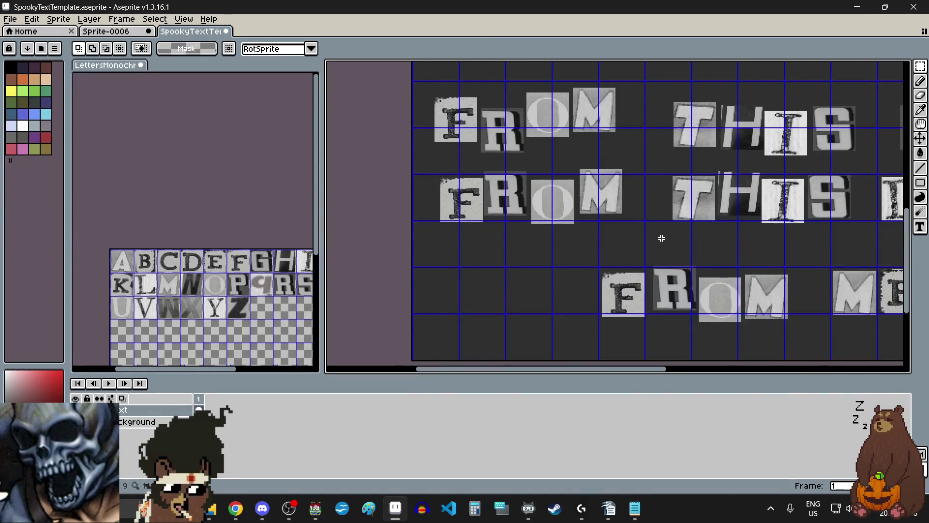
Move the whole lower THIS about 45 px right and down.
{"action": "scroll", "coordinate": [668, 242], "scroll_direction": "right", "scroll_amount": 3}
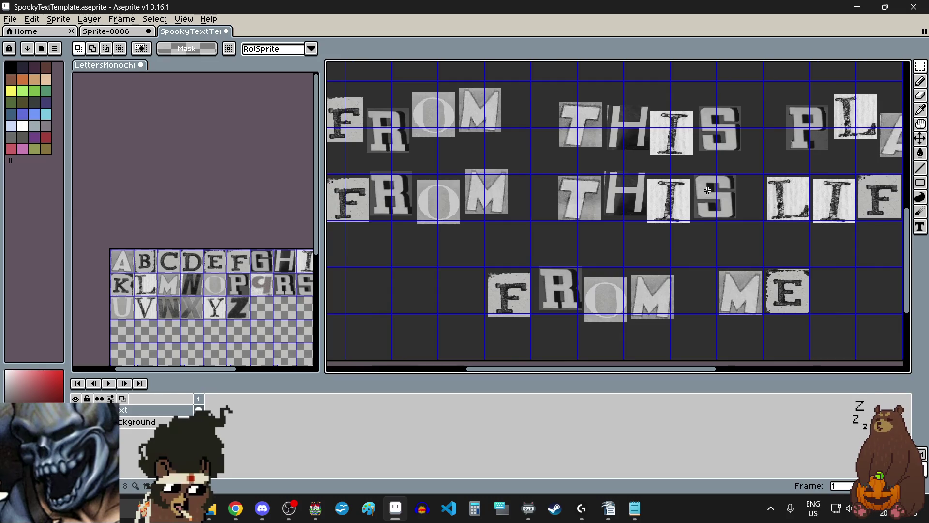
{"action": "scroll", "coordinate": [708, 191], "scroll_direction": "up", "scroll_amount": 2}
{"action": "left_click_drag", "start_coordinate": [396, 145], "coordinate": [786, 267]}
{"action": "left_click_drag", "start_coordinate": [688, 211], "coordinate": [711, 240]}
{"action": "key", "text": "Return"}
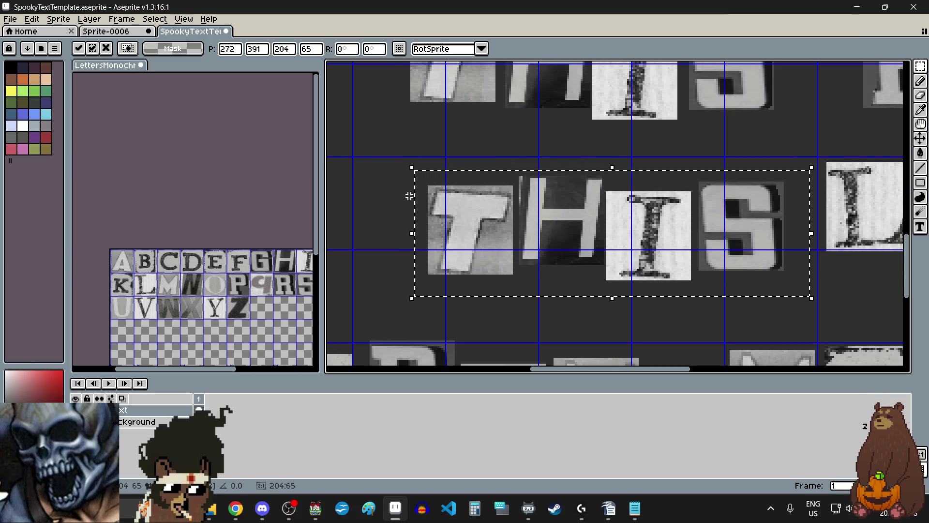
{"action": "left_click", "coordinate": [394, 187]}
Nudge the T of the lower THIS two pixels up and left.
{"action": "scroll", "coordinate": [494, 189], "scroll_direction": "up", "scroll_amount": 2}
{"action": "scroll", "coordinate": [552, 173], "scroll_direction": "up", "scroll_amount": 1}
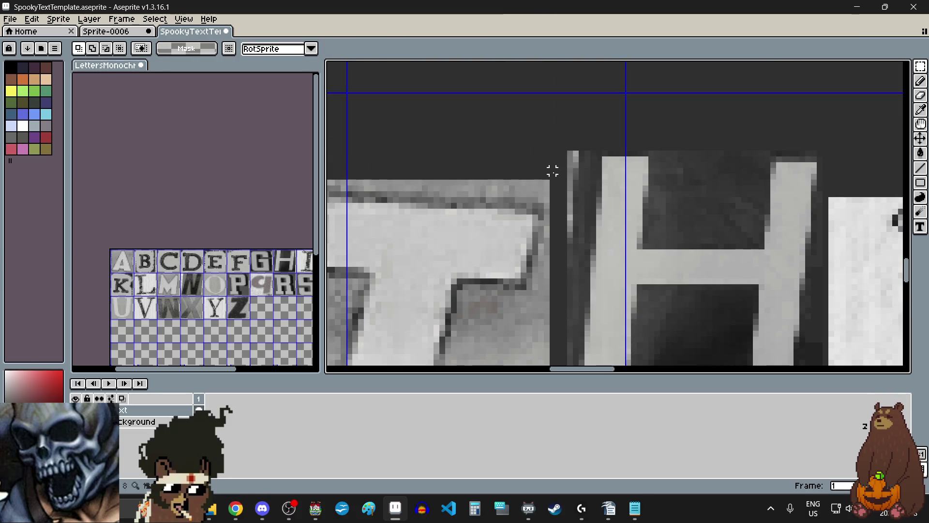
{"action": "scroll", "coordinate": [551, 172], "scroll_direction": "down", "scroll_amount": 2}
{"action": "mouse_move", "coordinate": [557, 170]}
{"action": "left_mouse_down"}
{"action": "mouse_move", "coordinate": [438, 311]}
{"action": "mouse_move", "coordinate": [426, 311]}
{"action": "left_mouse_up"}
{"action": "key", "text": "Left"}
{"action": "key", "text": "Up"}
{"action": "key", "text": "Left"}
{"action": "key", "text": "Up"}
{"action": "key", "text": "ctrl+d"}
Raise the H of the lower THIS.
{"action": "scroll", "coordinate": [682, 155], "scroll_direction": "up", "scroll_amount": 2}
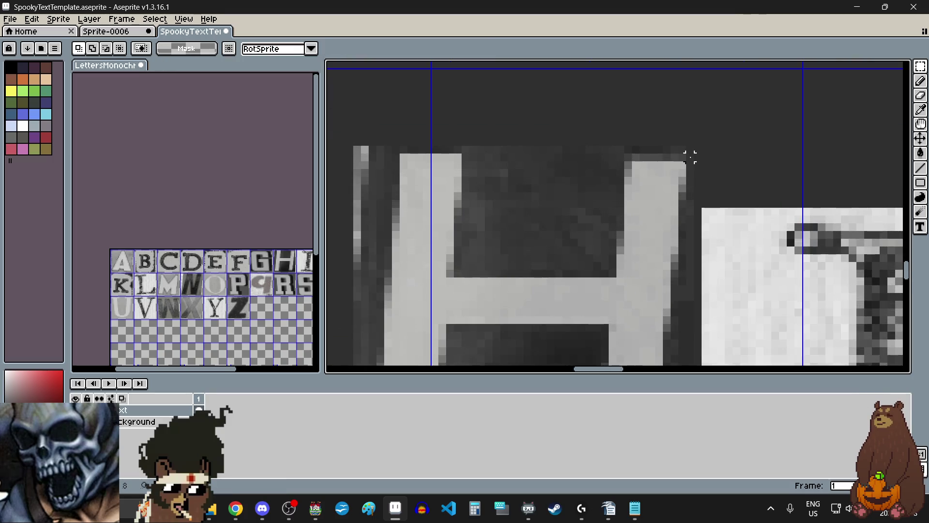
{"action": "scroll", "coordinate": [690, 157], "scroll_direction": "down", "scroll_amount": 2}
{"action": "scroll", "coordinate": [692, 150], "scroll_direction": "up", "scroll_amount": 2}
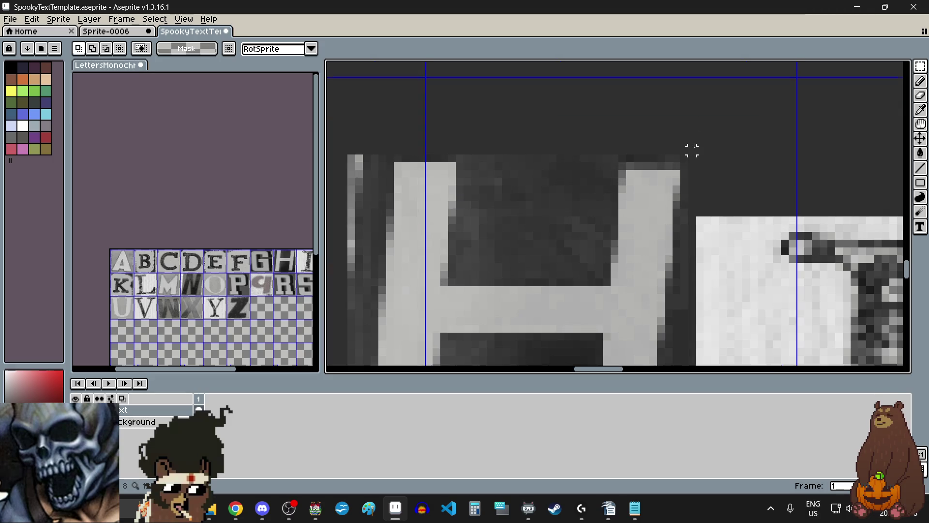
{"action": "scroll", "coordinate": [692, 150], "scroll_direction": "down", "scroll_amount": 2}
{"action": "mouse_move", "coordinate": [693, 150]}
{"action": "left_mouse_down"}
{"action": "mouse_move", "coordinate": [607, 284]}
{"action": "mouse_move", "coordinate": [514, 340]}
{"action": "left_mouse_up"}
{"action": "left_click_drag", "start_coordinate": [579, 260], "coordinate": [576, 234]}
{"action": "key", "text": "Return"}
{"action": "scroll", "coordinate": [570, 232], "scroll_direction": "down", "scroll_amount": 2}
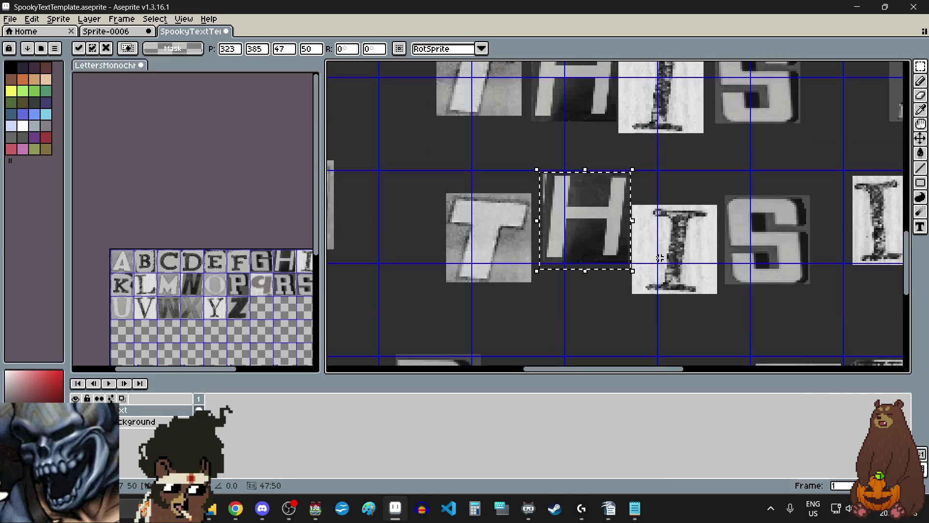
{"action": "scroll", "coordinate": [722, 328], "scroll_direction": "up", "scroll_amount": 1}
{"action": "left_click", "coordinate": [722, 328]}
Raise the I slightly and move the S up and to the right.
{"action": "scroll", "coordinate": [630, 146], "scroll_direction": "up", "scroll_amount": 2}
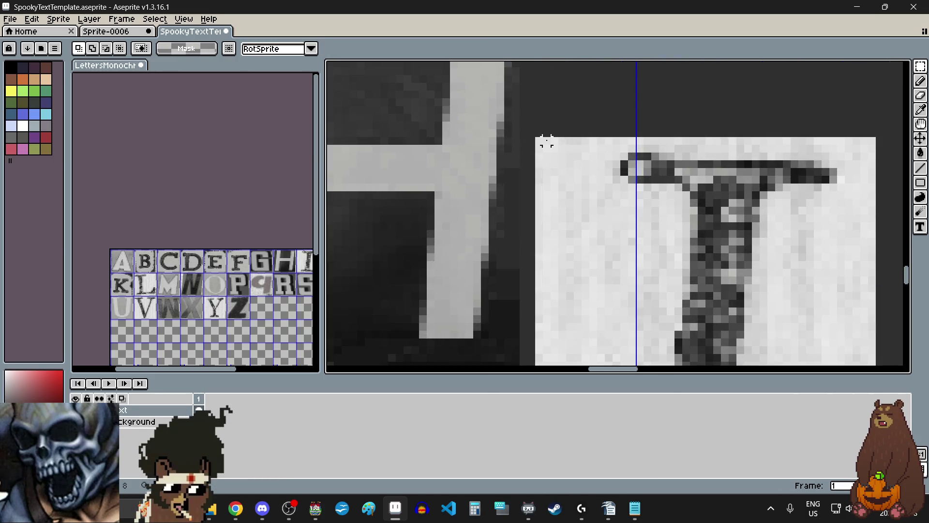
{"action": "scroll", "coordinate": [539, 141], "scroll_direction": "down", "scroll_amount": 2}
{"action": "left_click_drag", "start_coordinate": [538, 138], "coordinate": [720, 339]}
{"action": "left_click_drag", "start_coordinate": [681, 260], "coordinate": [680, 242]}
{"action": "scroll", "coordinate": [682, 262], "scroll_direction": "down", "scroll_amount": 2}
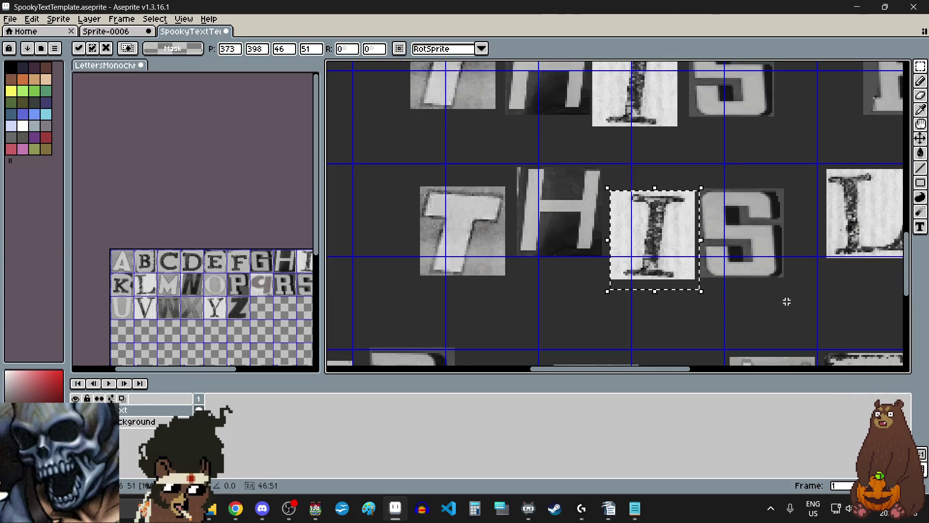
{"action": "scroll", "coordinate": [797, 298], "scroll_direction": "up", "scroll_amount": 2}
{"action": "key", "text": "Return"}
{"action": "scroll", "coordinate": [772, 105], "scroll_direction": "up", "scroll_amount": 3}
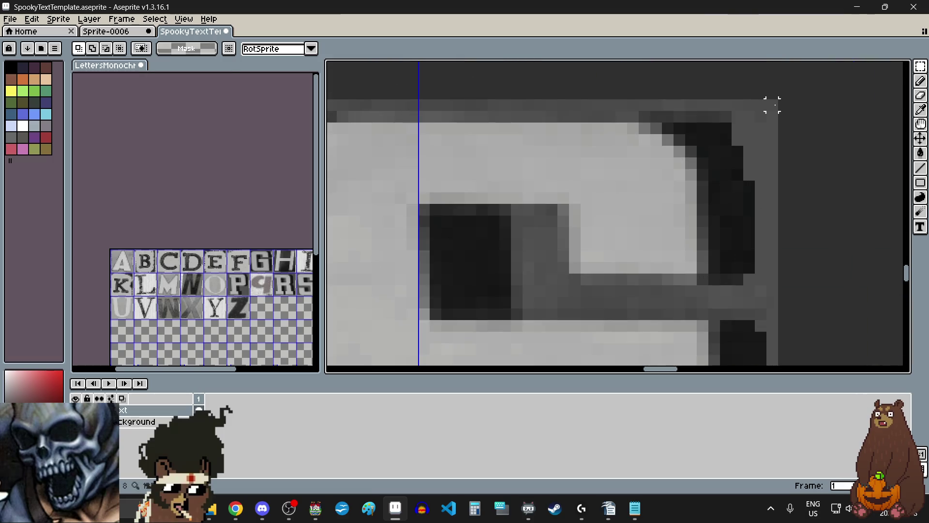
{"action": "scroll", "coordinate": [772, 104], "scroll_direction": "down", "scroll_amount": 3}
{"action": "mouse_move", "coordinate": [774, 103]}
{"action": "left_mouse_down"}
{"action": "mouse_move", "coordinate": [579, 307]}
{"action": "mouse_move", "coordinate": [651, 260]}
{"action": "left_mouse_up"}
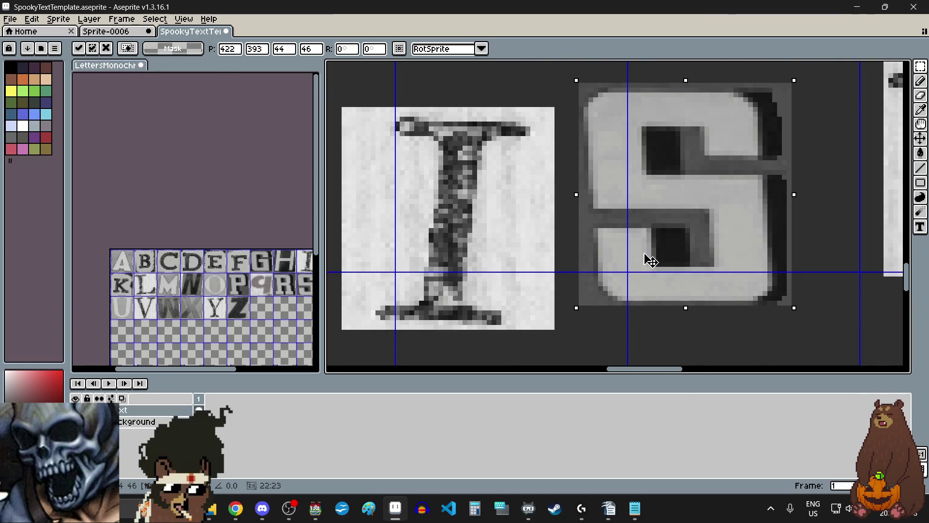
{"action": "scroll", "coordinate": [623, 275], "scroll_direction": "down", "scroll_amount": 3}
{"action": "left_click", "coordinate": [753, 283]}
{"action": "scroll", "coordinate": [723, 283], "scroll_direction": "right", "scroll_amount": 2}
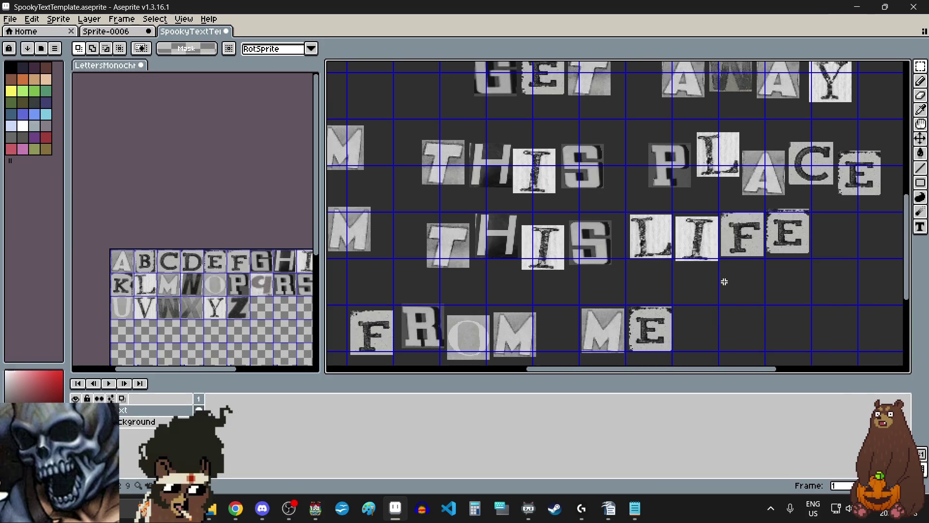
Shift the whole word LIFE down and to the right.
{"action": "scroll", "coordinate": [729, 271], "scroll_direction": "up", "scroll_amount": 2}
{"action": "scroll", "coordinate": [701, 257], "scroll_direction": "down", "scroll_amount": 1}
{"action": "scroll", "coordinate": [734, 164], "scroll_direction": "right", "scroll_amount": 2}
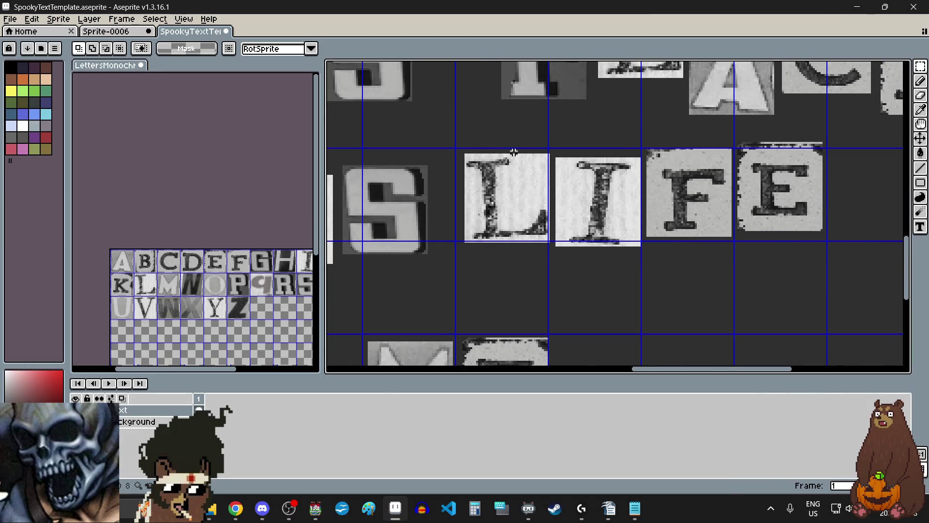
{"action": "scroll", "coordinate": [514, 153], "scroll_direction": "up", "scroll_amount": 1}
{"action": "scroll", "coordinate": [434, 135], "scroll_direction": "down", "scroll_amount": 3}
{"action": "mouse_move", "coordinate": [434, 137]}
{"action": "left_mouse_down"}
{"action": "mouse_move", "coordinate": [504, 150]}
{"action": "mouse_move", "coordinate": [639, 201]}
{"action": "left_mouse_up"}
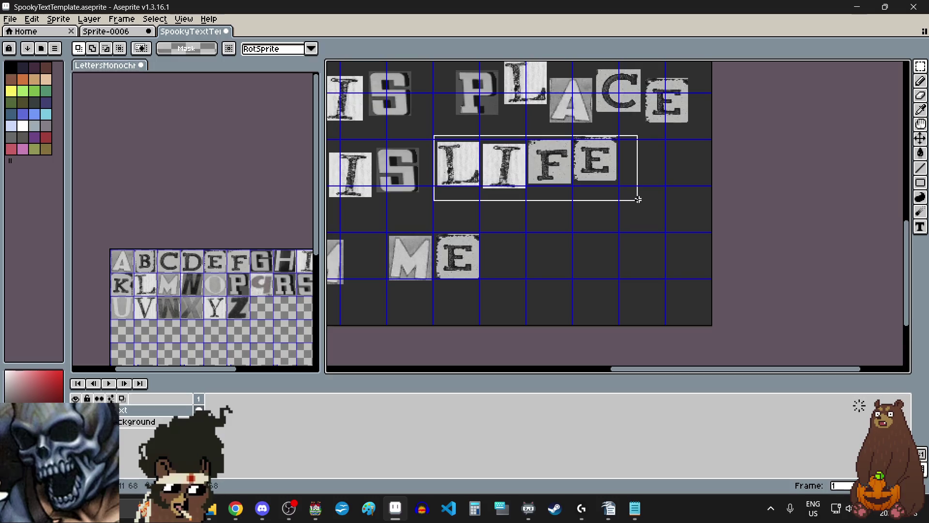
{"action": "scroll", "coordinate": [546, 149], "scroll_direction": "up", "scroll_amount": 3}
{"action": "scroll", "coordinate": [613, 150], "scroll_direction": "up", "scroll_amount": 1}
{"action": "scroll", "coordinate": [596, 182], "scroll_direction": "down", "scroll_amount": 2}
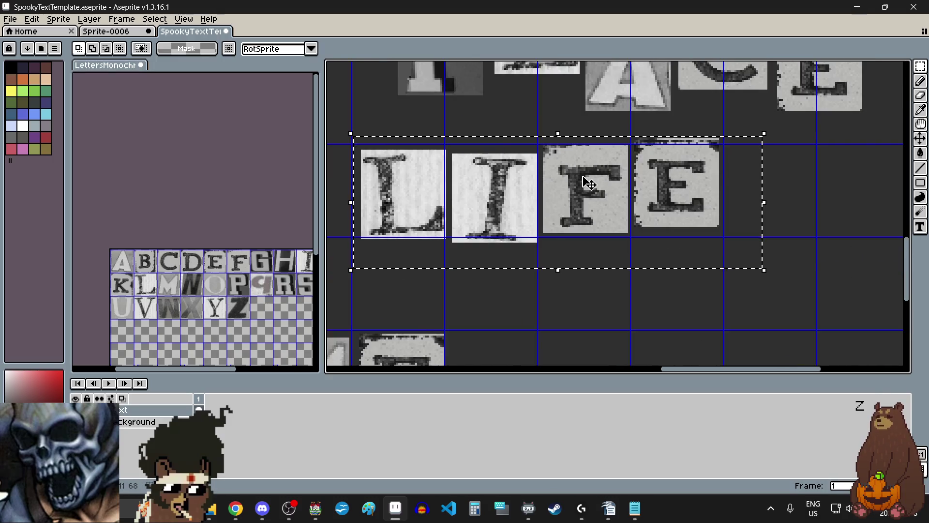
{"action": "scroll", "coordinate": [629, 193], "scroll_direction": "left", "scroll_amount": 1}
{"action": "left_click_drag", "start_coordinate": [630, 193], "coordinate": [647, 208]}
{"action": "left_click", "coordinate": [589, 303]}
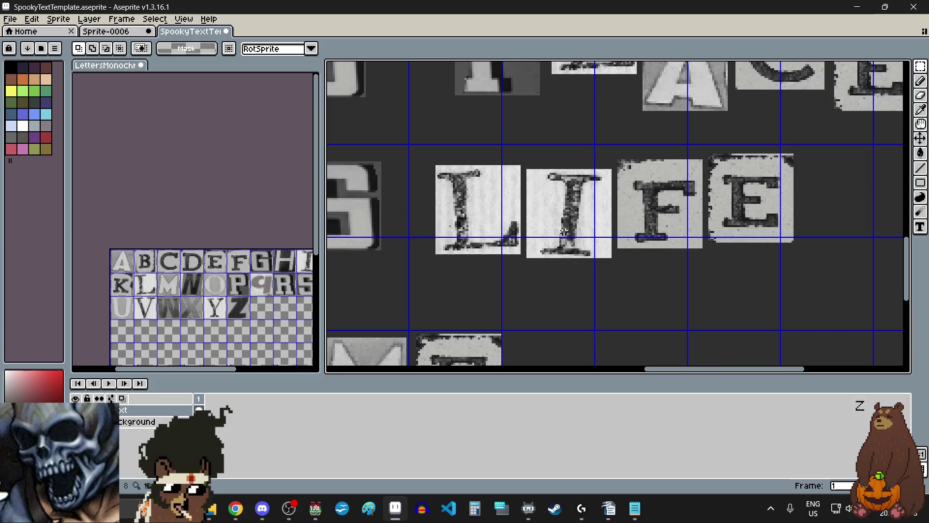
Raise the I tile of LIFE about 30 px.
{"action": "scroll", "coordinate": [522, 169], "scroll_direction": "up", "scroll_amount": 3}
{"action": "scroll", "coordinate": [504, 162], "scroll_direction": "down", "scroll_amount": 3}
{"action": "left_click_drag", "start_coordinate": [500, 151], "coordinate": [636, 299]}
{"action": "left_click_drag", "start_coordinate": [588, 241], "coordinate": [587, 228]}
{"action": "left_click", "coordinate": [637, 315]}
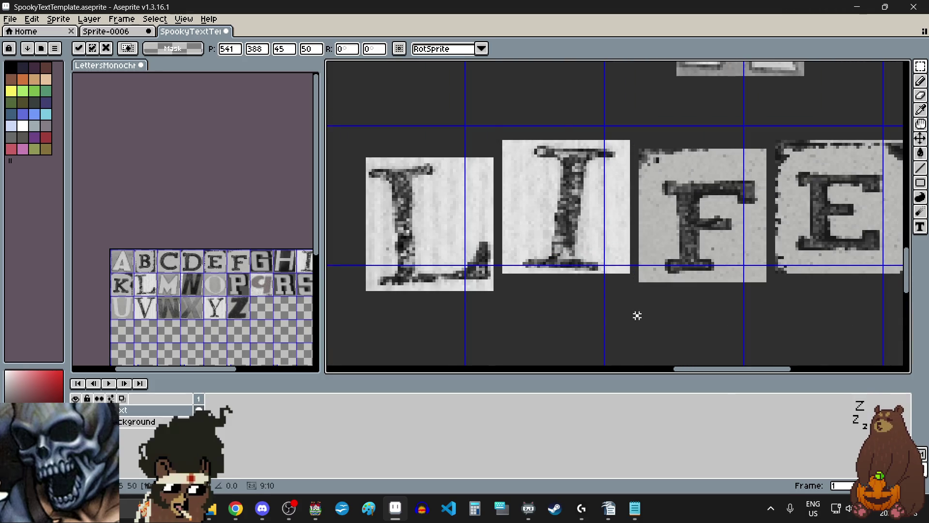
Move the F tile of LIFE left and down.
{"action": "scroll", "coordinate": [621, 141], "scroll_direction": "up", "scroll_amount": 3}
{"action": "scroll", "coordinate": [620, 140], "scroll_direction": "down", "scroll_amount": 3}
{"action": "left_click_drag", "start_coordinate": [619, 138], "coordinate": [801, 339]}
{"action": "left_click_drag", "start_coordinate": [750, 293], "coordinate": [741, 308]}
{"action": "scroll", "coordinate": [707, 293], "scroll_direction": "down", "scroll_amount": 2}
{"action": "scroll", "coordinate": [777, 311], "scroll_direction": "up", "scroll_amount": 1}
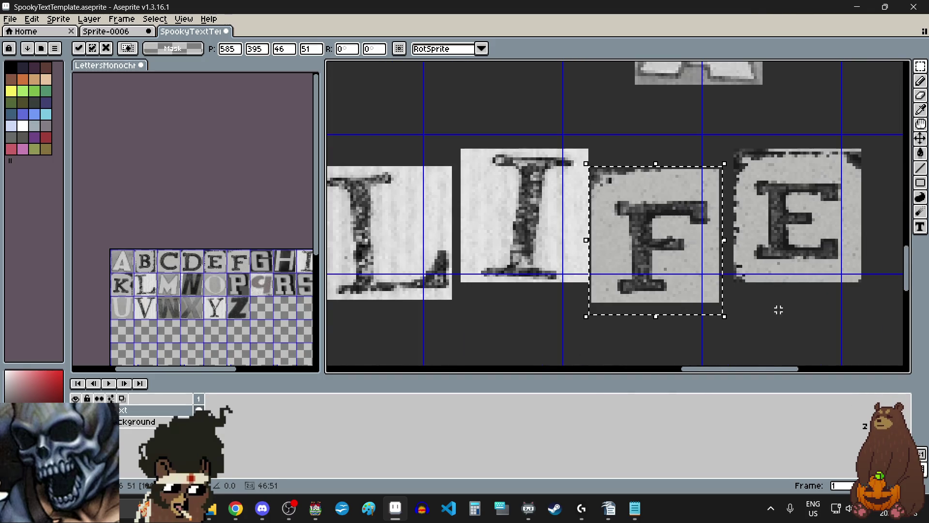
{"action": "left_click", "coordinate": [772, 306]}
Move the E tile about 18 px left, beside the F.
{"action": "scroll", "coordinate": [768, 290], "scroll_direction": "right", "scroll_amount": 2}
{"action": "scroll", "coordinate": [697, 146], "scroll_direction": "up", "scroll_amount": 2}
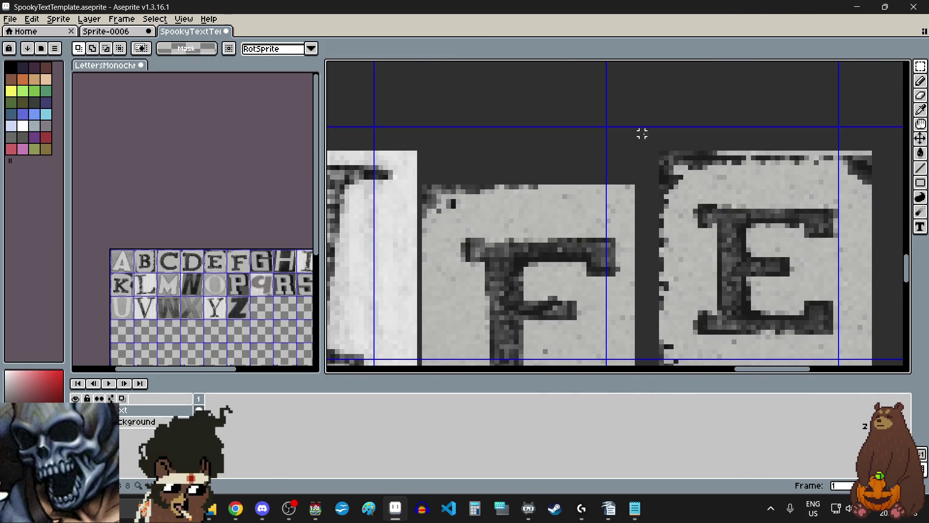
{"action": "scroll", "coordinate": [649, 141], "scroll_direction": "down", "scroll_amount": 2}
{"action": "left_click_drag", "start_coordinate": [650, 141], "coordinate": [798, 299]}
{"action": "mouse_move", "coordinate": [761, 259]}
{"action": "left_mouse_down"}
{"action": "mouse_move", "coordinate": [751, 245]}
{"action": "mouse_move", "coordinate": [740, 248]}
{"action": "left_mouse_up"}
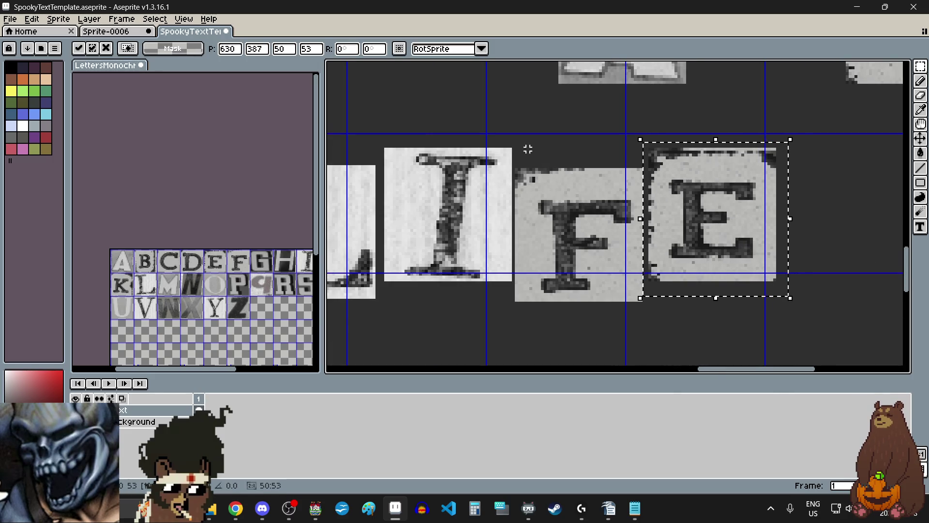
{"action": "left_click", "coordinate": [830, 137]}
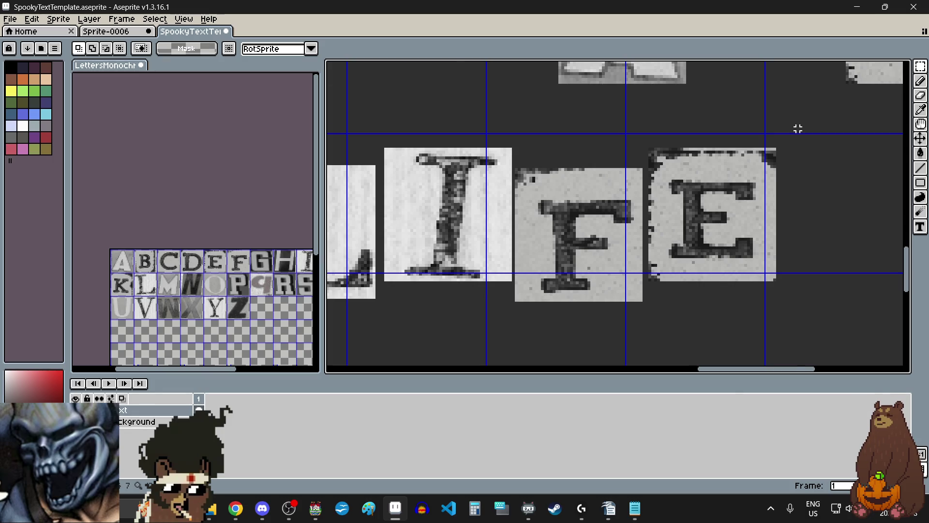
{"action": "scroll", "coordinate": [781, 163], "scroll_direction": "down", "scroll_amount": 5}
{"action": "scroll", "coordinate": [778, 193], "scroll_direction": "down", "scroll_amount": 2}
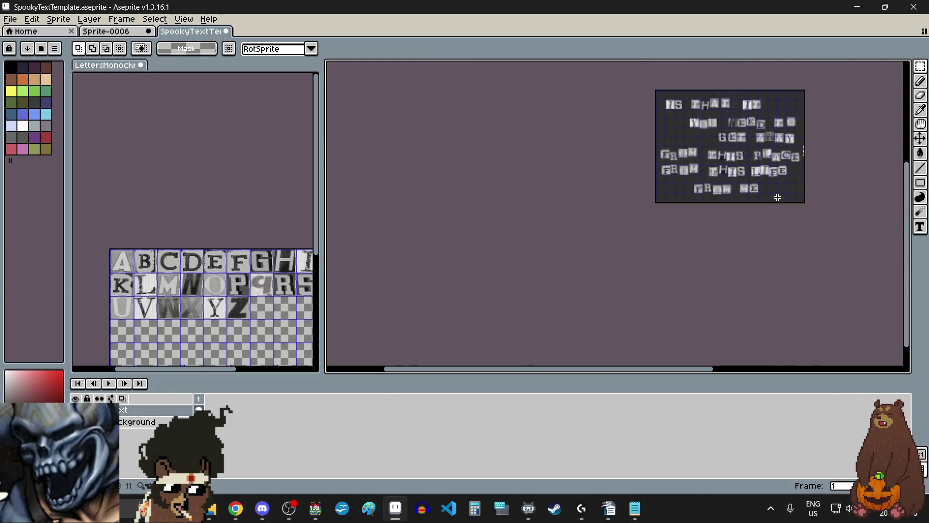
{"action": "scroll", "coordinate": [819, 100], "scroll_direction": "up", "scroll_amount": 2}
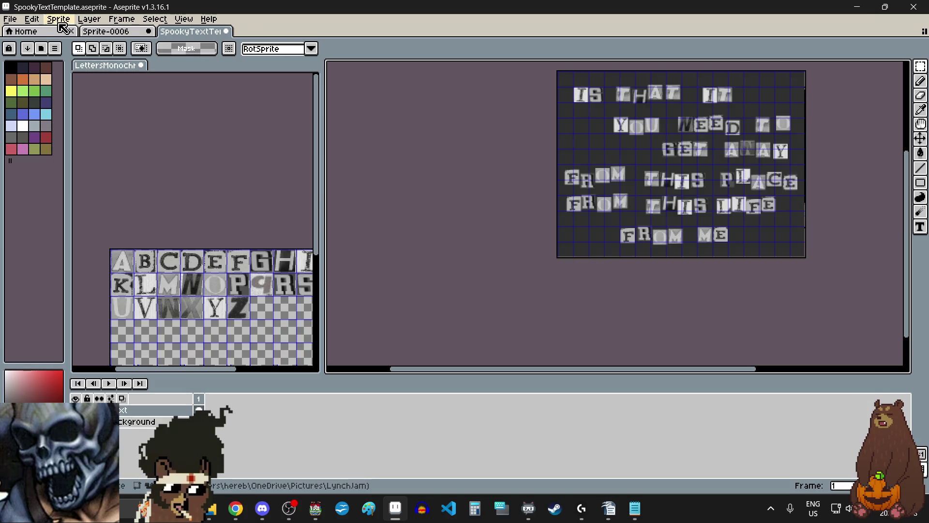
Set the Export As output file to ISTHATIT3.png in the pictures folder.
{"action": "left_click", "coordinate": [17, 19]}
{"action": "mouse_move", "coordinate": [54, 115]}
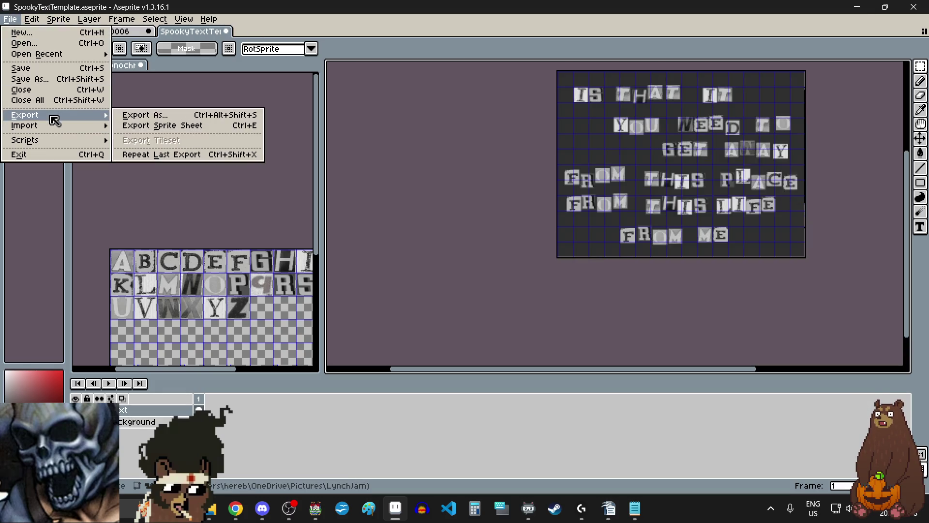
{"action": "left_click", "coordinate": [157, 117]}
{"action": "left_click", "coordinate": [677, 201]}
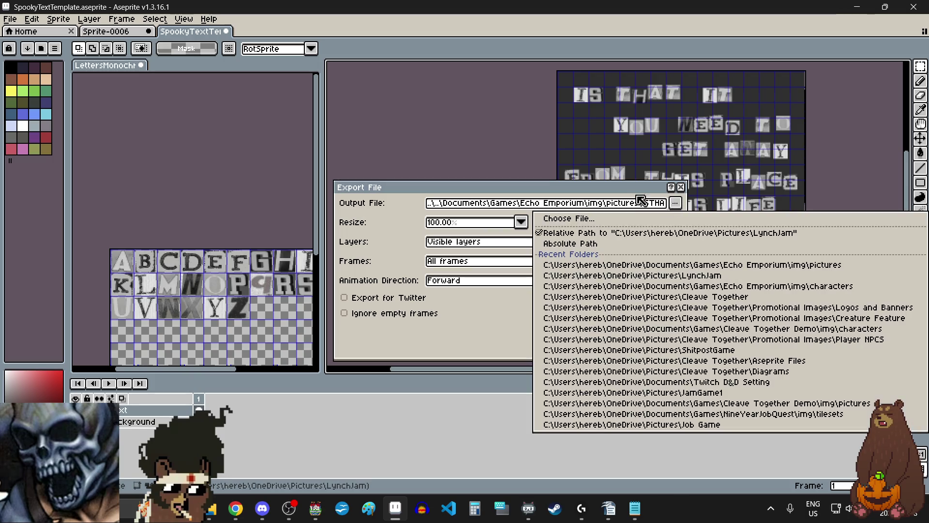
{"action": "left_click", "coordinate": [625, 215]}
{"action": "left_click", "coordinate": [826, 40]}
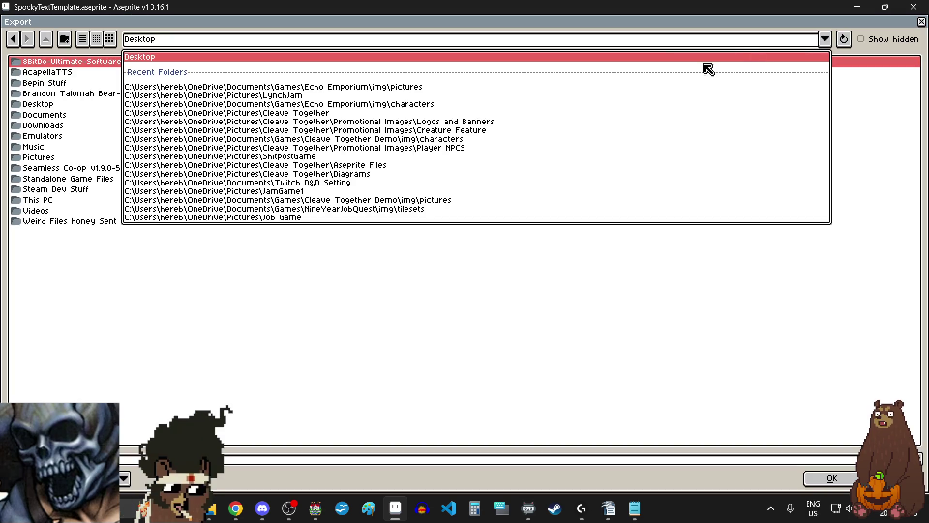
{"action": "left_click", "coordinate": [347, 87]}
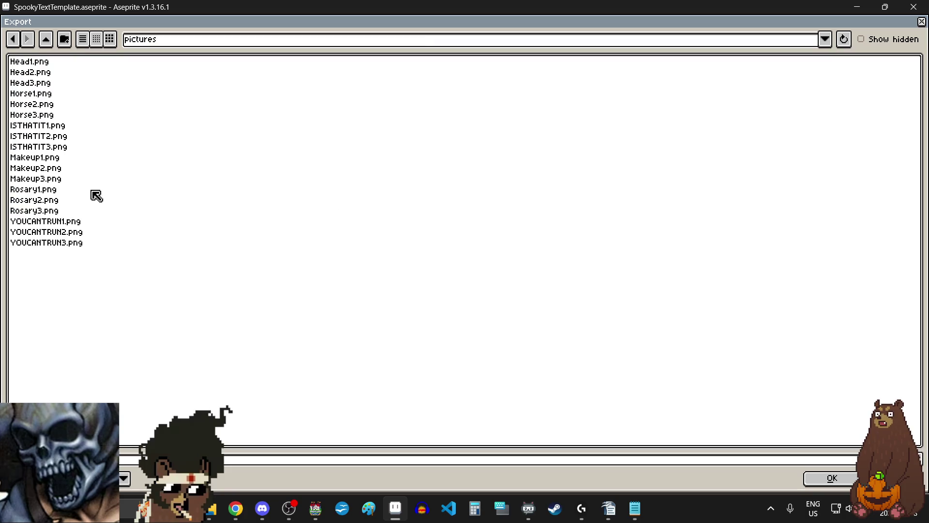
{"action": "left_click", "coordinate": [63, 150]}
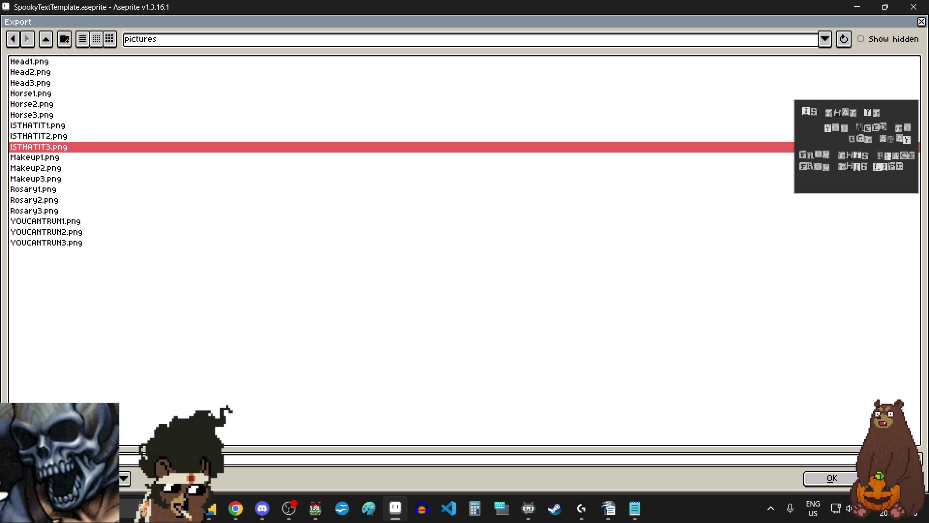
{"action": "left_click", "coordinate": [828, 479]}
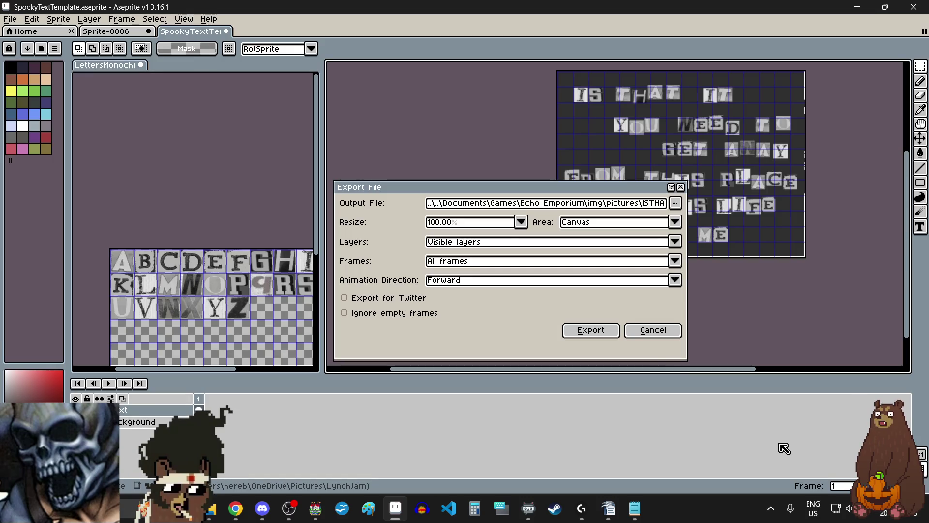
Export the PNG, accepting flattened layers, and drag the exported frames onto the canvas.
{"action": "left_click", "coordinate": [603, 334]}
{"action": "left_click", "coordinate": [438, 313]}
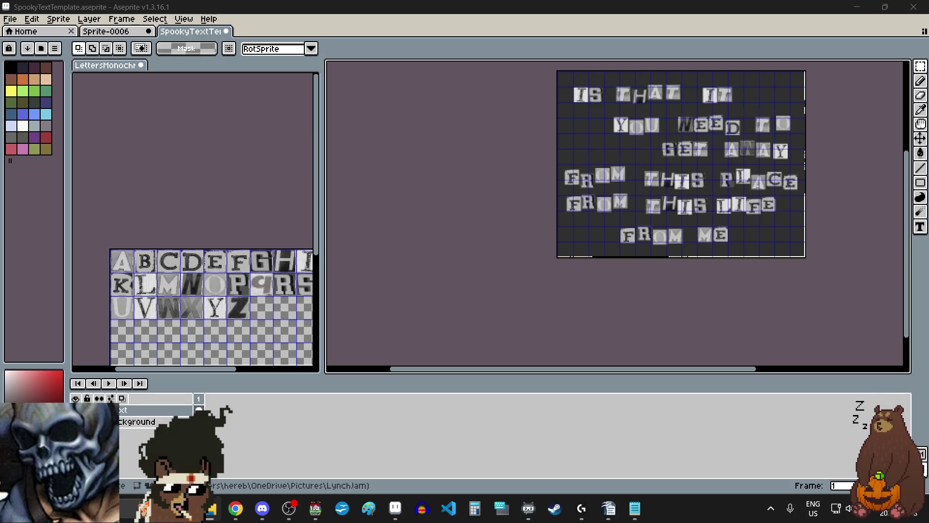
{"action": "left_click_drag", "start_coordinate": [434, 228], "coordinate": [435, 230]}
Load the dropped ISTHATIT frames as one animation and play the preview.
{"action": "left_click", "coordinate": [437, 326]}
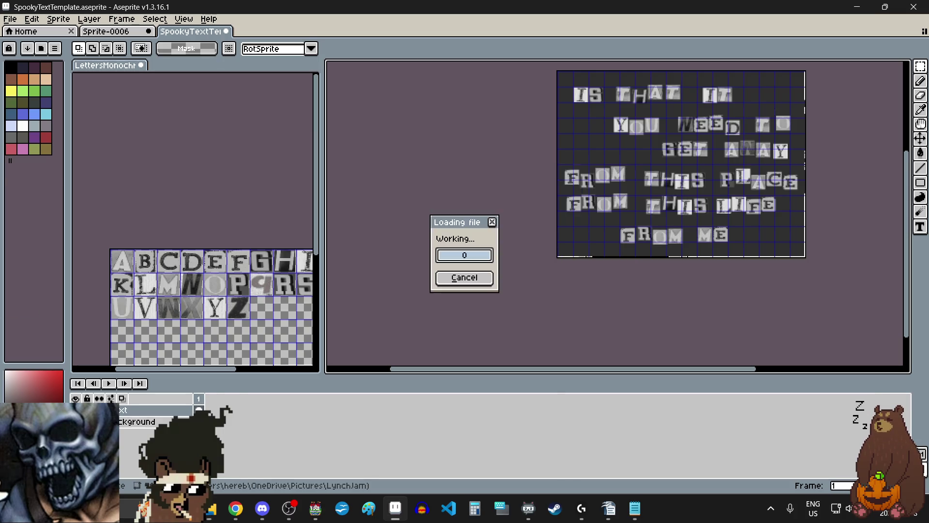
{"action": "scroll", "coordinate": [492, 262], "scroll_direction": "up", "scroll_amount": 3}
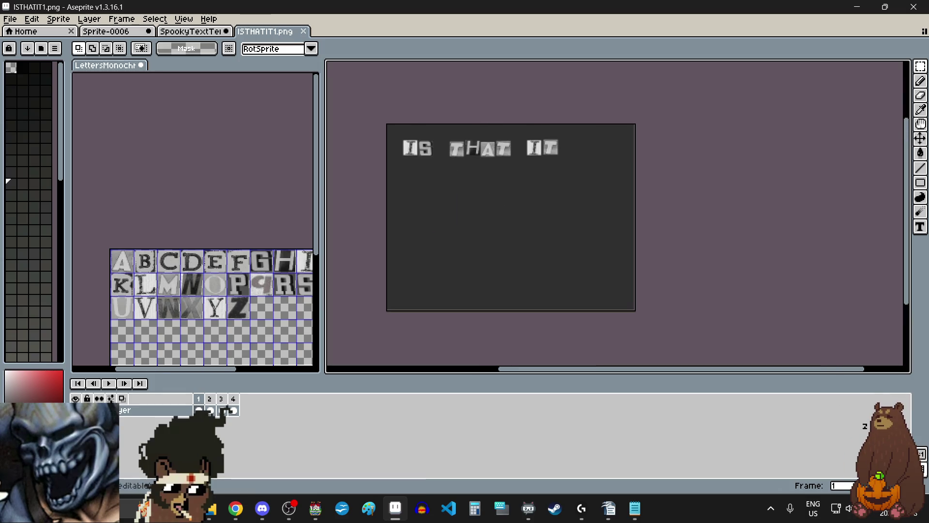
{"action": "left_click", "coordinate": [108, 383]}
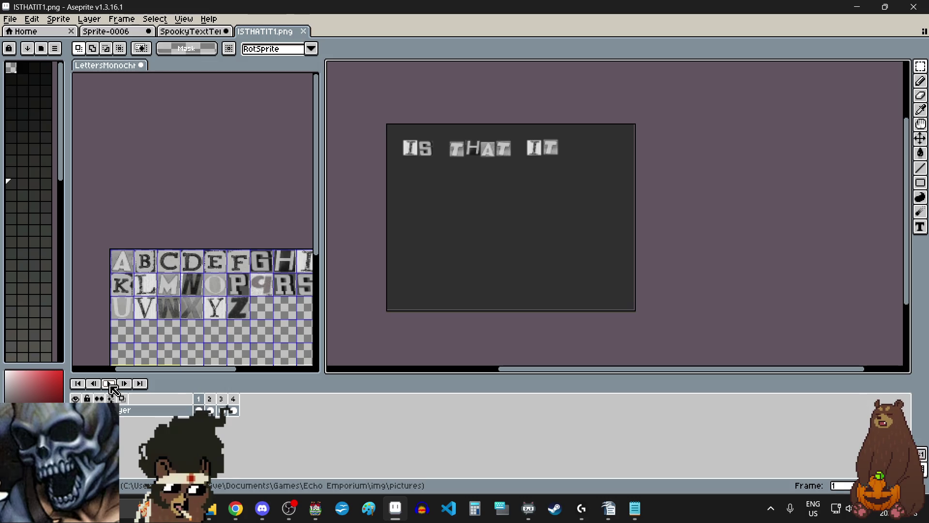
{"action": "left_click", "coordinate": [110, 384]}
Step to frame 4, replay the animation a few times, then close ISTHATIT1.png.
{"action": "left_click", "coordinate": [110, 384]}
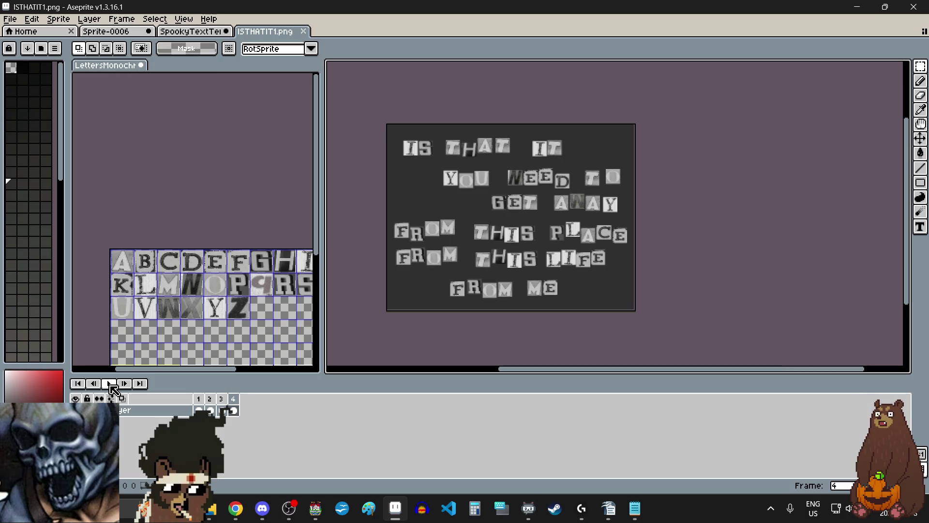
{"action": "left_click", "coordinate": [111, 386]}
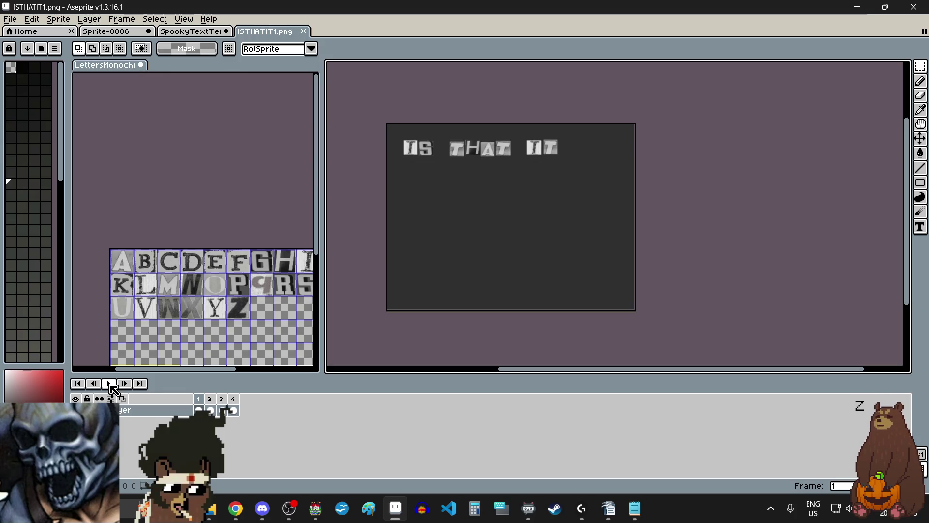
{"action": "left_click", "coordinate": [111, 384]}
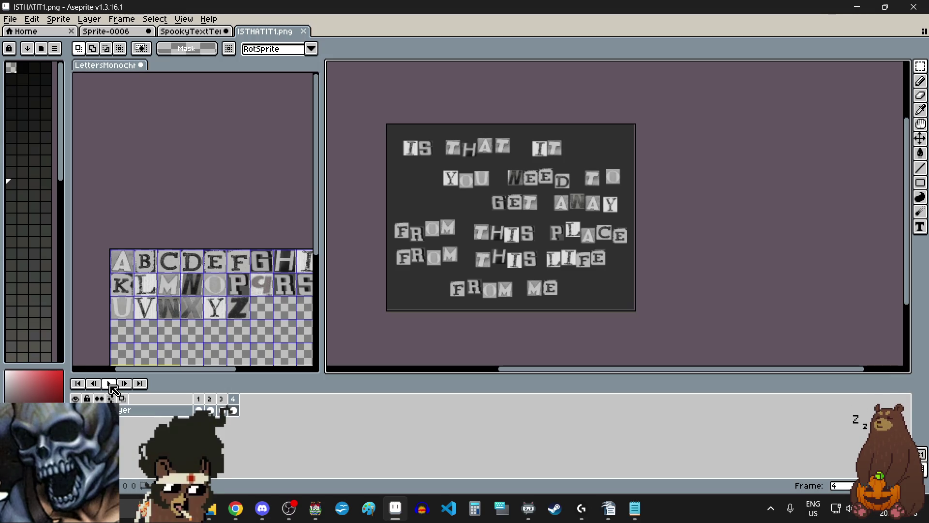
{"action": "left_click", "coordinate": [111, 384]}
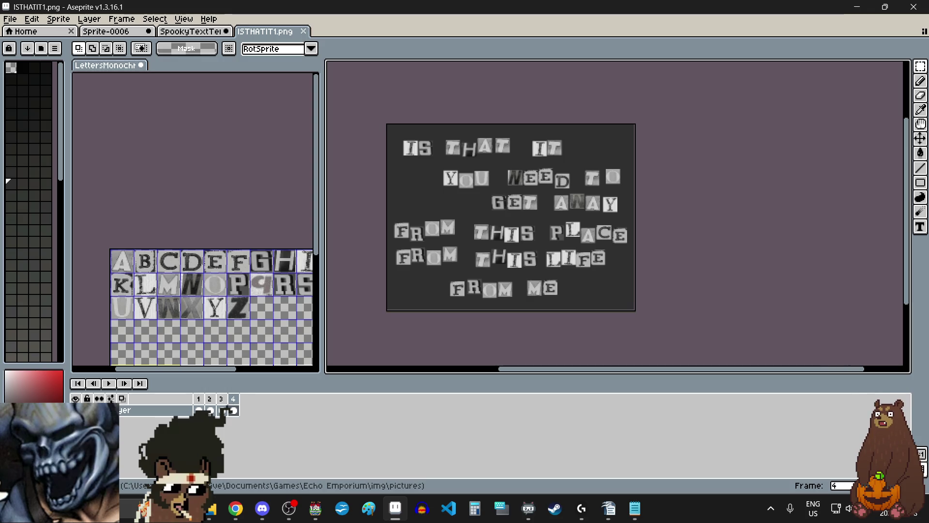
{"action": "left_click", "coordinate": [304, 31]}
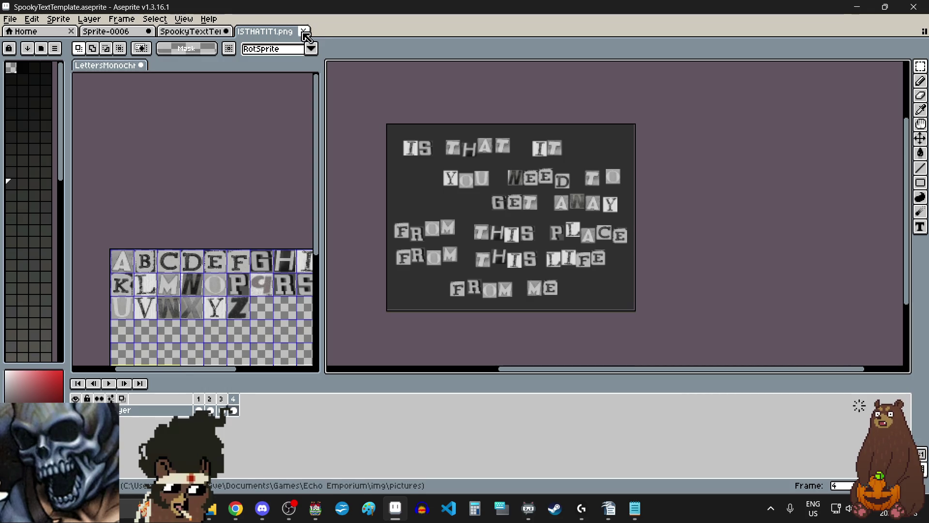
Select the whole canvas and delete all the lettering, then Alt+Tab to another program.
{"action": "scroll", "coordinate": [494, 226], "scroll_direction": "down", "scroll_amount": 1}
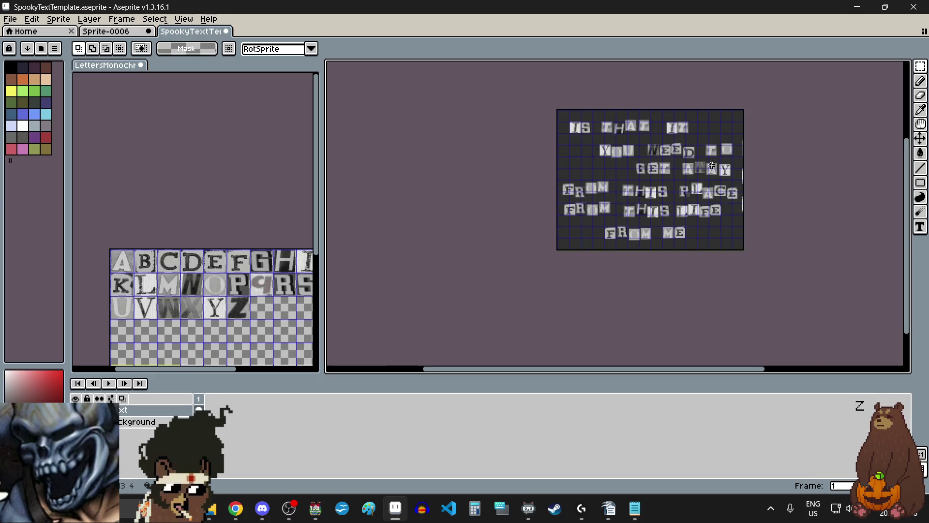
{"action": "scroll", "coordinate": [776, 153], "scroll_direction": "up", "scroll_amount": 1}
{"action": "left_click", "coordinate": [921, 67]}
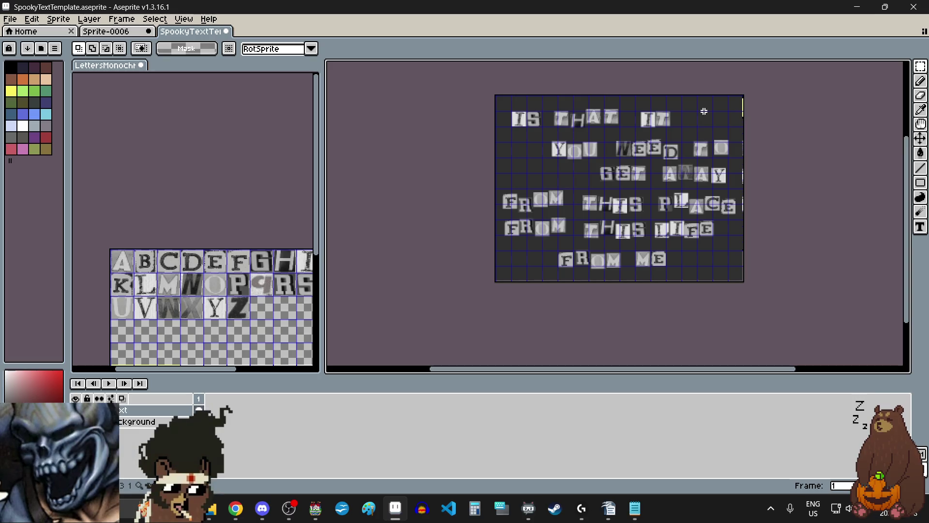
{"action": "key", "text": "ctrl+a"}
{"action": "key", "text": "Delete"}
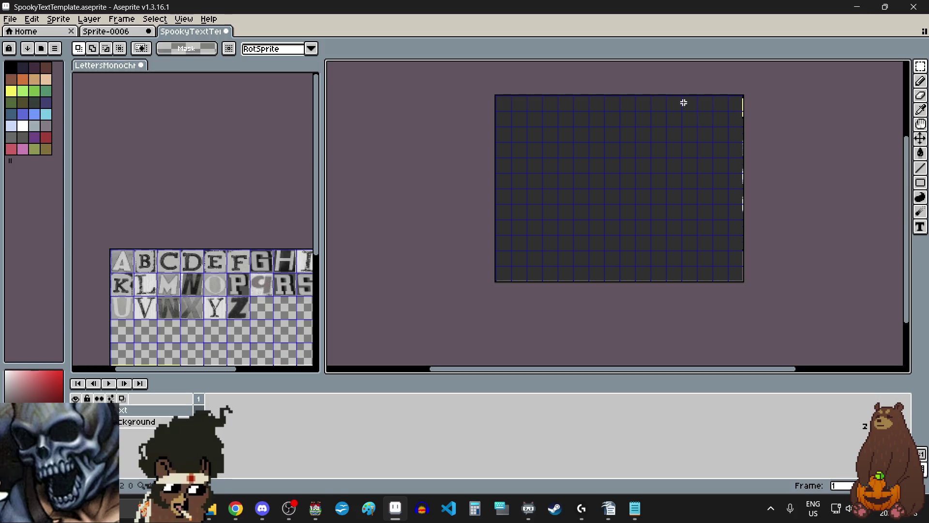
{"action": "key", "text": "alt+Tab"}
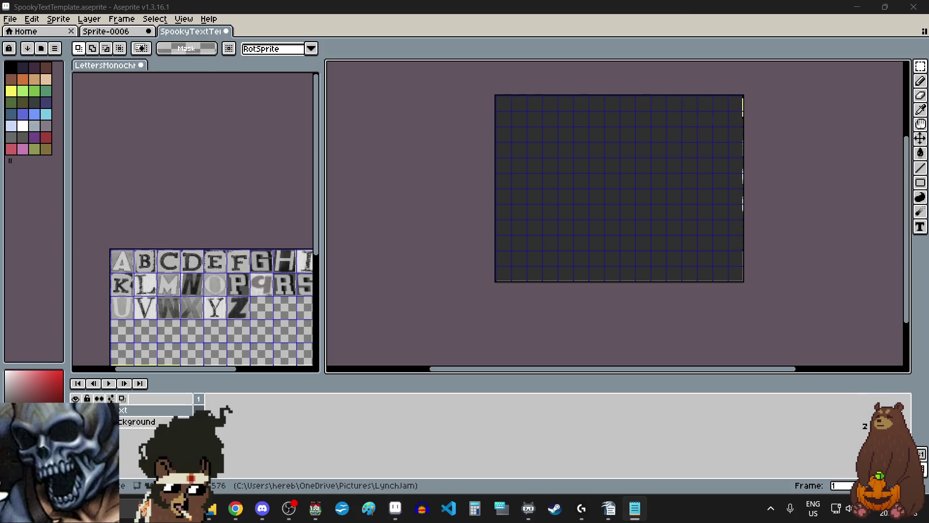
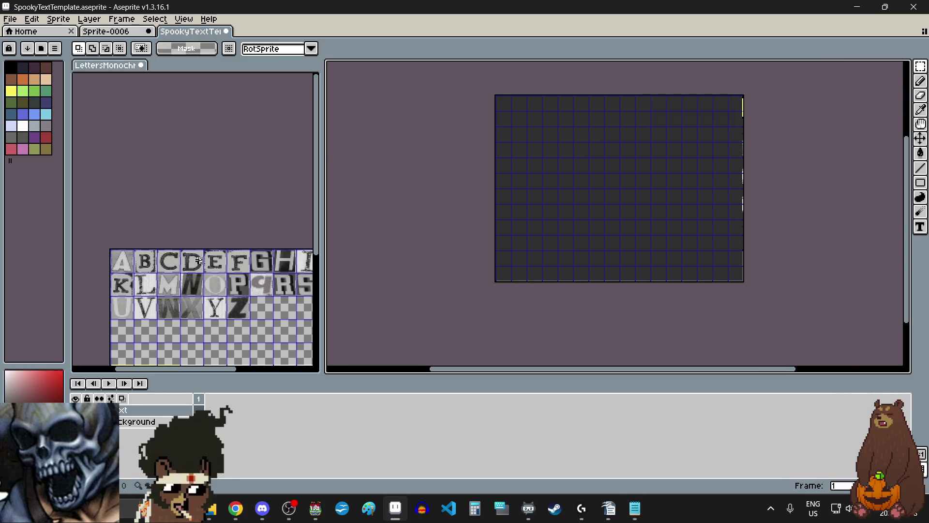
Paste the G tile from the letter sheet into the first grid cell of the row.
{"action": "left_click", "coordinate": [262, 264]}
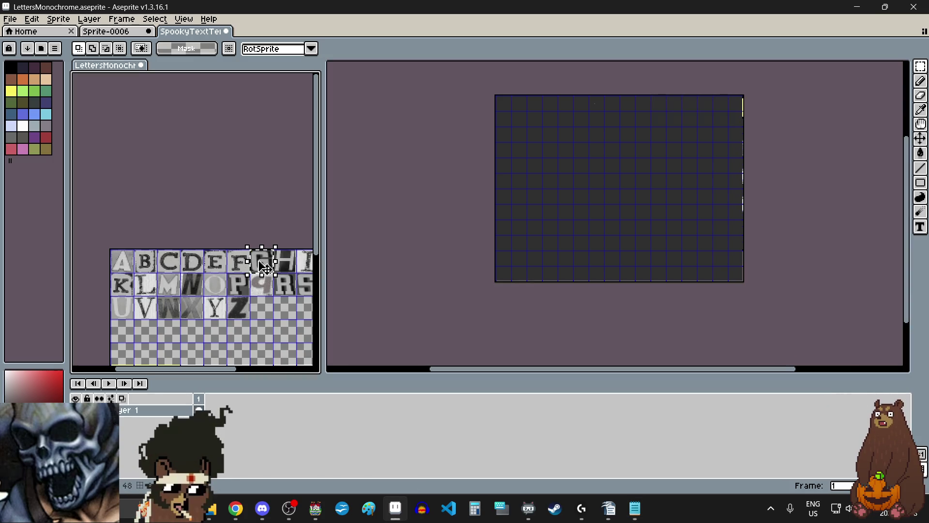
{"action": "left_click", "coordinate": [558, 75]}
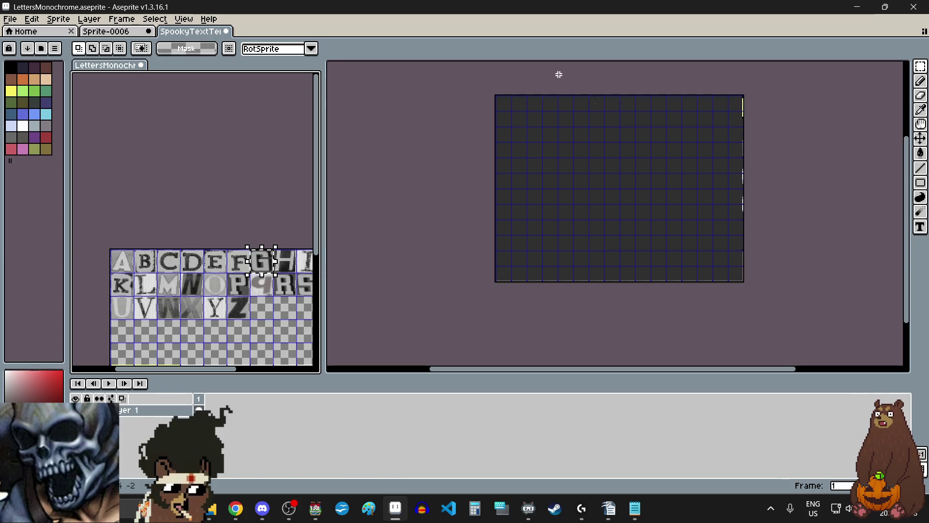
{"action": "scroll", "coordinate": [557, 82], "scroll_direction": "up", "scroll_amount": 3}
{"action": "key", "text": "ctrl+v"}
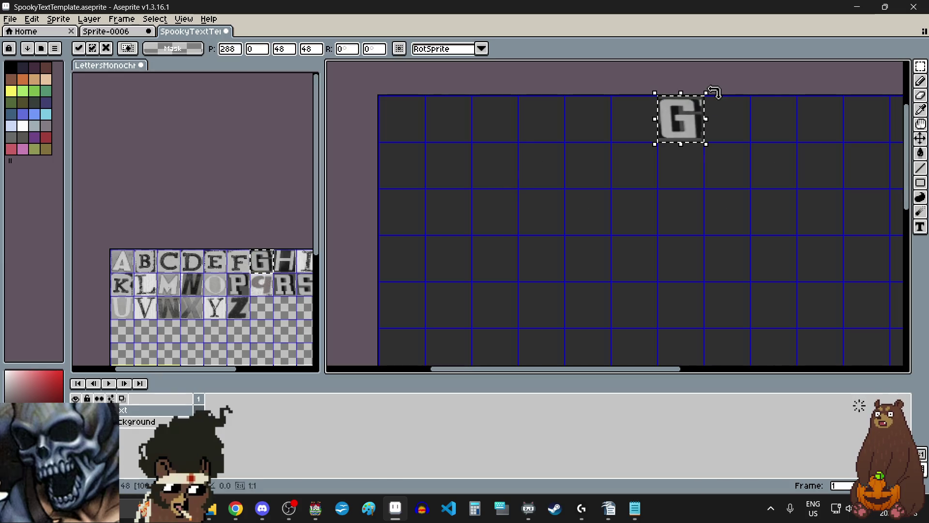
{"action": "mouse_move", "coordinate": [693, 119]}
{"action": "left_mouse_down"}
{"action": "mouse_move", "coordinate": [498, 156]}
{"action": "mouse_move", "coordinate": [508, 167]}
{"action": "left_mouse_up"}
{"action": "scroll", "coordinate": [487, 173], "scroll_direction": "up", "scroll_amount": 5}
{"action": "scroll", "coordinate": [487, 166], "scroll_direction": "down", "scroll_amount": 3}
{"action": "scroll", "coordinate": [489, 164], "scroll_direction": "left", "scroll_amount": 5}
{"action": "left_click_drag", "start_coordinate": [655, 189], "coordinate": [515, 190]}
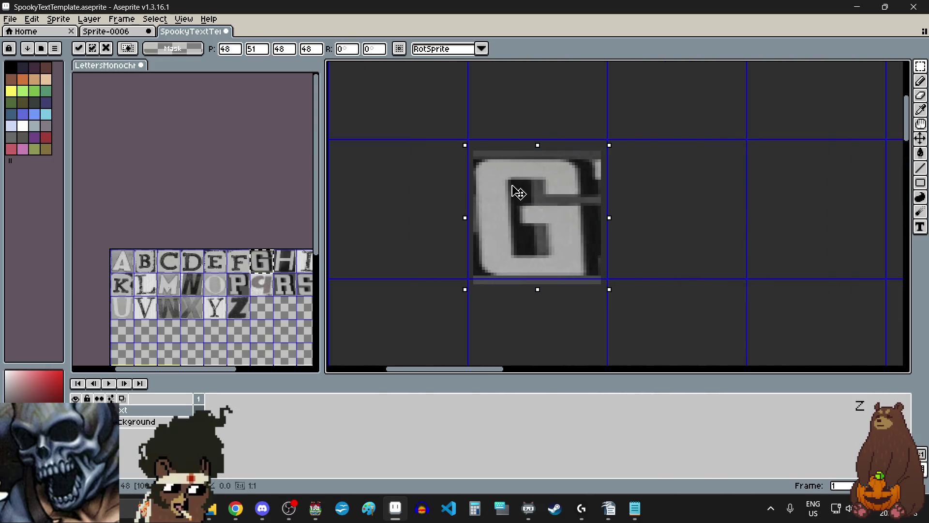
{"action": "scroll", "coordinate": [508, 184], "scroll_direction": "up", "scroll_amount": 3}
{"action": "scroll", "coordinate": [503, 170], "scroll_direction": "down", "scroll_amount": 3}
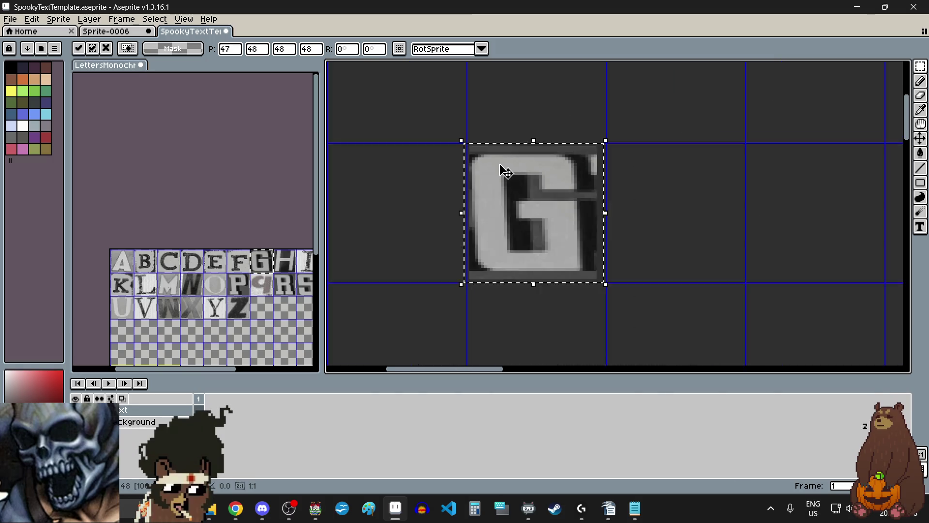
{"action": "left_click", "coordinate": [648, 216]}
Paste the E tile into the cell beside the G.
{"action": "left_click_drag", "start_coordinate": [207, 251], "coordinate": [224, 271]}
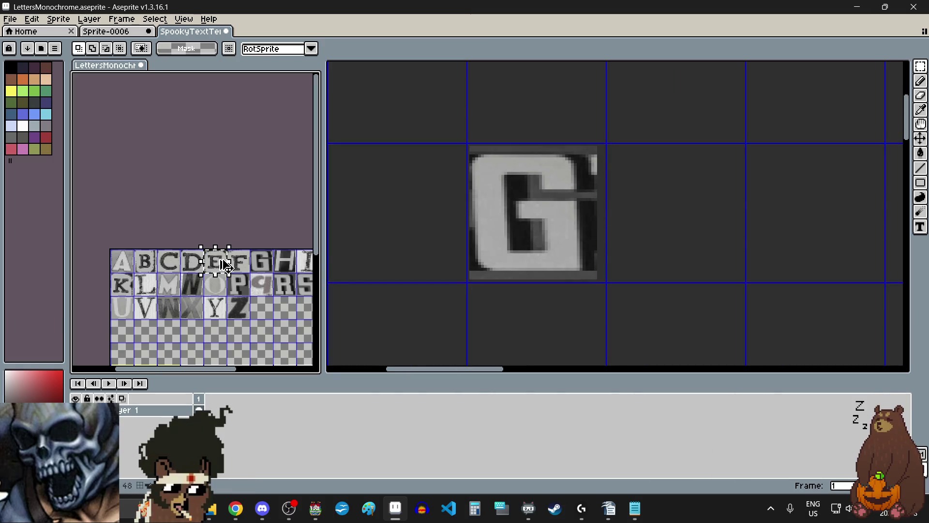
{"action": "left_click", "coordinate": [717, 217]}
{"action": "key", "text": "ctrl+v"}
{"action": "left_click_drag", "start_coordinate": [608, 97], "coordinate": [672, 235]}
{"action": "scroll", "coordinate": [671, 235], "scroll_direction": "down", "scroll_amount": 3}
{"action": "scroll", "coordinate": [633, 228], "scroll_direction": "up", "scroll_amount": 2}
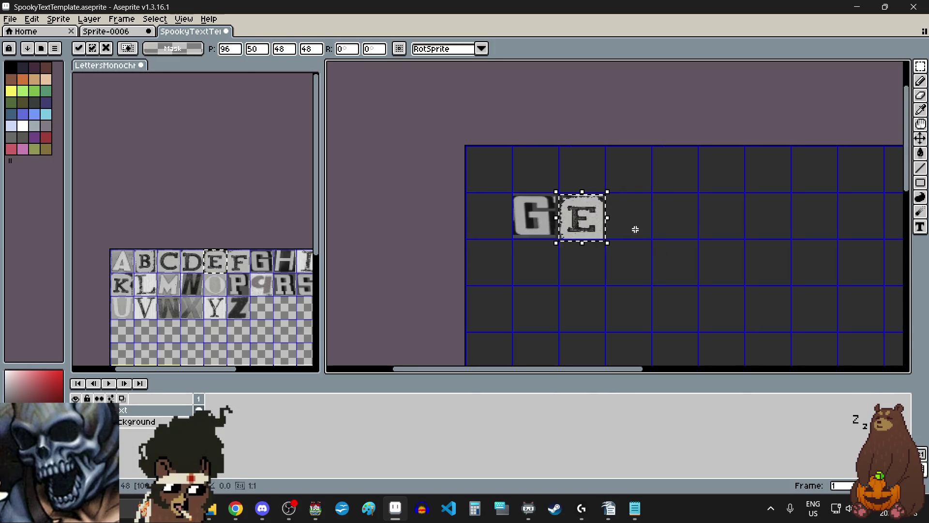
{"action": "left_click", "coordinate": [650, 234]}
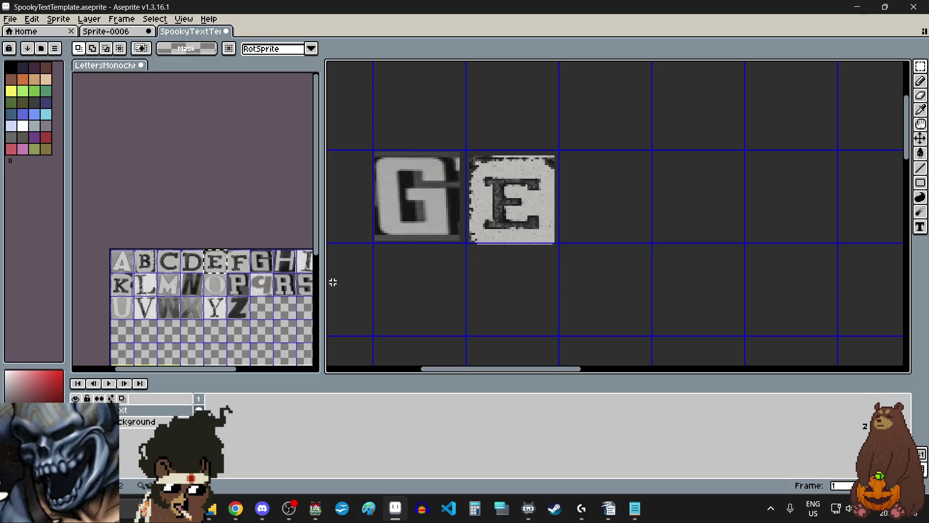
Copy the T tile and set it after the E to spell GET.
{"action": "scroll", "coordinate": [300, 296], "scroll_direction": "right", "scroll_amount": 2}
{"action": "scroll", "coordinate": [300, 297], "scroll_direction": "right", "scroll_amount": 1}
{"action": "left_click_drag", "start_coordinate": [274, 273], "coordinate": [288, 291]}
{"action": "key", "text": "ctrl+c"}
{"action": "left_click", "coordinate": [618, 207]}
{"action": "key", "text": "ctrl+v"}
{"action": "left_click_drag", "start_coordinate": [614, 207], "coordinate": [612, 224]}
{"action": "left_click", "coordinate": [544, 270]}
{"action": "scroll", "coordinate": [544, 271], "scroll_direction": "down", "scroll_amount": 3}
{"action": "scroll", "coordinate": [644, 276], "scroll_direction": "up", "scroll_amount": 2}
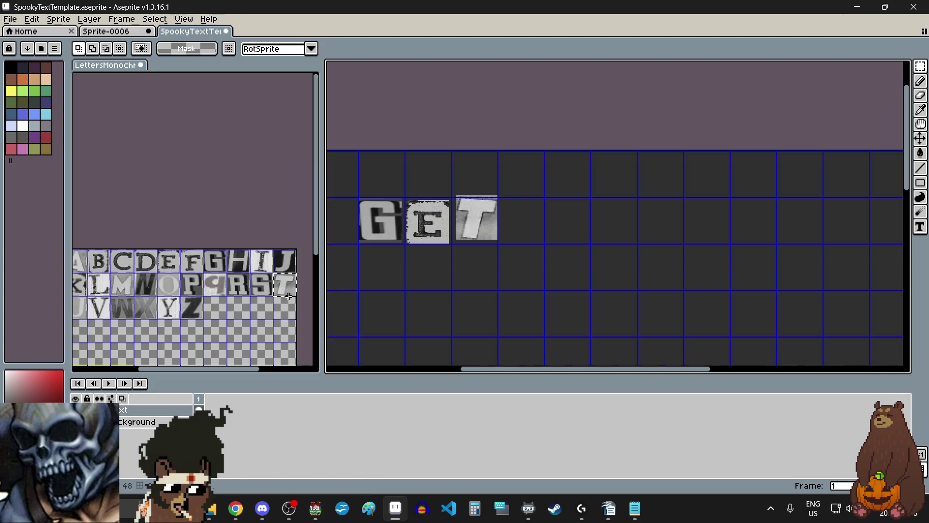
{"action": "scroll", "coordinate": [121, 265], "scroll_direction": "left", "scroll_amount": 1}
Copy the B tile from the letter sheet for the next word.
{"action": "left_click_drag", "start_coordinate": [120, 265], "coordinate": [127, 272]}
{"action": "key", "text": "ctrl+c"}
{"action": "left_click", "coordinate": [577, 222]}
Place the B after a gap following GET, with the A tile right of it.
{"action": "key", "text": "ctrl+v"}
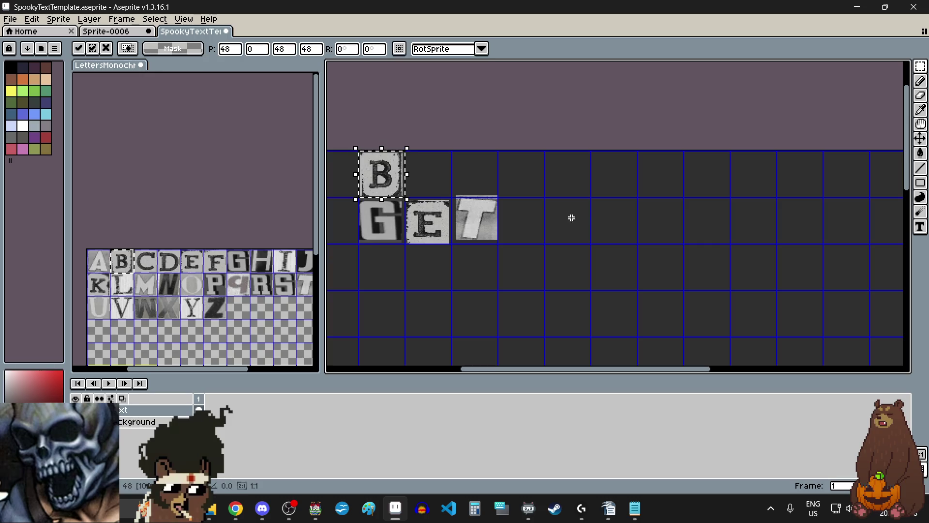
{"action": "left_click_drag", "start_coordinate": [393, 185], "coordinate": [580, 237]}
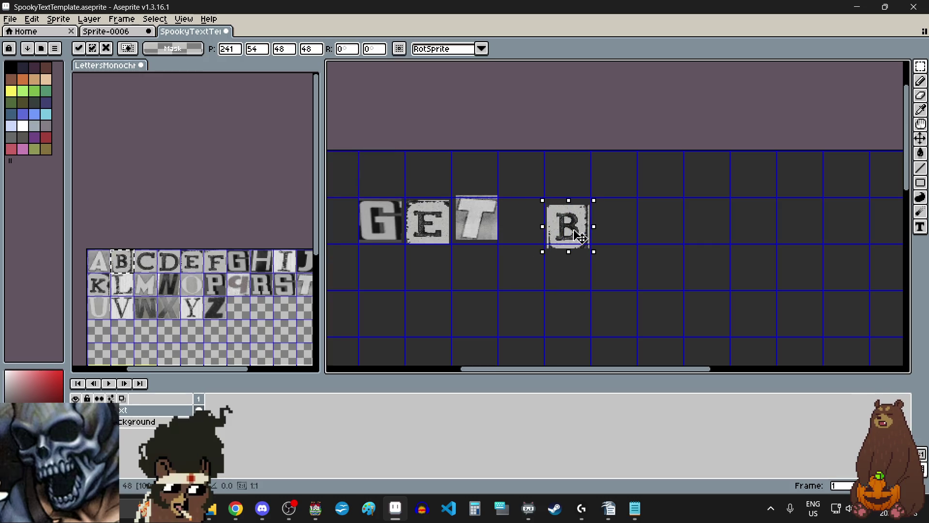
{"action": "left_click", "coordinate": [504, 284]}
{"action": "left_click", "coordinate": [99, 262]}
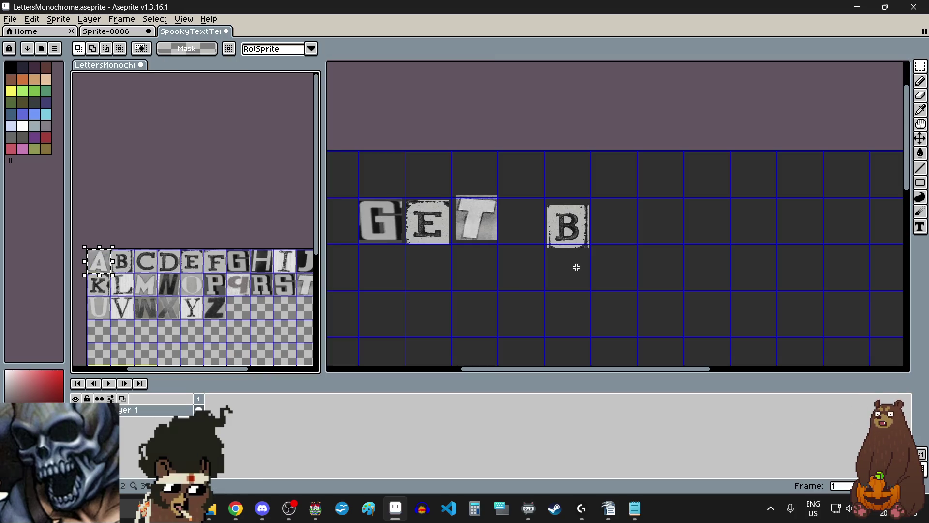
{"action": "left_click", "coordinate": [629, 223]}
{"action": "key", "text": "ctrl+v"}
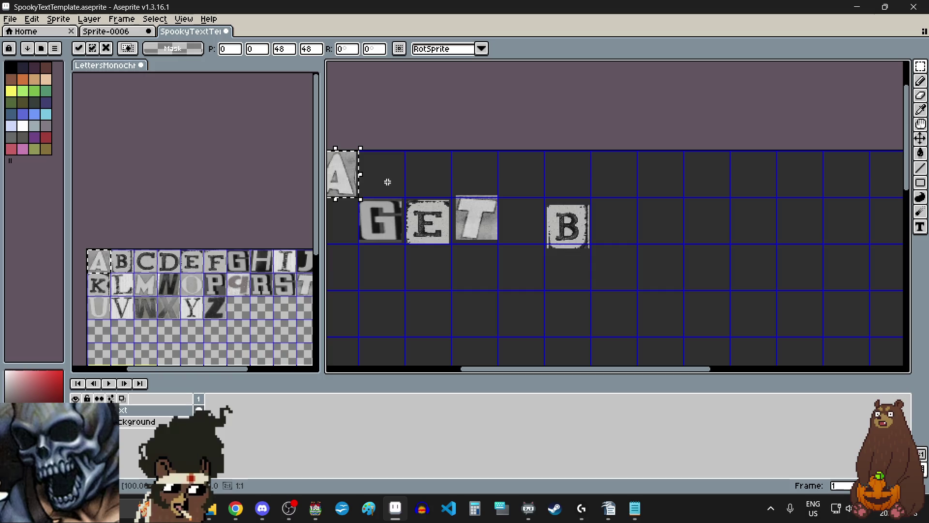
{"action": "left_click_drag", "start_coordinate": [357, 174], "coordinate": [634, 224]}
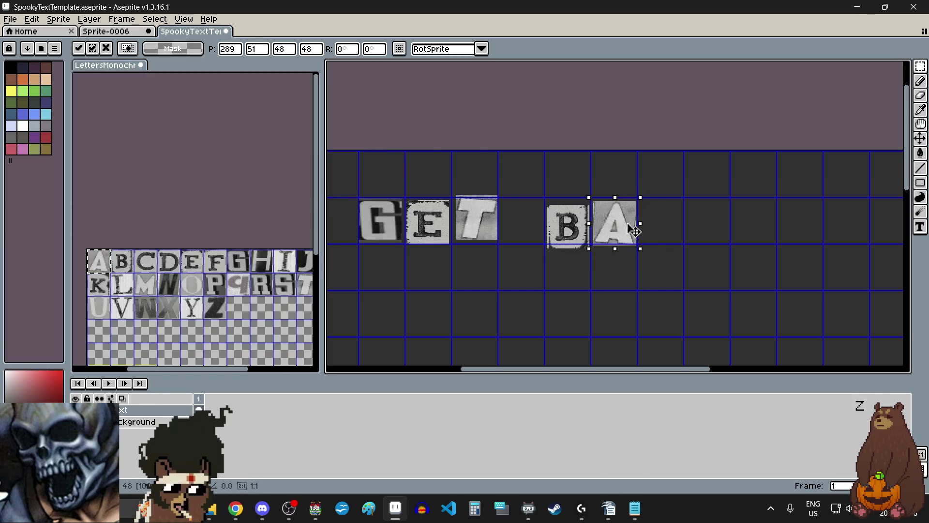
{"action": "left_click", "coordinate": [639, 293]}
Copy the C tile and paste it to the right of the A.
{"action": "left_click", "coordinate": [147, 262]}
{"action": "key", "text": "ctrl+c"}
{"action": "left_click", "coordinate": [674, 228]}
{"action": "key", "text": "ctrl+v"}
{"action": "mouse_move", "coordinate": [436, 174]}
{"action": "left_mouse_down"}
{"action": "mouse_move", "coordinate": [630, 222]}
{"action": "mouse_move", "coordinate": [669, 220]}
{"action": "left_mouse_up"}
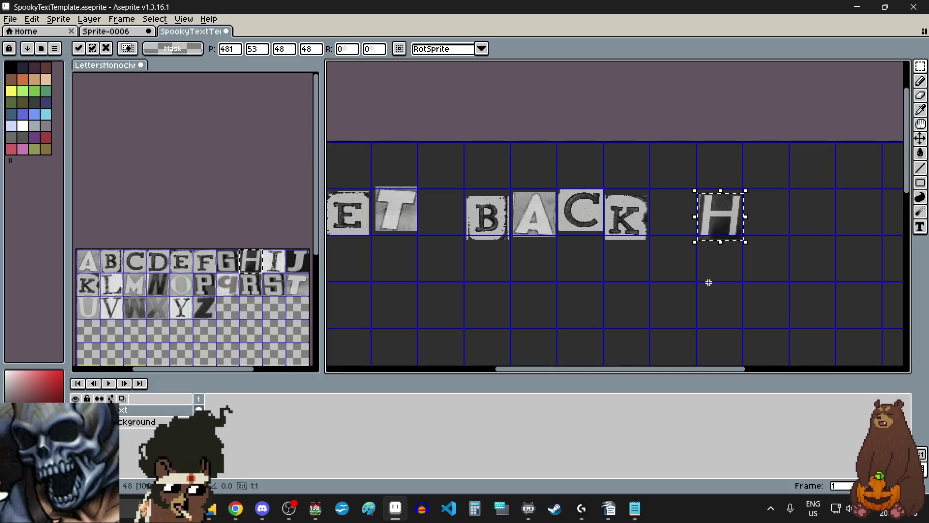
Set the H in place and add an E tile right after it.
{"action": "left_click", "coordinate": [709, 283]}
{"action": "scroll", "coordinate": [707, 279], "scroll_direction": "right", "scroll_amount": 2}
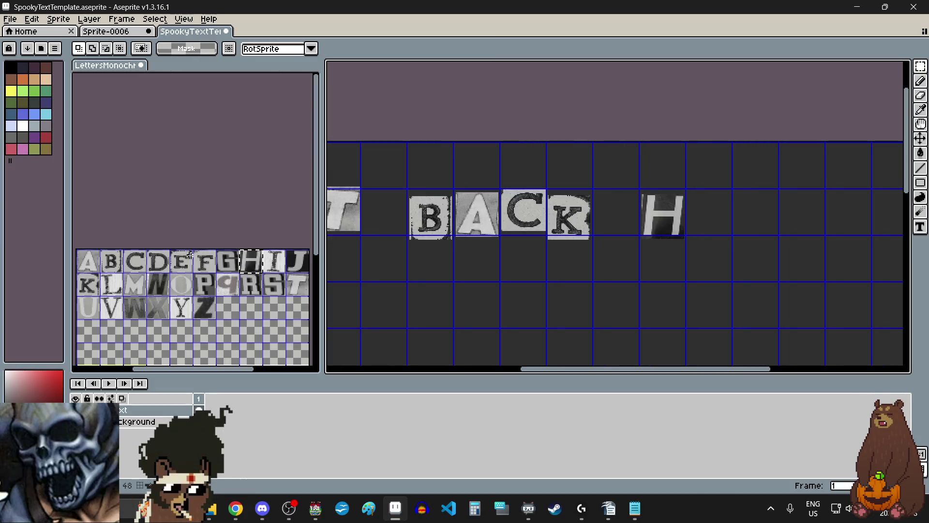
{"action": "left_click_drag", "start_coordinate": [190, 255], "coordinate": [193, 266]}
{"action": "key", "text": "ctrl+c"}
{"action": "left_click", "coordinate": [707, 227]}
{"action": "key", "text": "ctrl+v"}
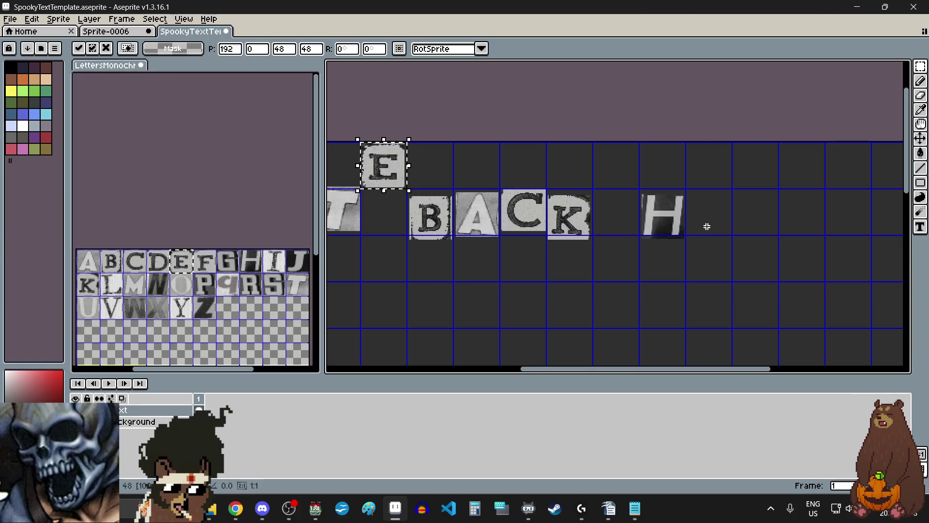
{"action": "left_click_drag", "start_coordinate": [384, 166], "coordinate": [709, 213]}
{"action": "scroll", "coordinate": [716, 221], "scroll_direction": "up", "scroll_amount": 5}
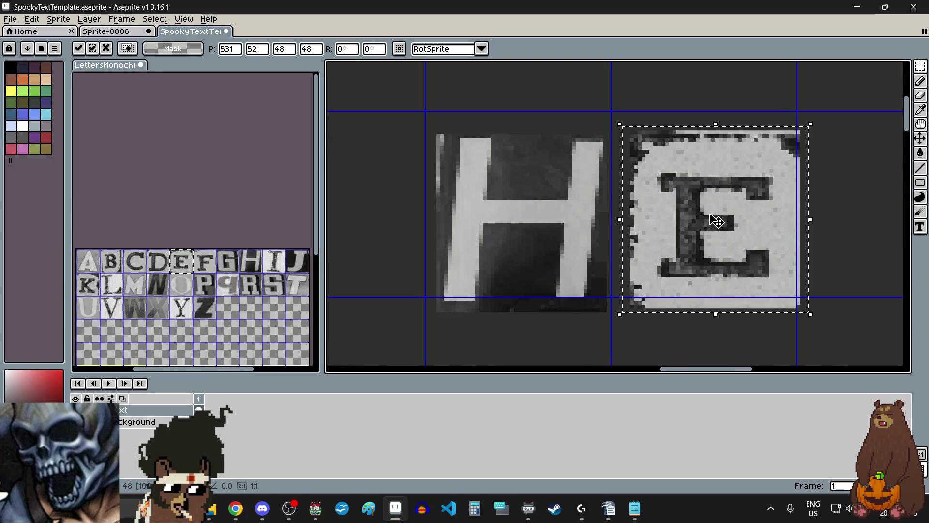
{"action": "scroll", "coordinate": [707, 216], "scroll_direction": "down", "scroll_amount": 4}
{"action": "left_click", "coordinate": [671, 281]}
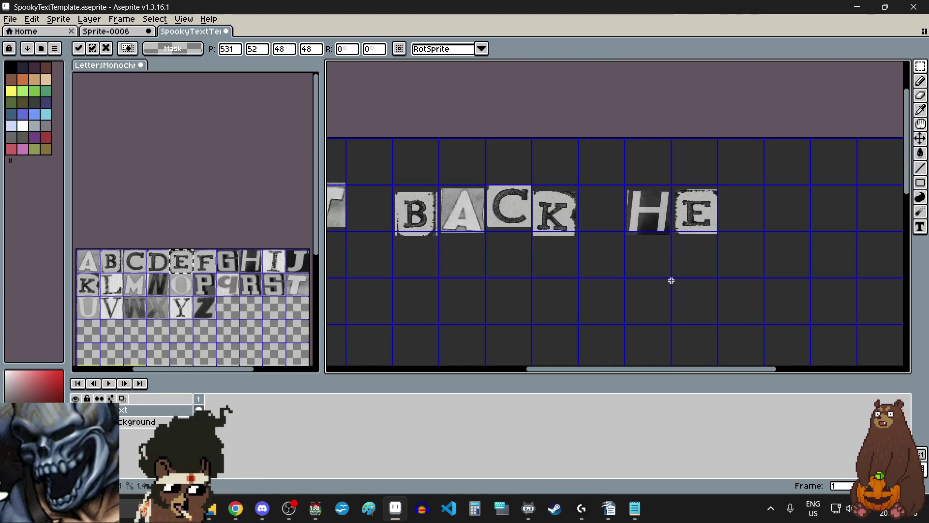
Paste the R tile after HE and confirm its position.
{"action": "scroll", "coordinate": [671, 281], "scroll_direction": "down", "scroll_amount": 2}
{"action": "left_click", "coordinate": [269, 284]}
{"action": "left_click_drag", "start_coordinate": [238, 271], "coordinate": [264, 298]}
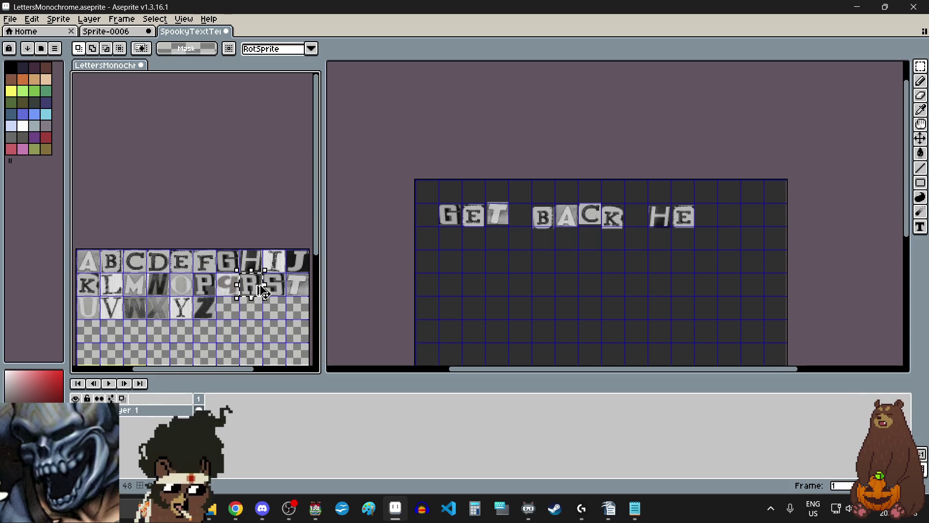
{"action": "scroll", "coordinate": [708, 214], "scroll_direction": "up", "scroll_amount": 1}
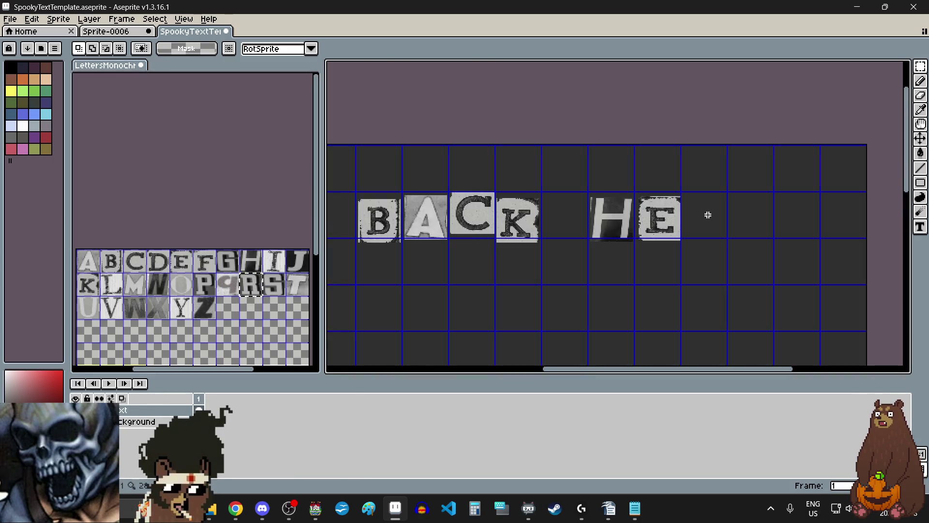
{"action": "key", "text": "ctrl+v"}
{"action": "left_click_drag", "start_coordinate": [473, 227], "coordinate": [700, 232]}
{"action": "scroll", "coordinate": [708, 231], "scroll_direction": "up", "scroll_amount": 1}
{"action": "scroll", "coordinate": [708, 231], "scroll_direction": "up", "scroll_amount": 1}
{"action": "scroll", "coordinate": [598, 294], "scroll_direction": "down", "scroll_amount": 1}
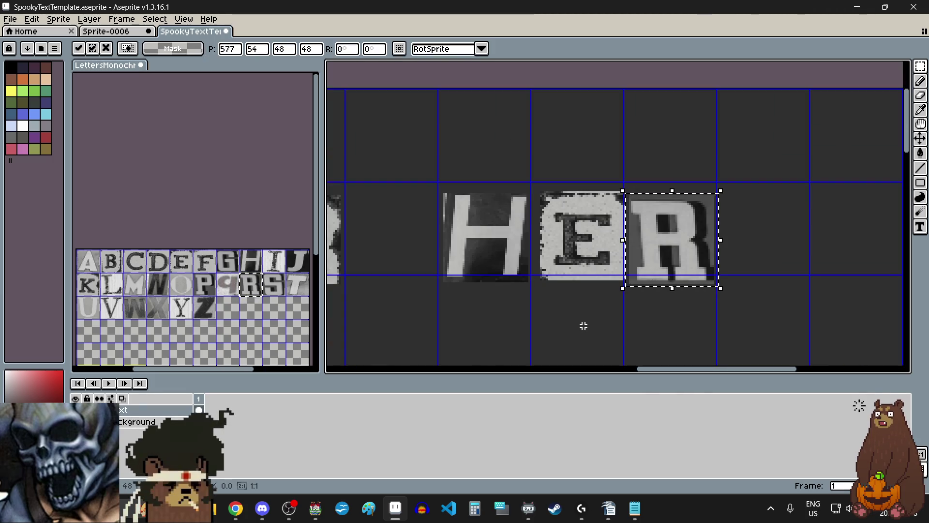
{"action": "key", "text": "Return"}
{"action": "scroll", "coordinate": [576, 308], "scroll_direction": "down", "scroll_amount": 1}
{"action": "scroll", "coordinate": [568, 307], "scroll_direction": "up", "scroll_amount": 1}
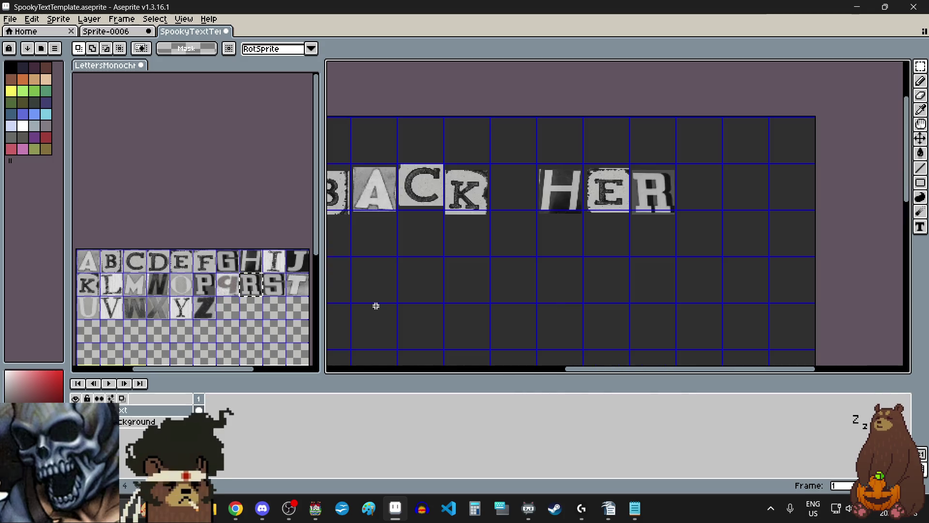
Add a final E after the R to finish HERE.
{"action": "left_click", "coordinate": [180, 263]}
{"action": "left_click", "coordinate": [695, 182]}
{"action": "key", "text": "ctrl+v"}
{"action": "left_click_drag", "start_coordinate": [633, 157], "coordinate": [701, 191]}
{"action": "scroll", "coordinate": [701, 191], "scroll_direction": "up", "scroll_amount": 2}
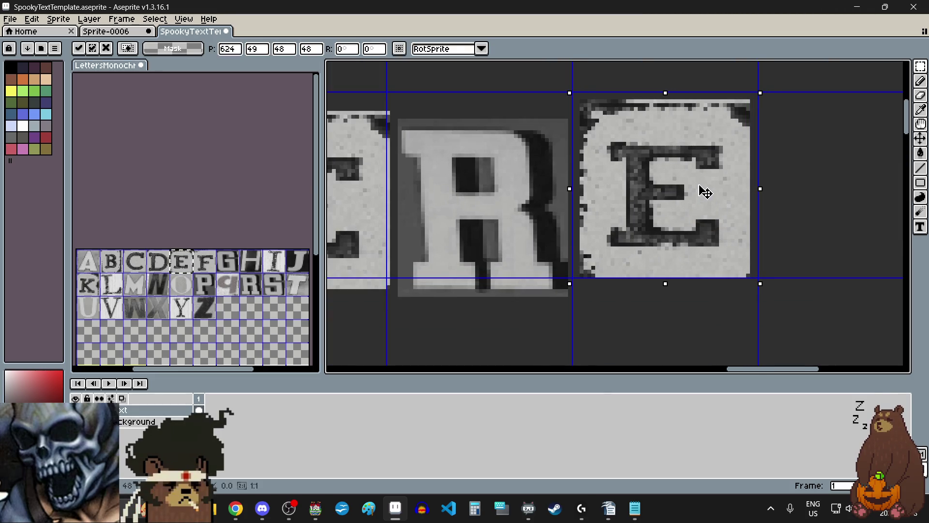
{"action": "scroll", "coordinate": [706, 193], "scroll_direction": "down", "scroll_amount": 4}
{"action": "key", "text": "Return"}
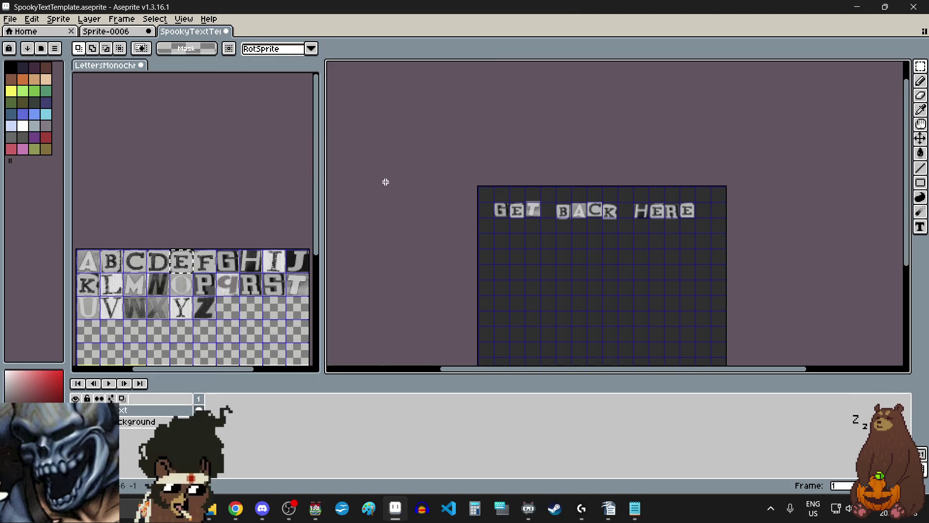
{"action": "left_click", "coordinate": [15, 20]}
Export the GET BACK HERE canvas as a PNG into the pictures folder, accepting the no-layers warning.
{"action": "mouse_move", "coordinate": [66, 120]}
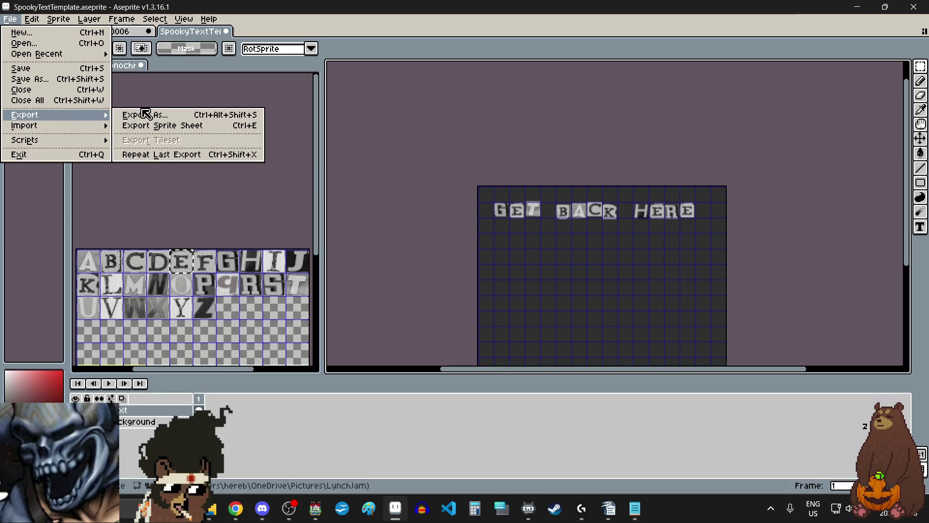
{"action": "left_click", "coordinate": [131, 115]}
{"action": "left_click", "coordinate": [675, 203]}
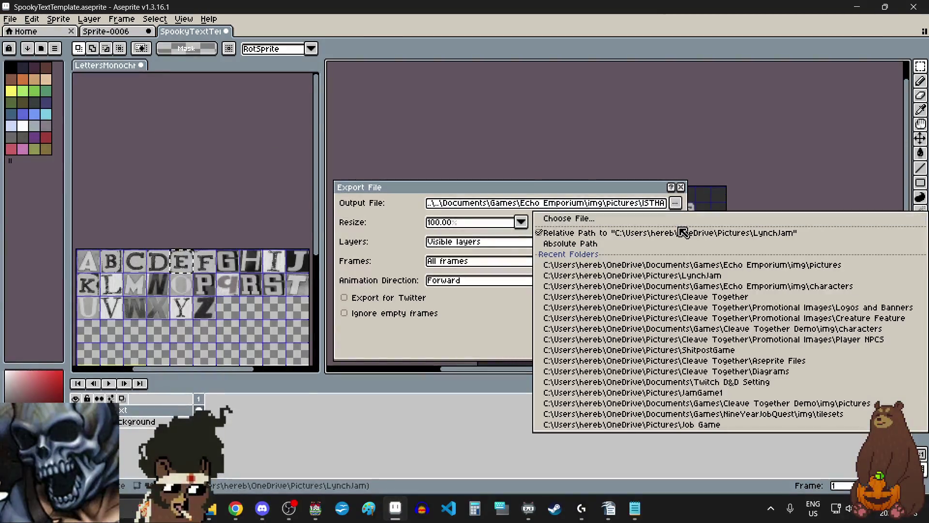
{"action": "left_click", "coordinate": [673, 220]}
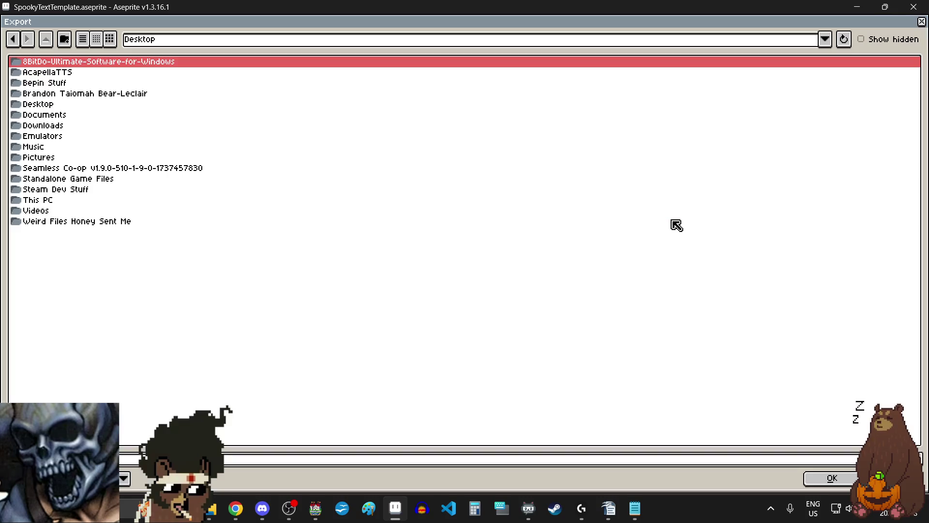
{"action": "left_click", "coordinate": [825, 39]}
{"action": "left_click", "coordinate": [362, 87]}
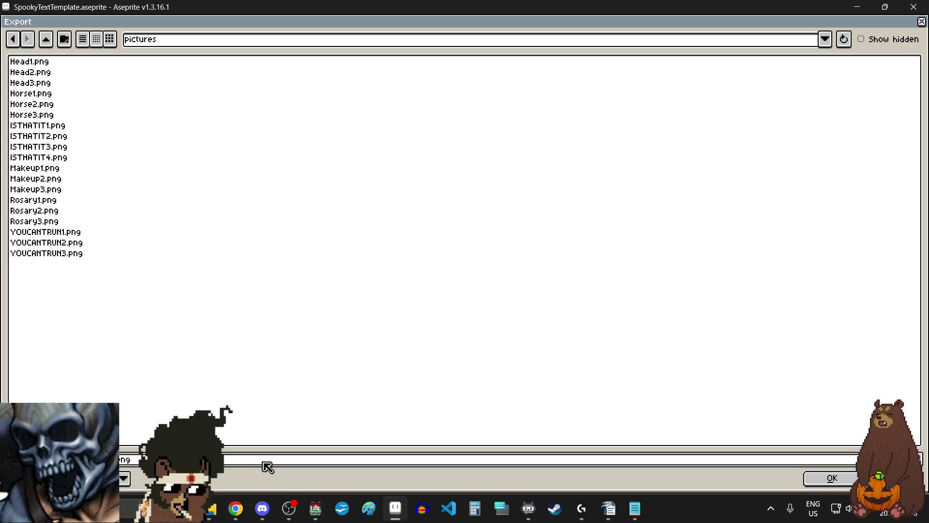
{"action": "key", "text": "Return"}
{"action": "left_click", "coordinate": [592, 329]}
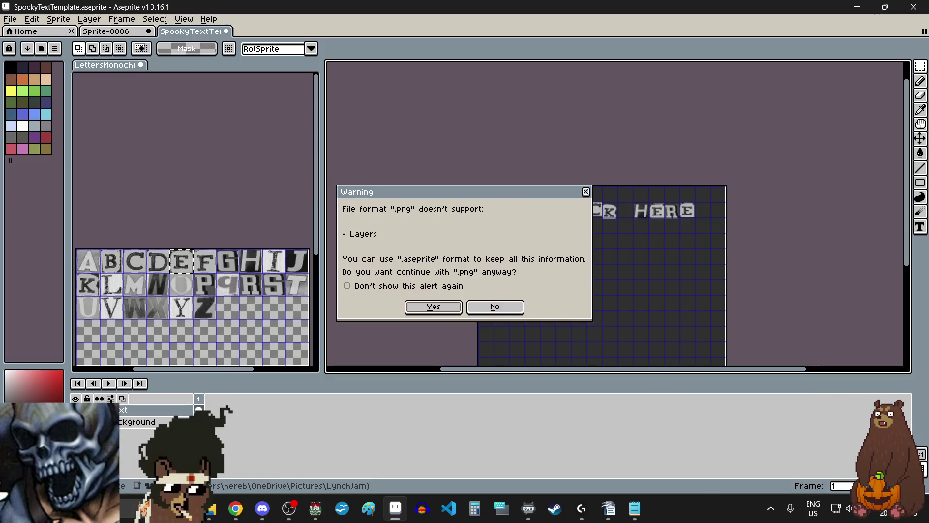
{"action": "left_click", "coordinate": [426, 307]}
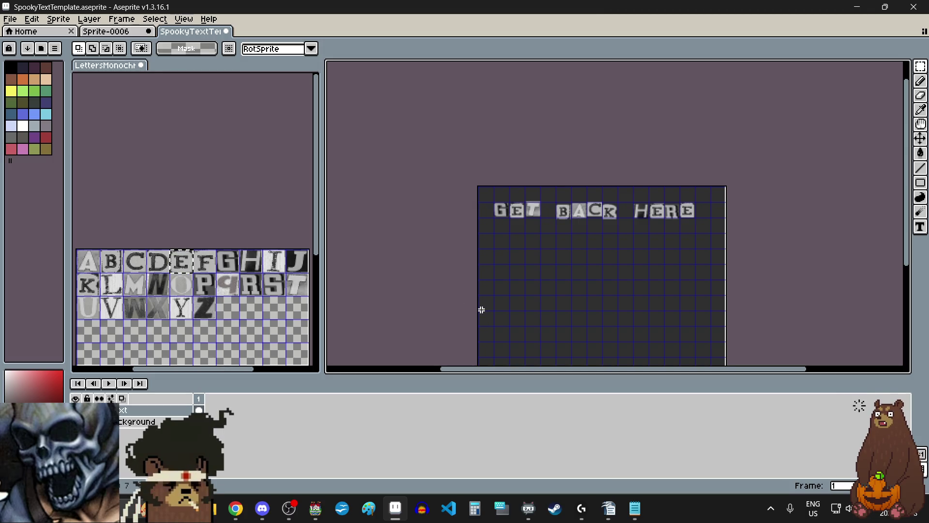
Paste the copied T at the start of the second row under GET.
{"action": "left_click", "coordinate": [194, 194]}
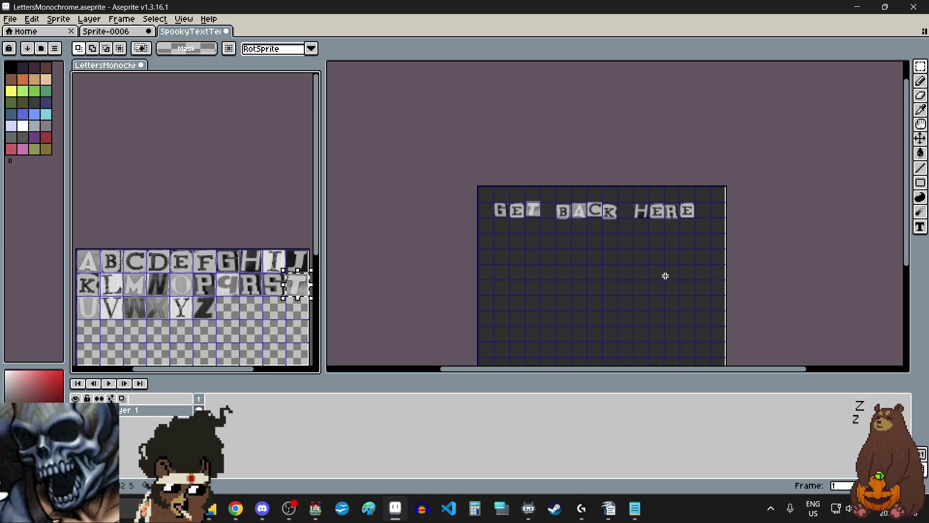
{"action": "left_click", "coordinate": [522, 249]}
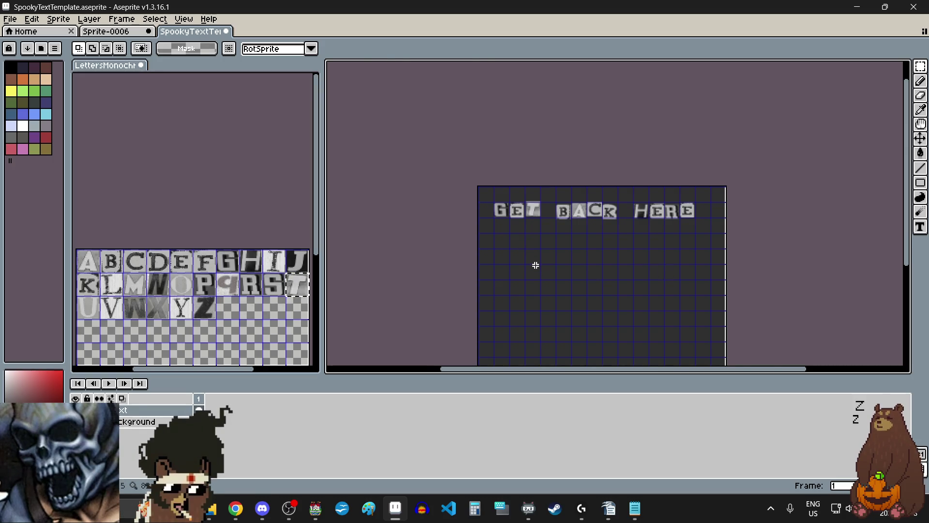
{"action": "key", "text": "ctrl+v"}
{"action": "scroll", "coordinate": [616, 213], "scroll_direction": "up", "scroll_amount": 1}
{"action": "mouse_move", "coordinate": [608, 198]}
{"action": "left_mouse_down"}
{"action": "mouse_move", "coordinate": [598, 212]}
{"action": "mouse_move", "coordinate": [437, 250]}
{"action": "left_mouse_up"}
{"action": "scroll", "coordinate": [437, 250], "scroll_direction": "up", "scroll_amount": 3}
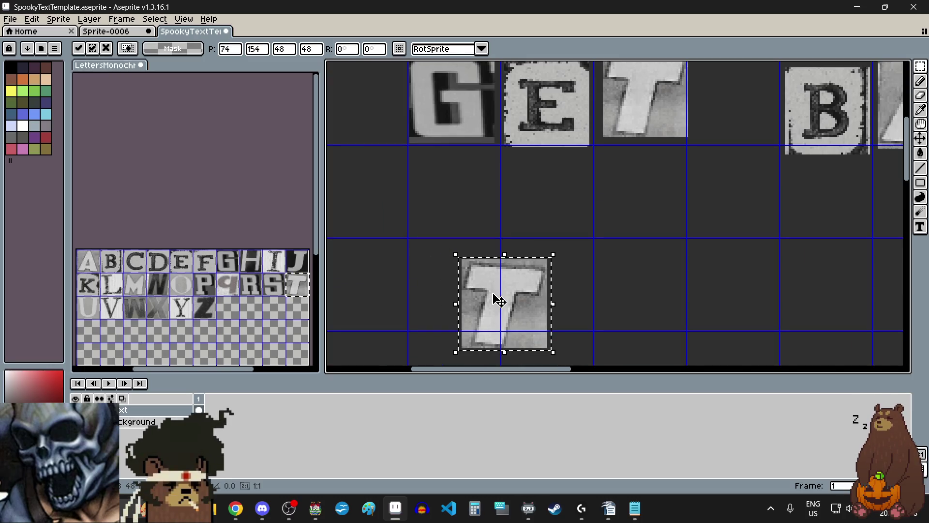
{"action": "left_click_drag", "start_coordinate": [499, 301], "coordinate": [544, 280]}
{"action": "scroll", "coordinate": [543, 281], "scroll_direction": "up", "scroll_amount": 2}
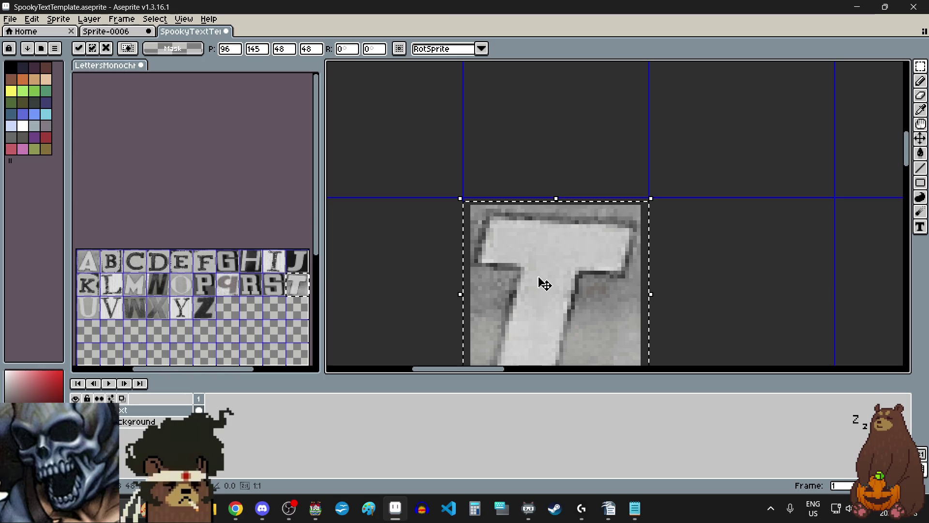
{"action": "scroll", "coordinate": [537, 279], "scroll_direction": "down", "scroll_amount": 5}
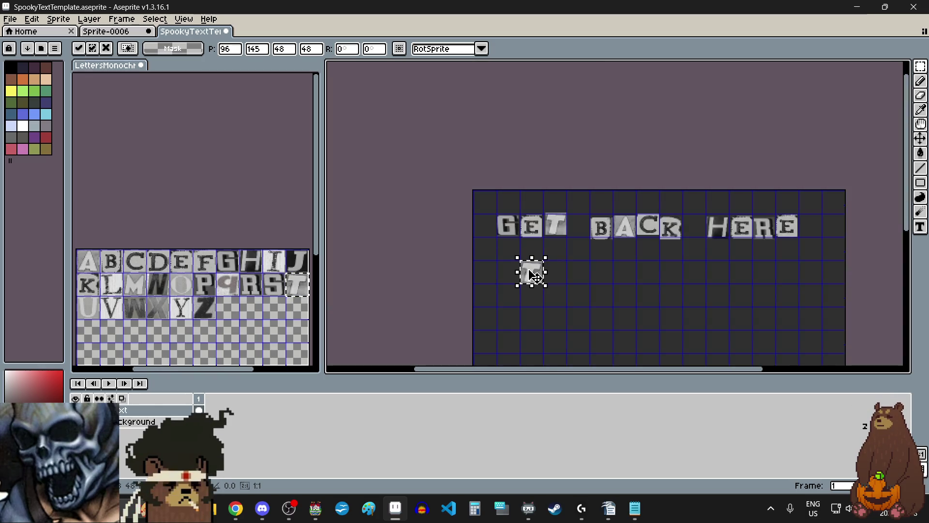
{"action": "left_click", "coordinate": [586, 294]}
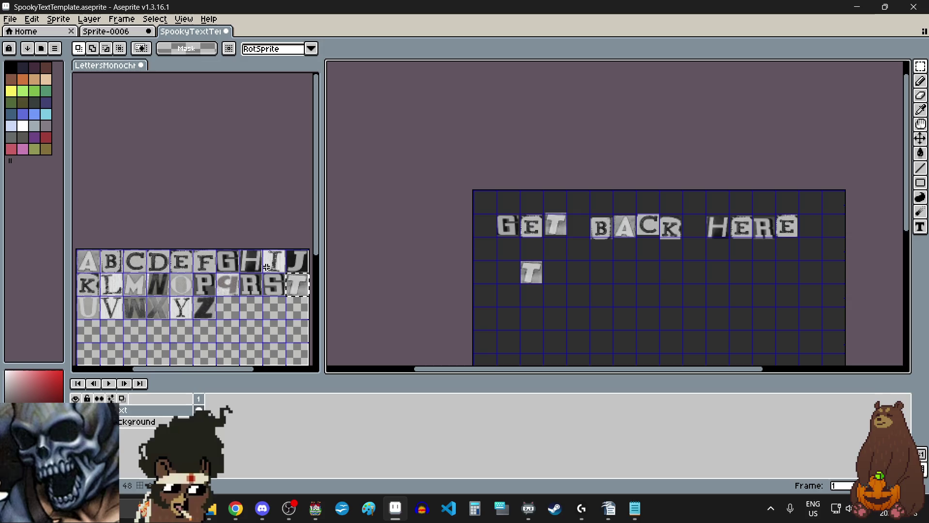
Copy the H tile and place it beside the T.
{"action": "left_click", "coordinate": [252, 264]}
{"action": "left_click_drag", "start_coordinate": [252, 264], "coordinate": [258, 271]}
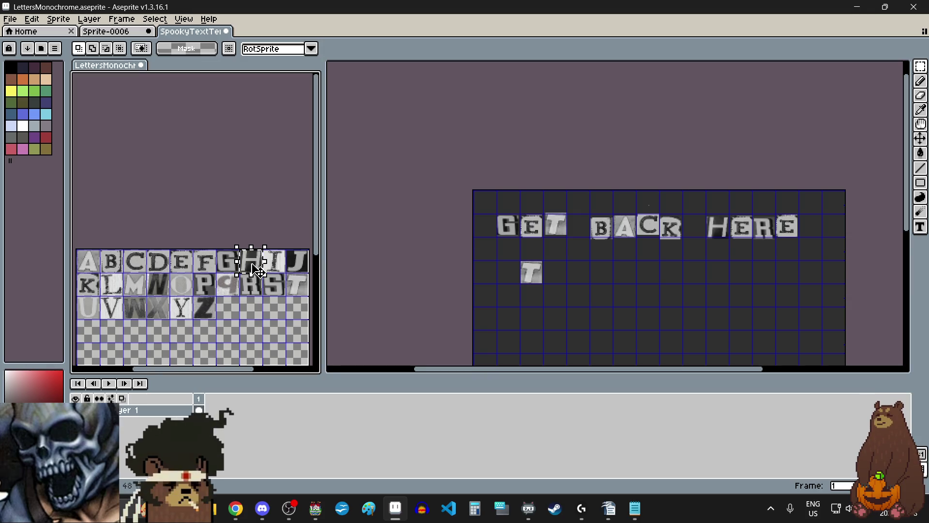
{"action": "left_click", "coordinate": [549, 273]}
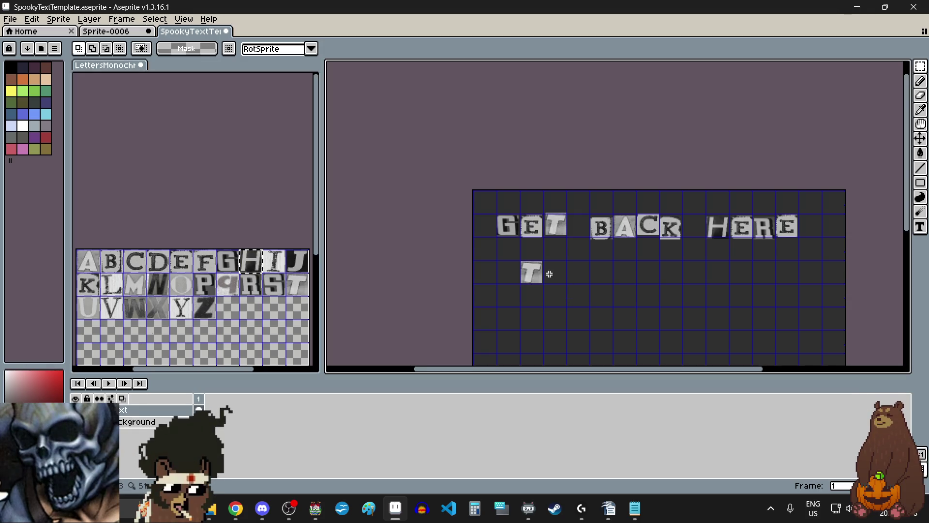
{"action": "key", "text": "ctrl+v"}
{"action": "left_click_drag", "start_coordinate": [655, 209], "coordinate": [553, 283]}
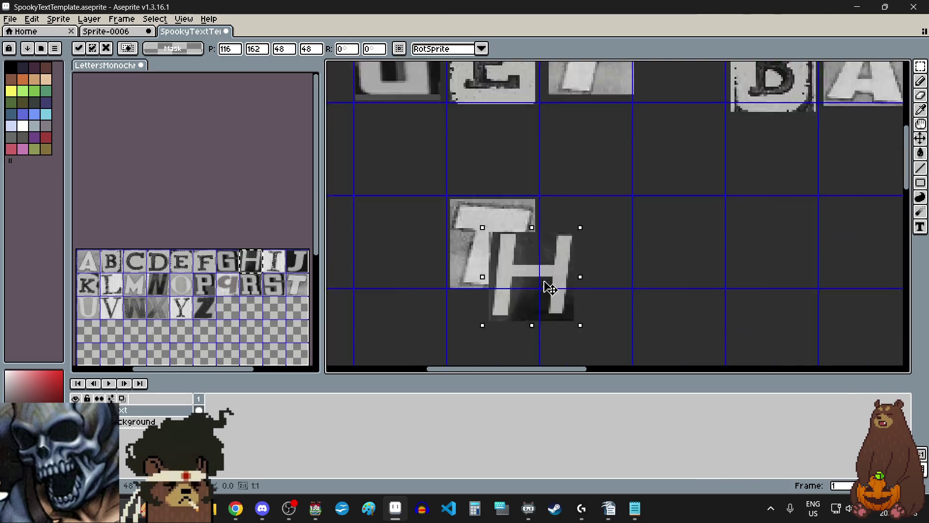
{"action": "scroll", "coordinate": [550, 283], "scroll_direction": "up", "scroll_amount": 4}
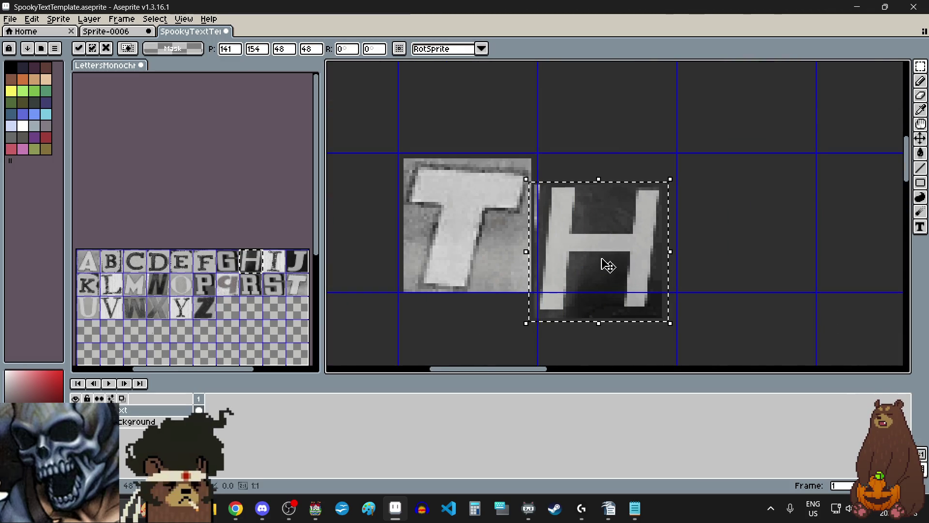
{"action": "scroll", "coordinate": [602, 263], "scroll_direction": "down", "scroll_amount": 4}
{"action": "key", "text": "ctrl+d"}
Add E and R tiles after TH to make THER.
{"action": "left_click_drag", "start_coordinate": [186, 264], "coordinate": [193, 270]}
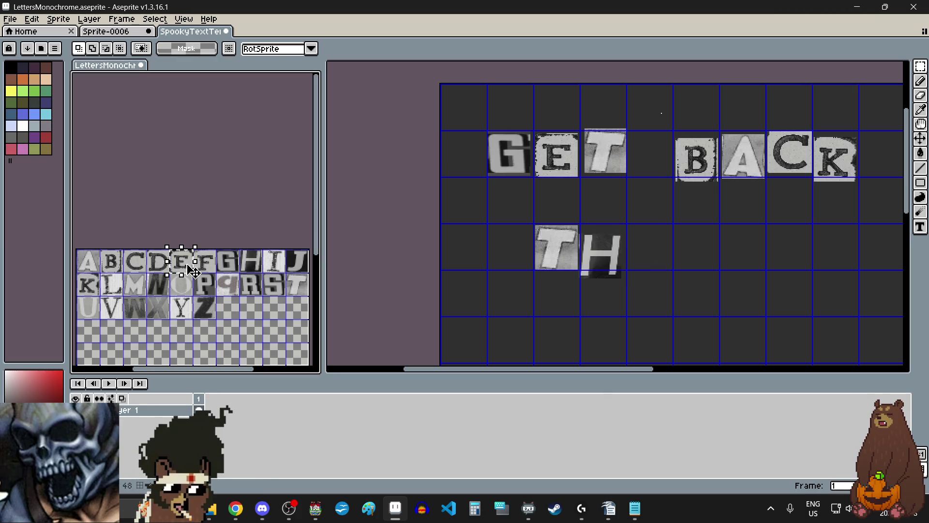
{"action": "left_click", "coordinate": [677, 265]}
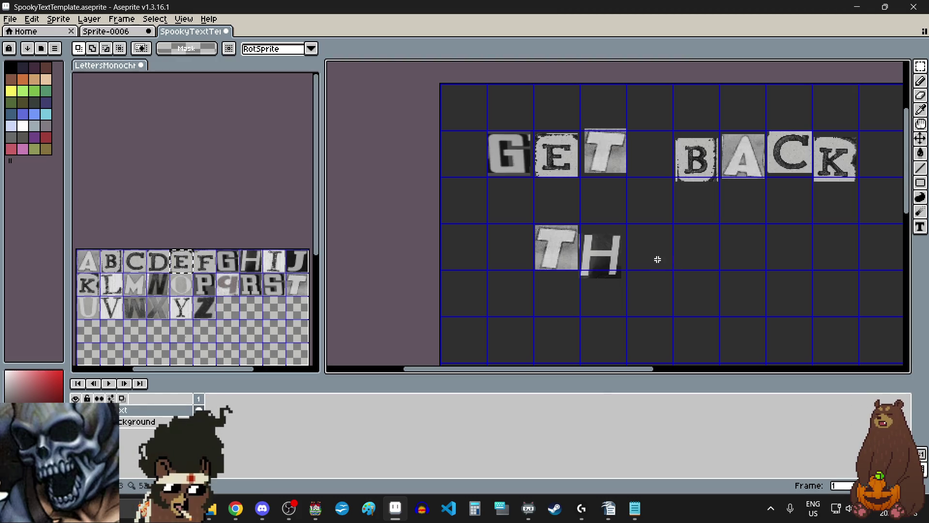
{"action": "key", "text": "ctrl+v"}
{"action": "left_click_drag", "start_coordinate": [659, 119], "coordinate": [660, 261]}
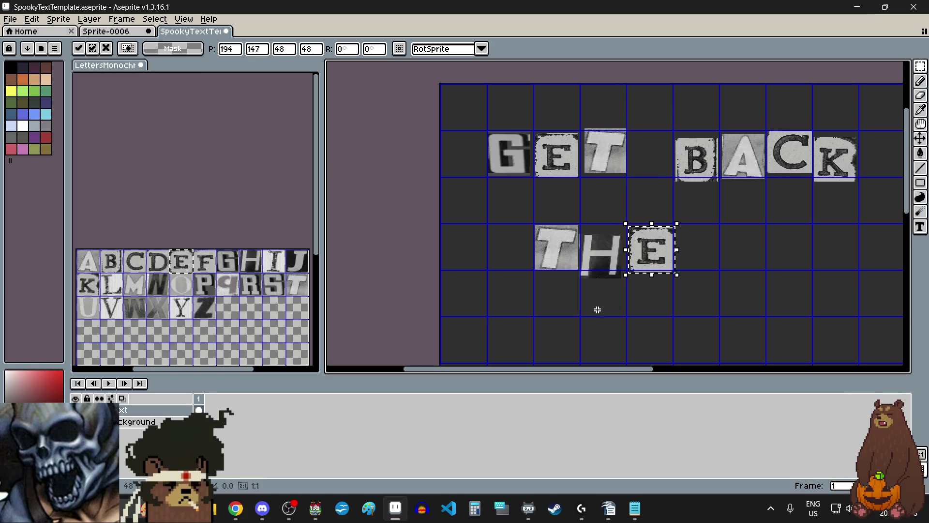
{"action": "left_click_drag", "start_coordinate": [257, 289], "coordinate": [263, 293]}
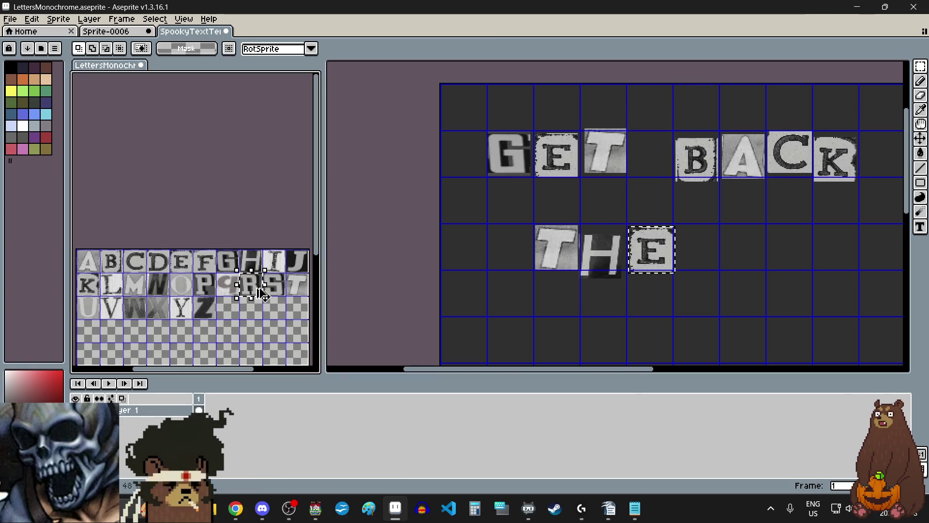
{"action": "left_click", "coordinate": [707, 259]}
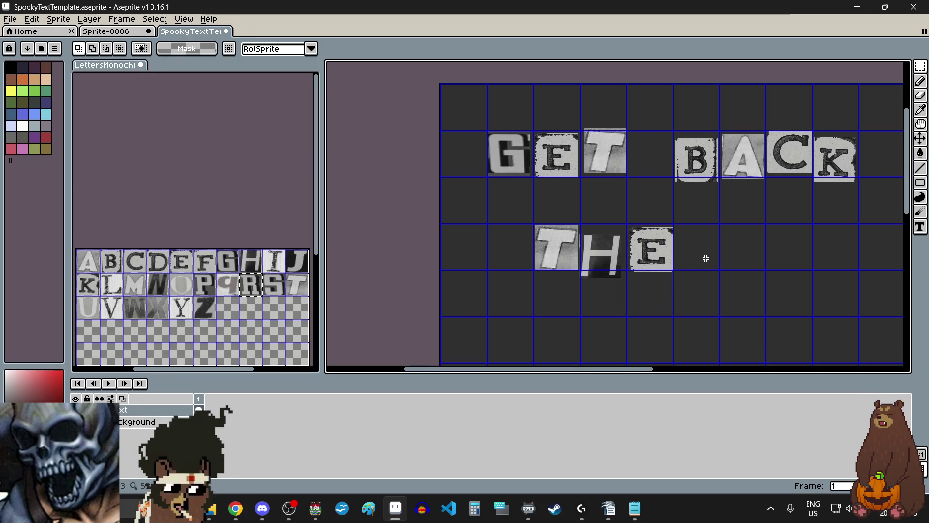
{"action": "key", "text": "ctrl+v"}
{"action": "mouse_move", "coordinate": [800, 161]}
{"action": "left_mouse_down"}
{"action": "mouse_move", "coordinate": [726, 253]}
{"action": "mouse_move", "coordinate": [797, 178]}
{"action": "mouse_move", "coordinate": [799, 161]}
{"action": "mouse_move", "coordinate": [704, 255]}
{"action": "mouse_move", "coordinate": [715, 232]}
{"action": "left_mouse_up"}
{"action": "scroll", "coordinate": [704, 255], "scroll_direction": "up", "scroll_amount": 4}
{"action": "scroll", "coordinate": [571, 268], "scroll_direction": "down", "scroll_amount": 3}
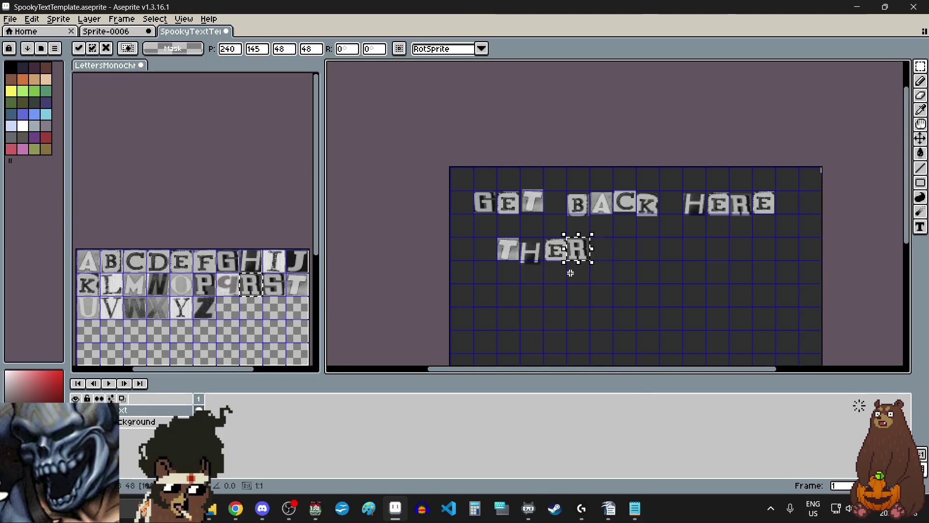
{"action": "left_click", "coordinate": [634, 252]}
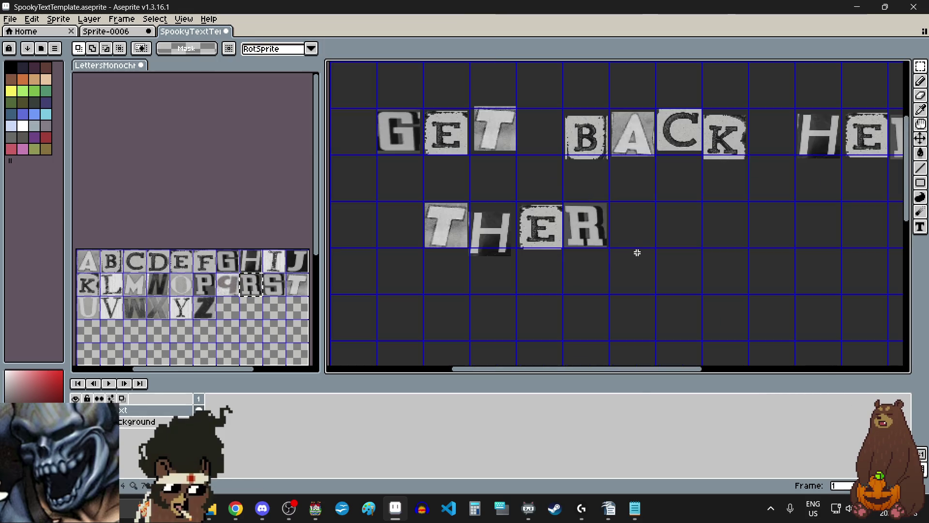
Add a second E tile after THER.
{"action": "left_click", "coordinate": [182, 265]}
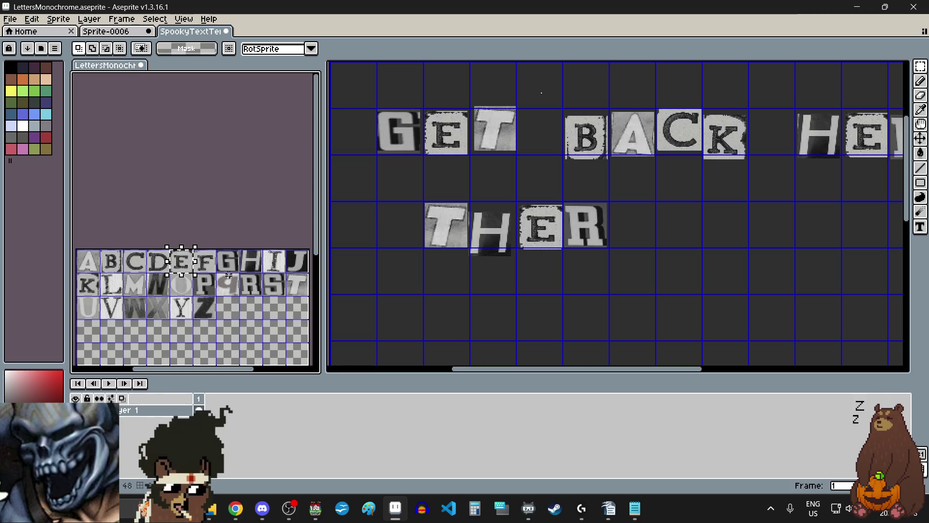
{"action": "left_click", "coordinate": [638, 240]}
{"action": "key", "text": "ctrl+v"}
{"action": "mouse_move", "coordinate": [542, 97]}
{"action": "left_mouse_down"}
{"action": "mouse_move", "coordinate": [657, 229]}
{"action": "mouse_move", "coordinate": [616, 249]}
{"action": "left_mouse_up"}
{"action": "scroll", "coordinate": [657, 229], "scroll_direction": "up", "scroll_amount": 3}
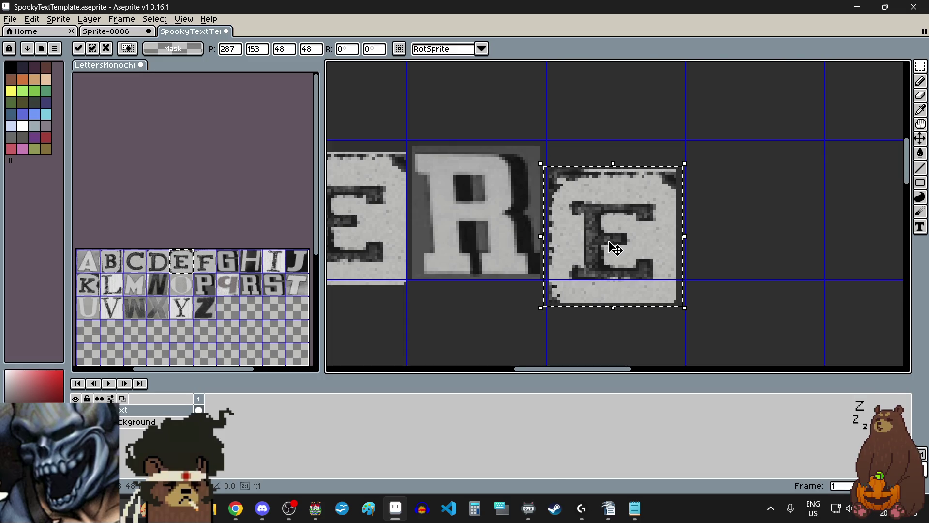
{"action": "scroll", "coordinate": [651, 269], "scroll_direction": "down", "scroll_amount": 5}
{"action": "scroll", "coordinate": [629, 244], "scroll_direction": "up", "scroll_amount": 2}
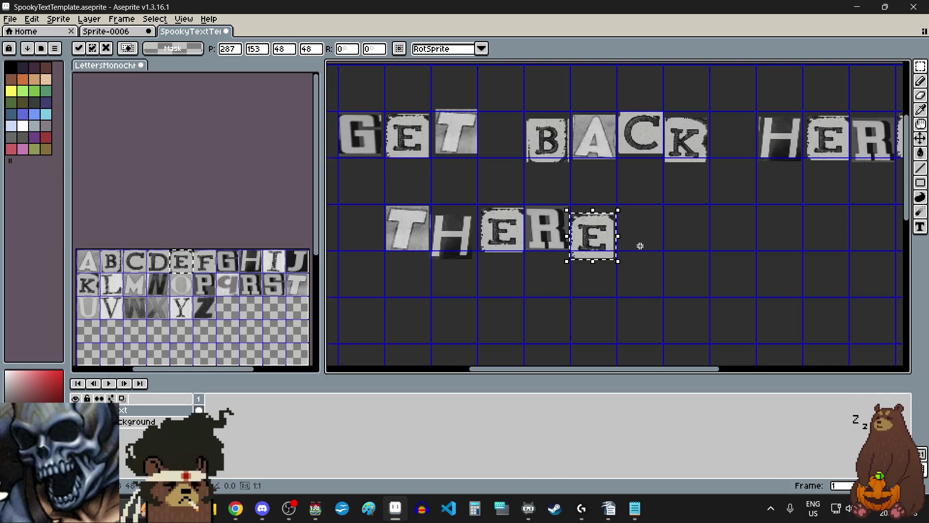
{"action": "left_click", "coordinate": [640, 246]}
Paste the S after THERE, nudged one pixel right, to finish THERES.
{"action": "left_click_drag", "start_coordinate": [266, 274], "coordinate": [280, 293]}
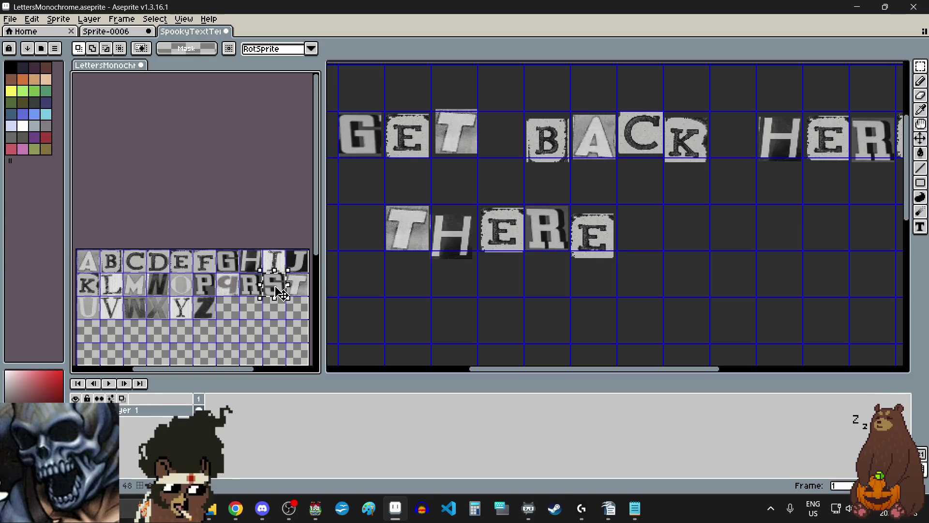
{"action": "left_click", "coordinate": [649, 235]}
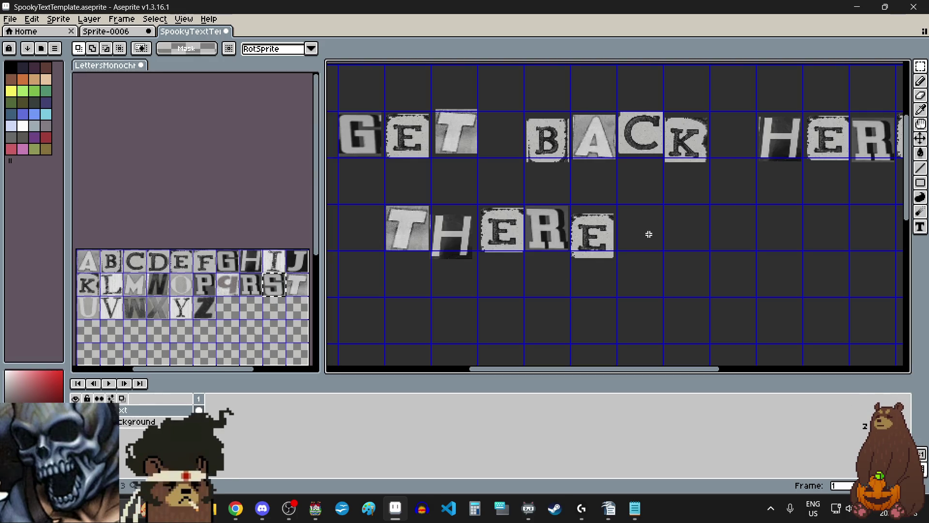
{"action": "key", "text": "ctrl+v"}
{"action": "scroll", "coordinate": [651, 234], "scroll_direction": "up", "scroll_amount": 2}
{"action": "key", "text": "Right"}
{"action": "scroll", "coordinate": [663, 257], "scroll_direction": "down", "scroll_amount": 3}
{"action": "key", "text": "Return"}
{"action": "scroll", "coordinate": [687, 276], "scroll_direction": "down", "scroll_amount": 2}
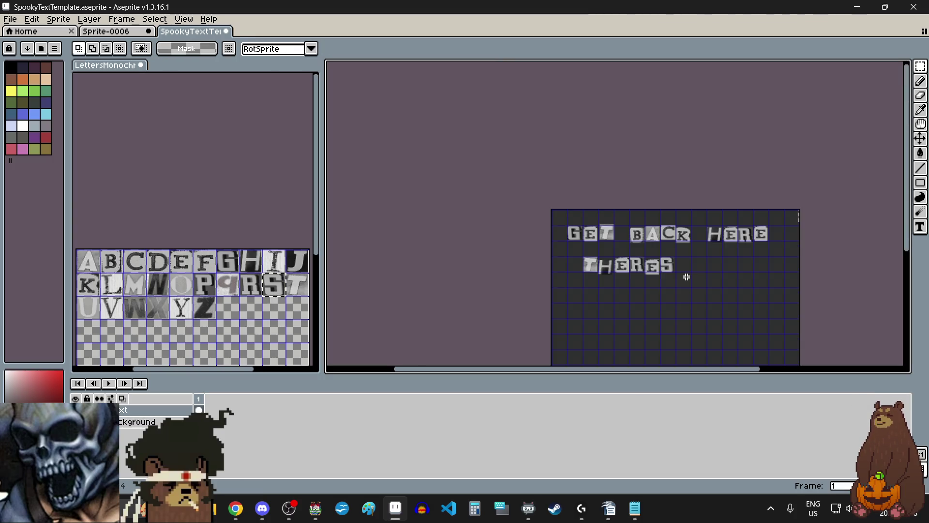
{"action": "scroll", "coordinate": [702, 275], "scroll_direction": "up", "scroll_amount": 1}
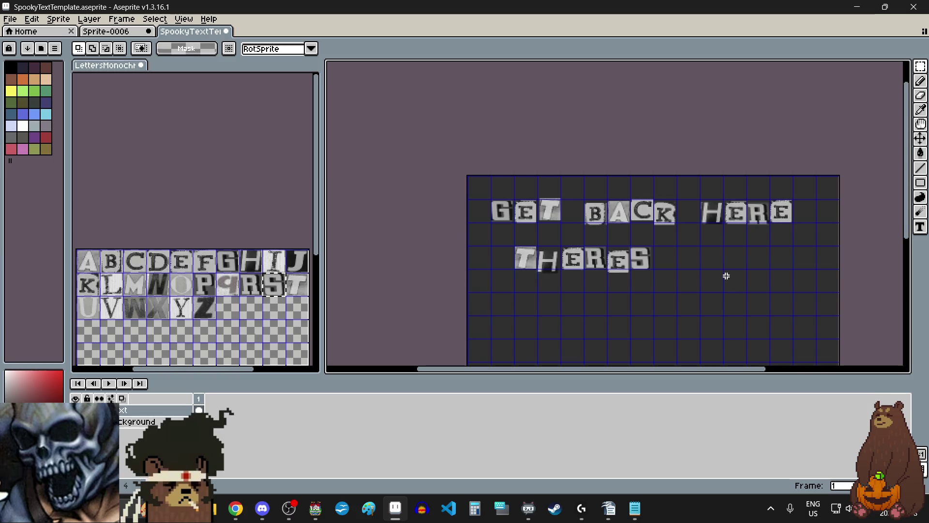
{"action": "left_click", "coordinate": [157, 282]}
Paste an N cut-out letter right after THERES to begin NOTHING.
{"action": "left_click_drag", "start_coordinate": [158, 282], "coordinate": [162, 285]}
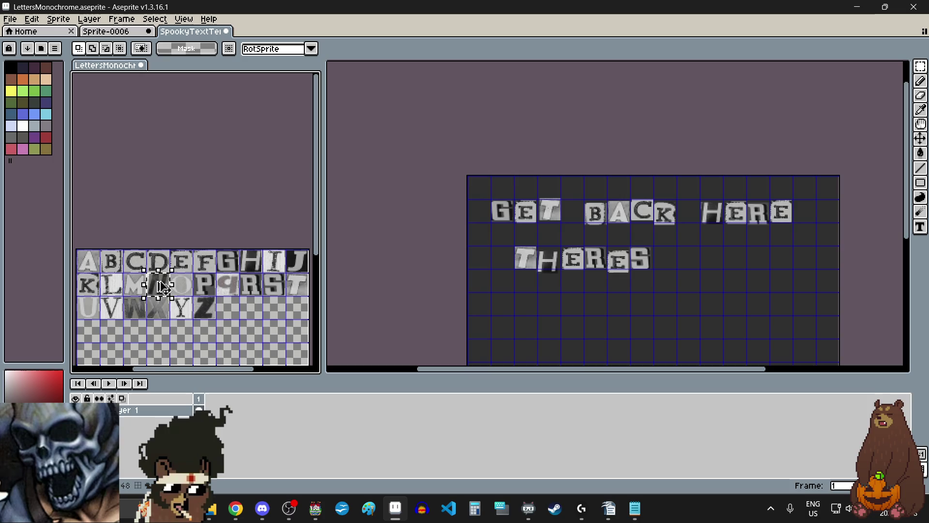
{"action": "scroll", "coordinate": [698, 261], "scroll_direction": "up", "scroll_amount": 1}
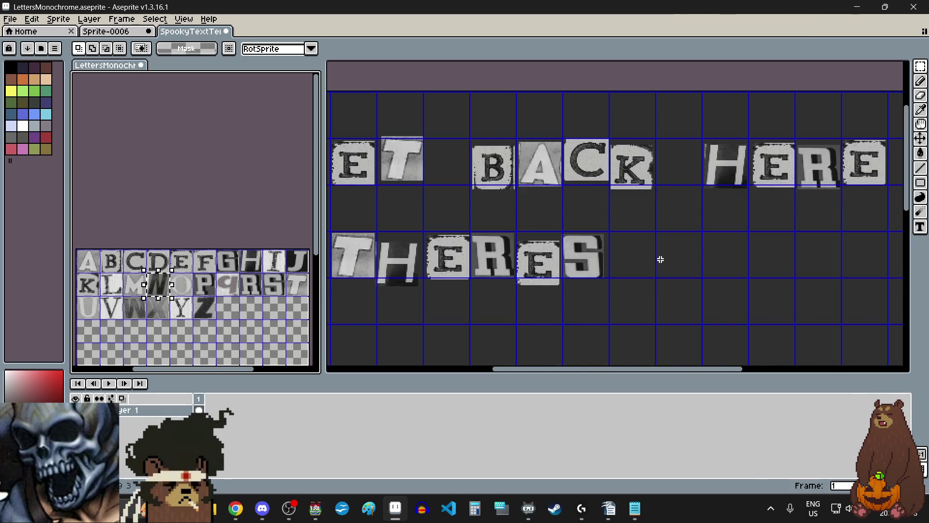
{"action": "key", "text": "ctrl+v"}
{"action": "mouse_move", "coordinate": [419, 162]}
{"action": "left_mouse_down"}
{"action": "mouse_move", "coordinate": [699, 266]}
{"action": "mouse_move", "coordinate": [684, 249]}
{"action": "left_mouse_up"}
{"action": "scroll", "coordinate": [698, 261], "scroll_direction": "up", "scroll_amount": 2}
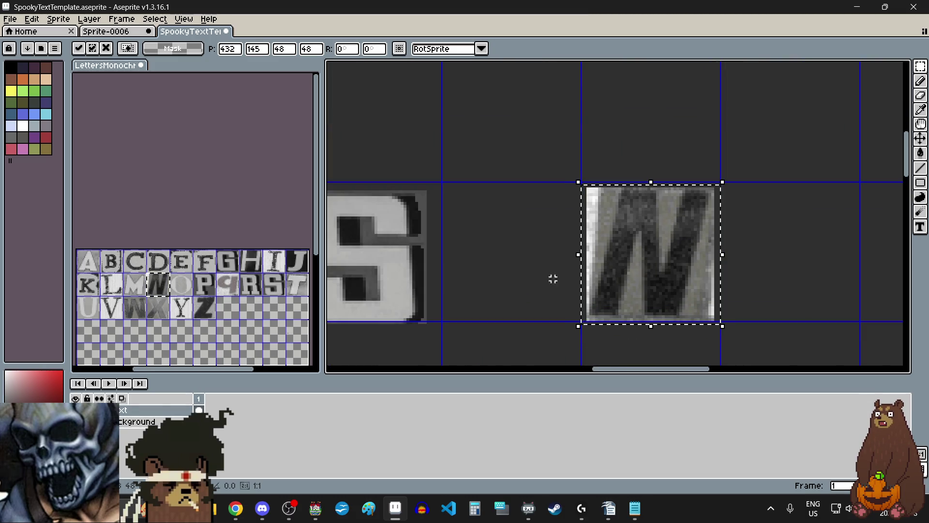
{"action": "left_click", "coordinate": [530, 279]}
Copy the O tile from the letter sheet and place it after the N.
{"action": "scroll", "coordinate": [530, 278], "scroll_direction": "down", "scroll_amount": 1}
{"action": "left_click", "coordinate": [185, 289]}
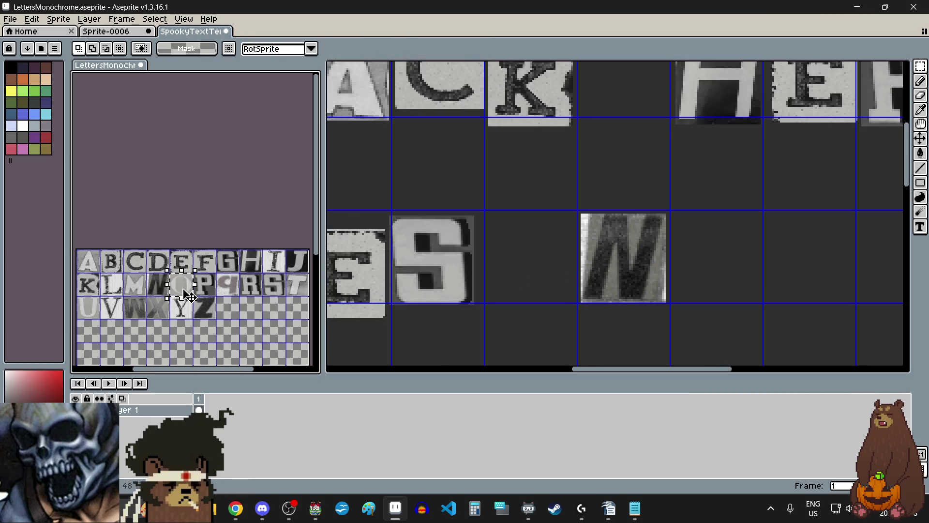
{"action": "key", "text": "ctrl+c"}
{"action": "left_click", "coordinate": [718, 256]}
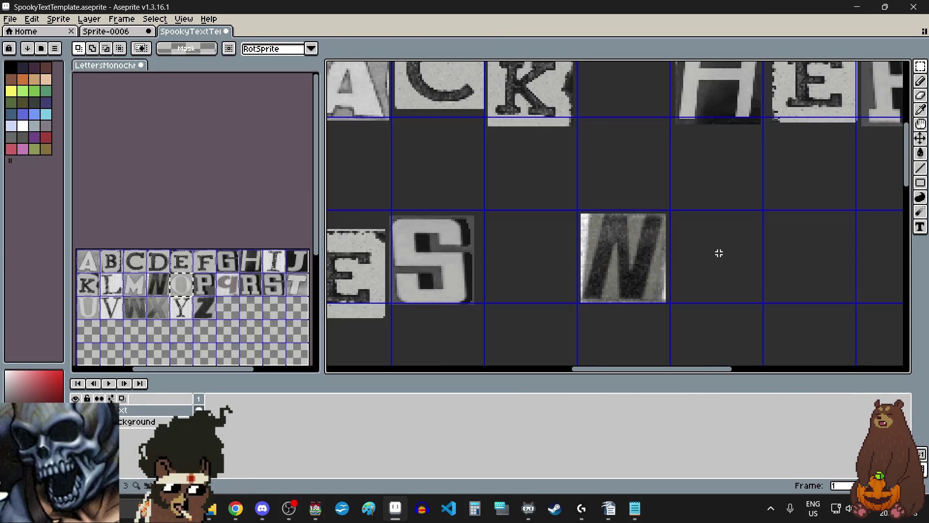
{"action": "key", "text": "ctrl+v"}
{"action": "mouse_move", "coordinate": [621, 120]}
{"action": "left_mouse_down"}
{"action": "mouse_move", "coordinate": [737, 288]}
{"action": "mouse_move", "coordinate": [723, 283]}
{"action": "left_mouse_up"}
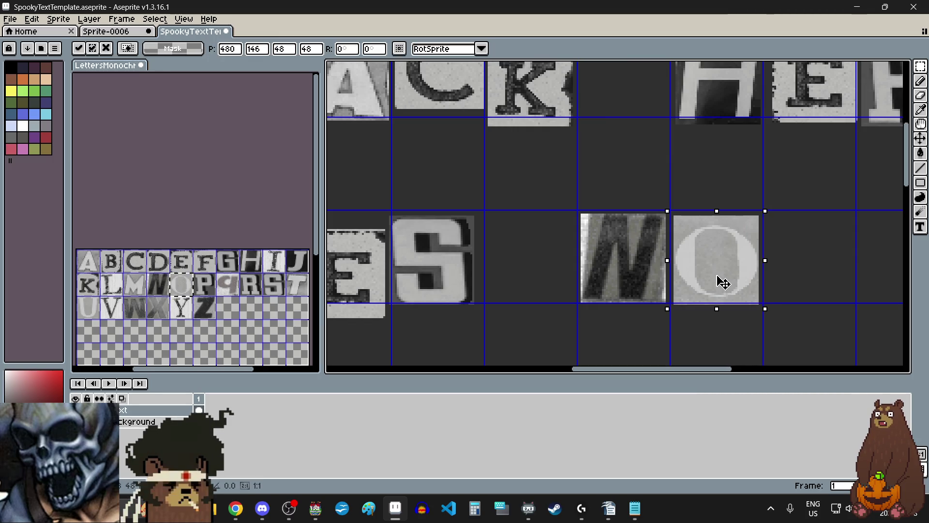
{"action": "scroll", "coordinate": [745, 289], "scroll_direction": "down", "scroll_amount": 1}
{"action": "scroll", "coordinate": [745, 289], "scroll_direction": "up", "scroll_amount": 1}
{"action": "left_click", "coordinate": [745, 288]}
Place a T cut-out letter after the O.
{"action": "scroll", "coordinate": [745, 289], "scroll_direction": "right", "scroll_amount": 3}
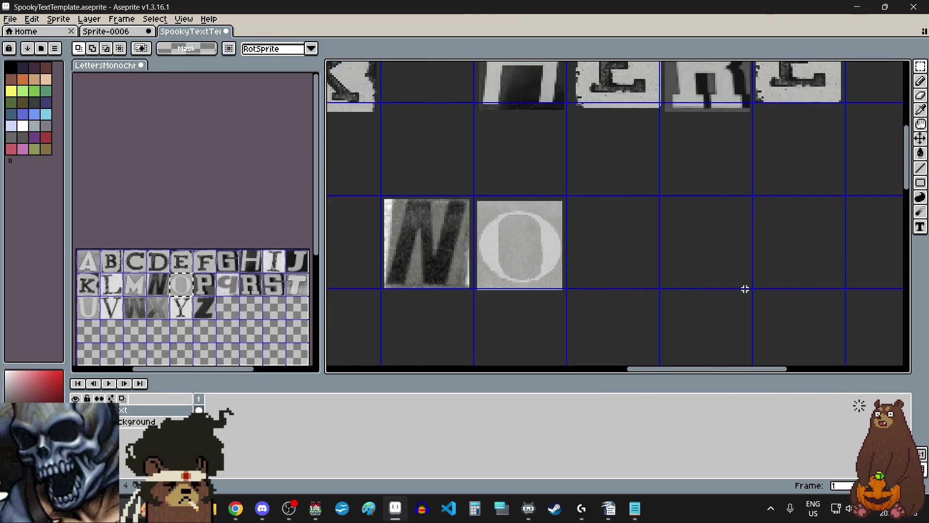
{"action": "left_click_drag", "start_coordinate": [287, 273], "coordinate": [300, 294]}
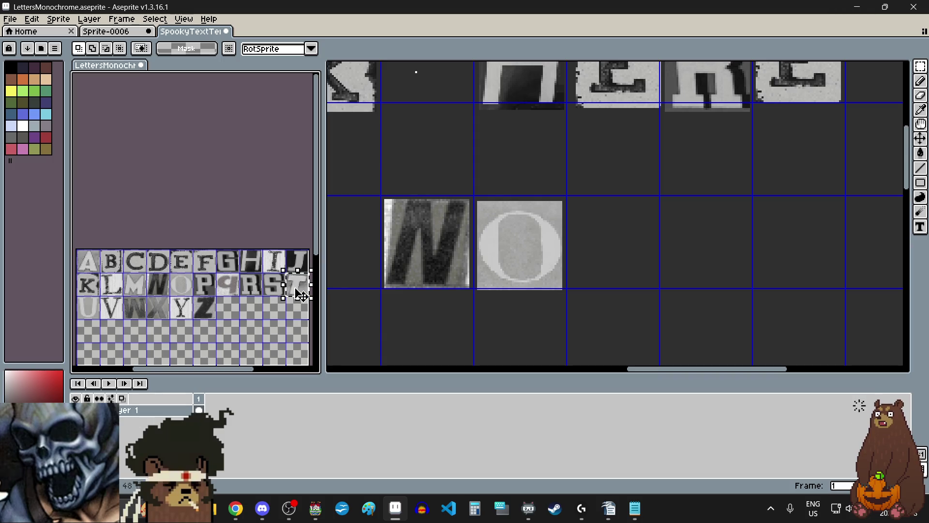
{"action": "left_click", "coordinate": [628, 242]}
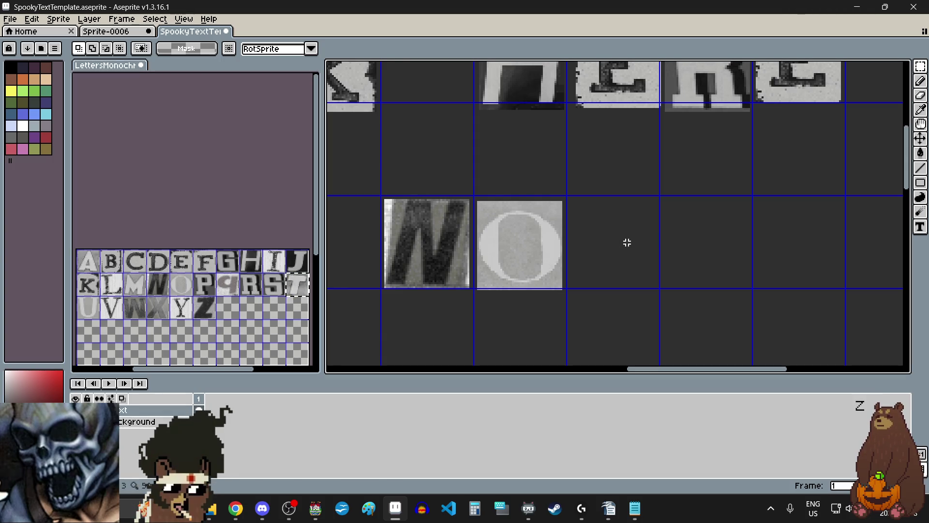
{"action": "key", "text": "ctrl+v"}
{"action": "mouse_move", "coordinate": [440, 205]}
{"action": "left_mouse_down"}
{"action": "mouse_move", "coordinate": [601, 248]}
{"action": "mouse_move", "coordinate": [630, 247]}
{"action": "left_mouse_up"}
{"action": "key", "text": "Return"}
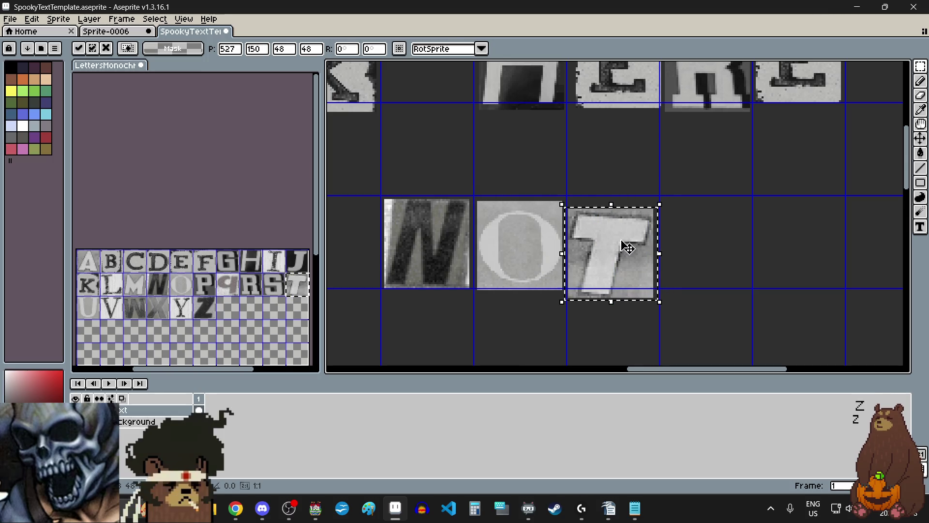
Place an H cut-out letter after the T.
{"action": "left_click", "coordinate": [253, 260]}
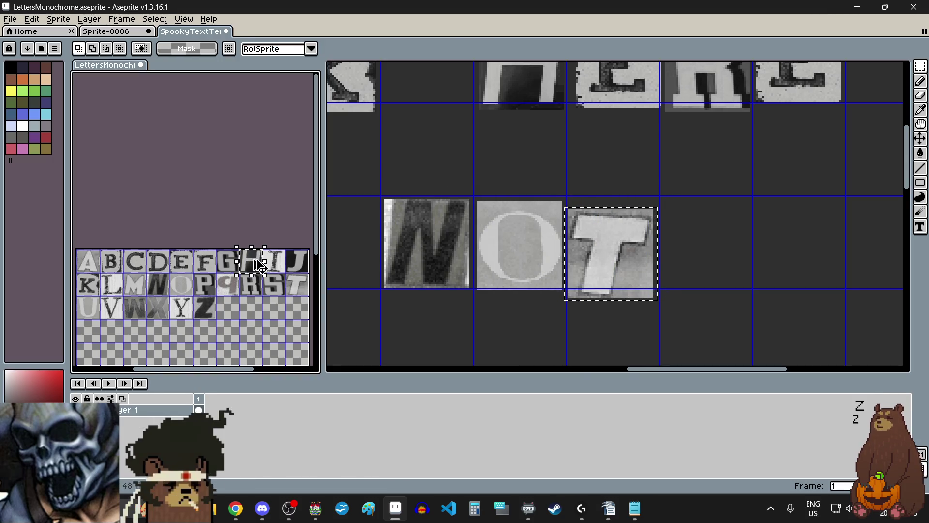
{"action": "left_click", "coordinate": [707, 248]}
{"action": "key", "text": "ctrl+v"}
{"action": "left_click_drag", "start_coordinate": [633, 224], "coordinate": [712, 241]}
{"action": "scroll", "coordinate": [712, 241], "scroll_direction": "down", "scroll_amount": 4}
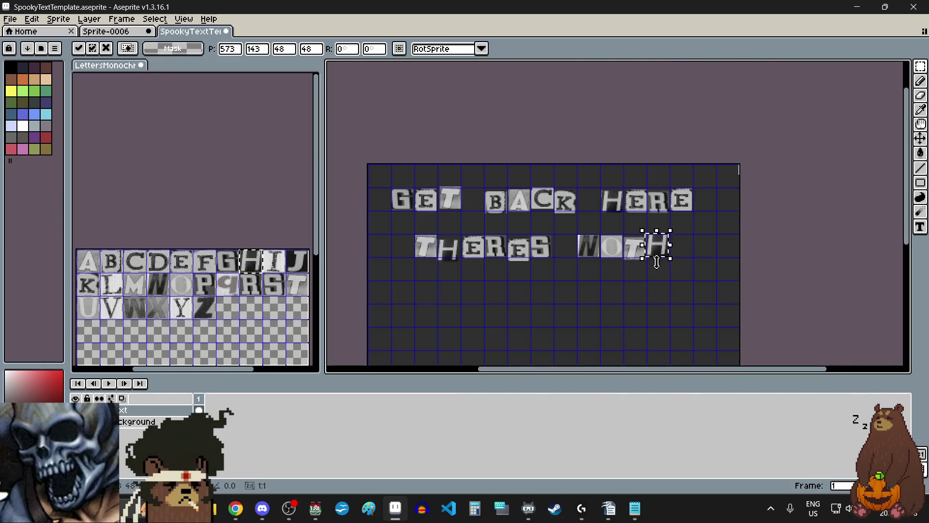
{"action": "scroll", "coordinate": [657, 244], "scroll_direction": "up", "scroll_amount": 2}
{"action": "left_click", "coordinate": [709, 252]}
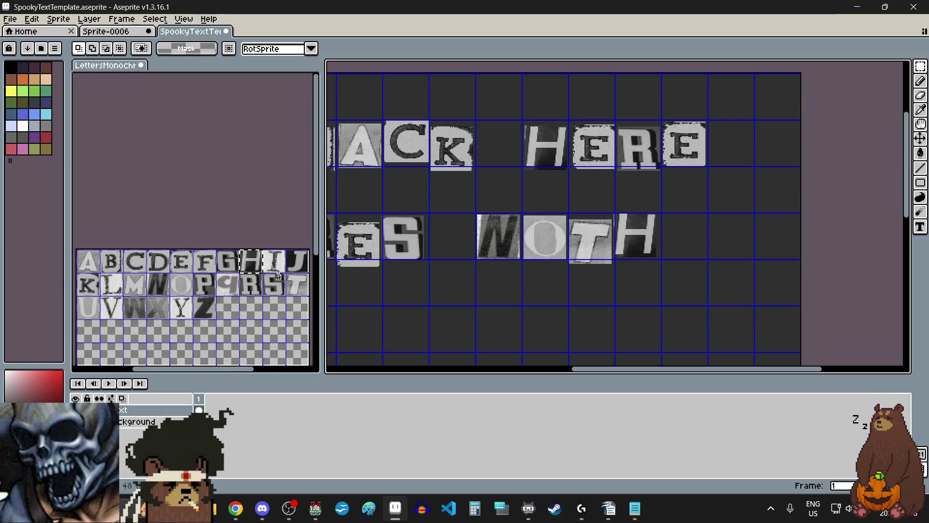
Place an I cut-out letter after the H.
{"action": "left_click_drag", "start_coordinate": [262, 249], "coordinate": [284, 274]}
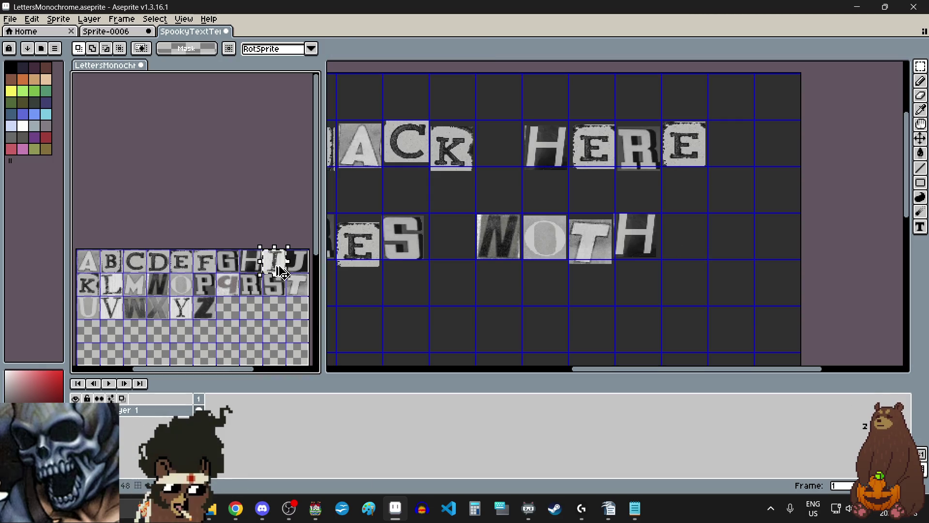
{"action": "left_click", "coordinate": [691, 236]}
{"action": "key", "text": "ctrl+v"}
{"action": "left_click_drag", "start_coordinate": [476, 107], "coordinate": [708, 253]}
{"action": "scroll", "coordinate": [704, 253], "scroll_direction": "up", "scroll_amount": 4}
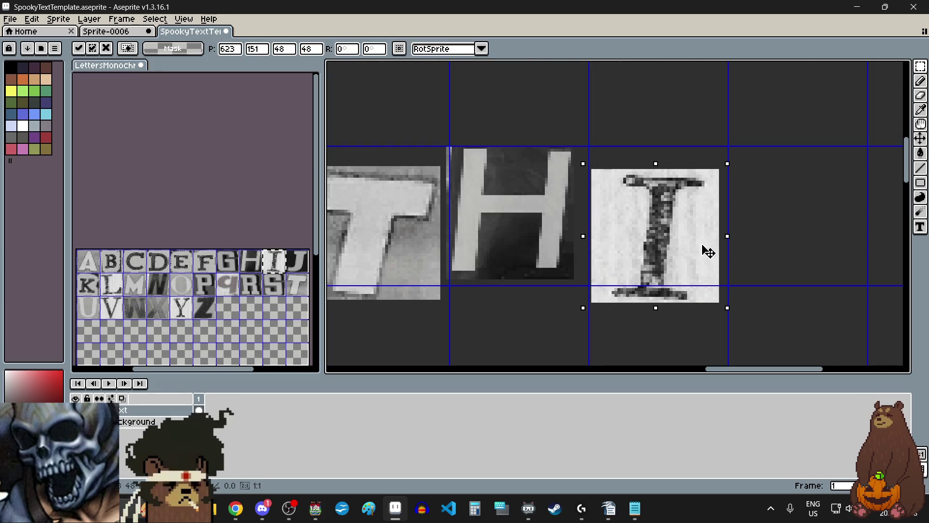
{"action": "scroll", "coordinate": [708, 253], "scroll_direction": "down", "scroll_amount": 4}
{"action": "left_click", "coordinate": [616, 310]}
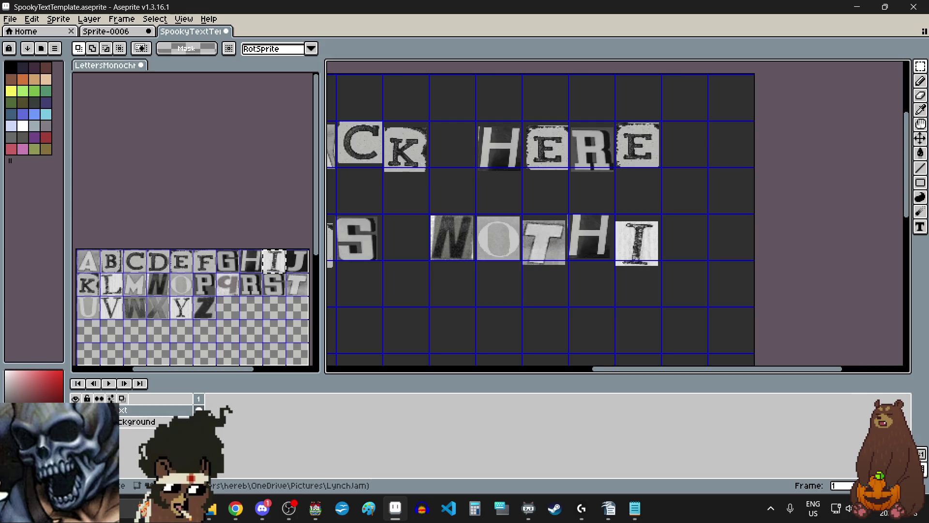
Copy another N tile and place it beside the I, spelling NOTHIN.
{"action": "left_click", "coordinate": [154, 284]}
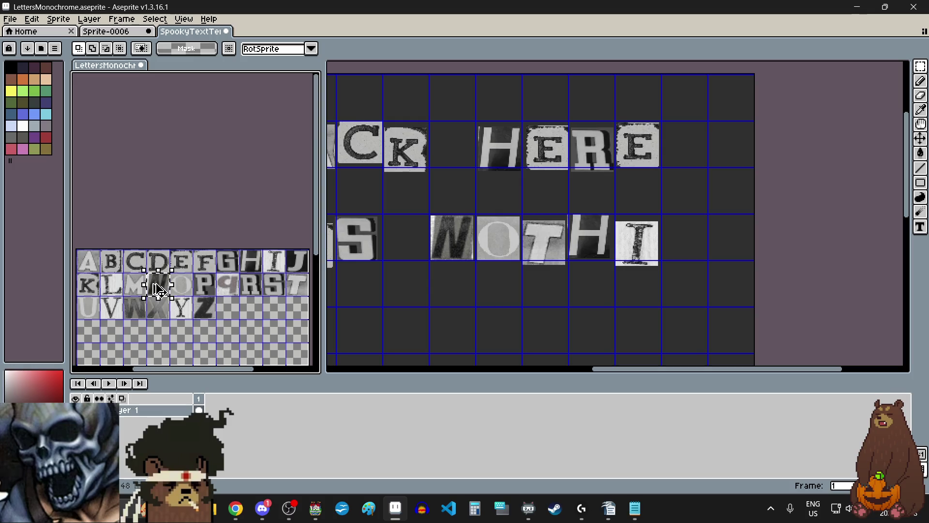
{"action": "key", "text": "ctrl+c"}
{"action": "left_click", "coordinate": [678, 234]}
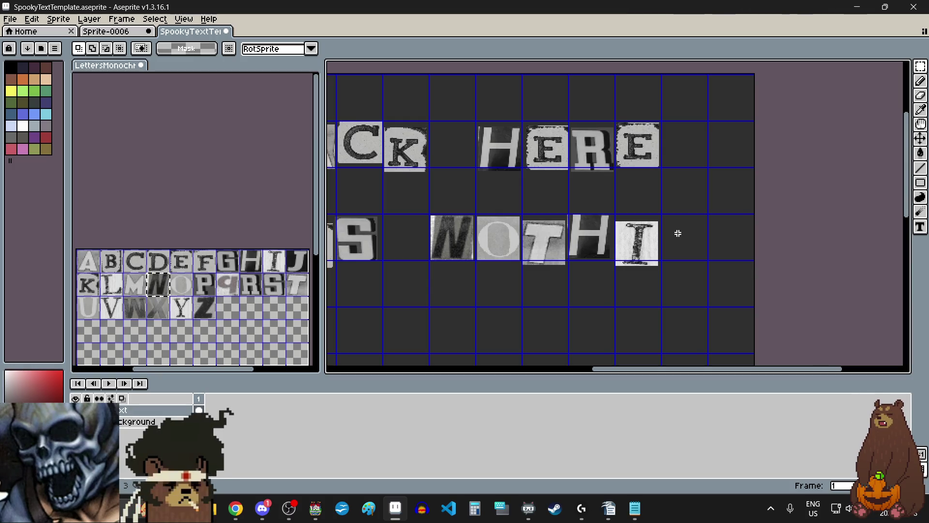
{"action": "key", "text": "ctrl+v"}
{"action": "scroll", "coordinate": [695, 241], "scroll_direction": "up", "scroll_amount": 3}
{"action": "mouse_move", "coordinate": [636, 153]}
{"action": "left_mouse_down"}
{"action": "mouse_move", "coordinate": [695, 241]}
{"action": "mouse_move", "coordinate": [643, 236]}
{"action": "left_mouse_up"}
{"action": "left_click", "coordinate": [751, 221]}
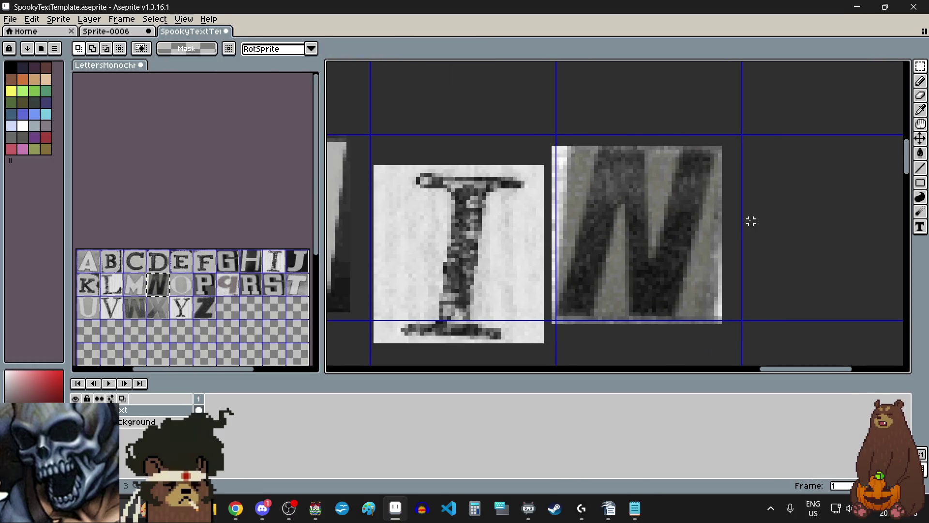
{"action": "scroll", "coordinate": [751, 112], "scroll_direction": "down", "scroll_amount": 3}
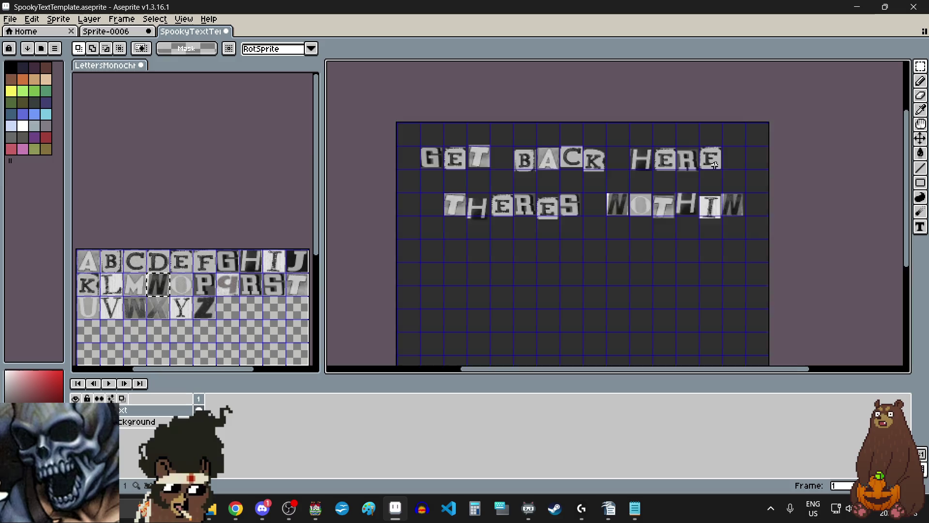
{"action": "scroll", "coordinate": [778, 195], "scroll_direction": "up", "scroll_amount": 1}
{"action": "scroll", "coordinate": [778, 195], "scroll_direction": "down", "scroll_amount": 2}
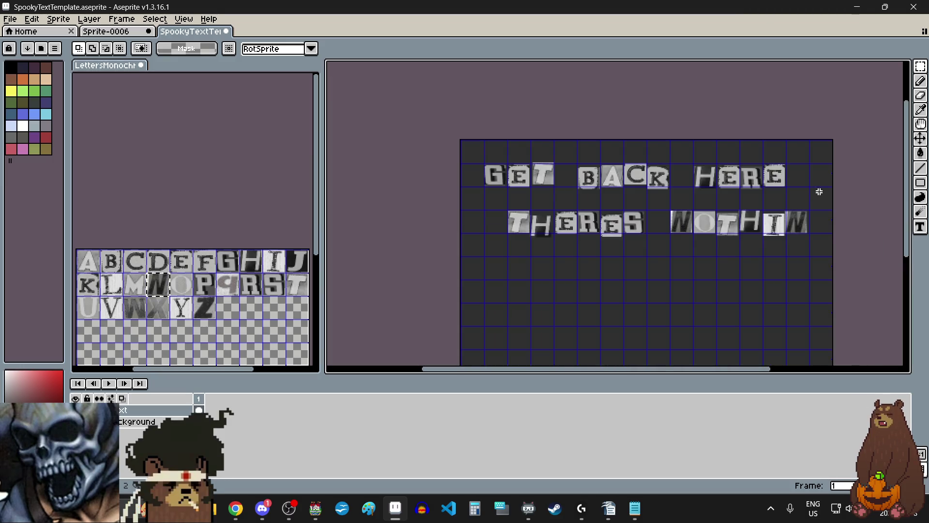
Select the THERES NOTHIN line and shift it slightly left and up.
{"action": "left_click_drag", "start_coordinate": [822, 192], "coordinate": [475, 277]}
{"action": "left_click", "coordinate": [590, 226]}
{"action": "left_click_drag", "start_coordinate": [591, 226], "coordinate": [569, 230]}
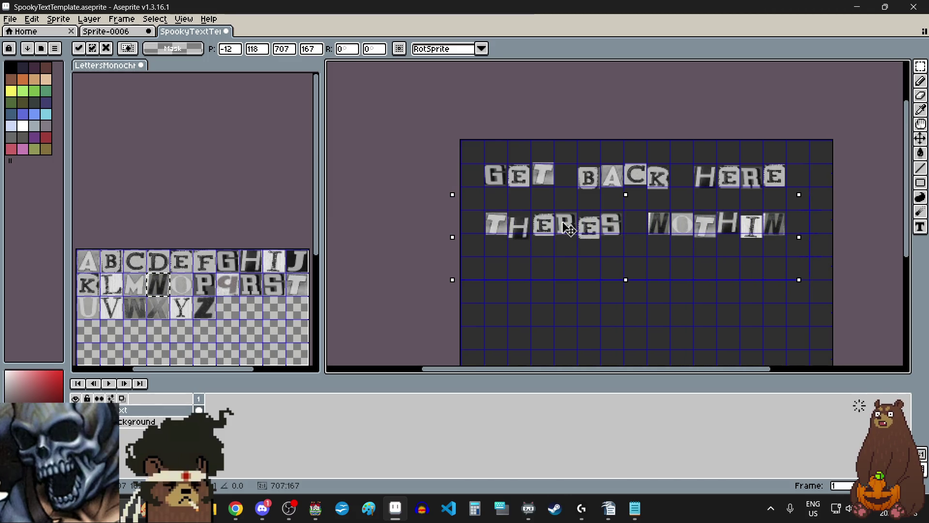
{"action": "scroll", "coordinate": [463, 222], "scroll_direction": "up", "scroll_amount": 5}
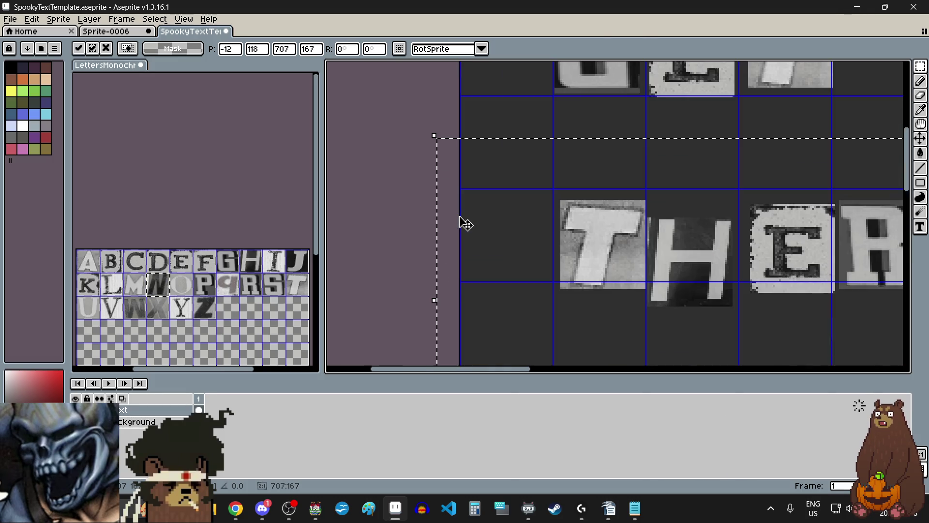
{"action": "key", "text": "Left"}
{"action": "key", "text": "Left"}
{"action": "key", "text": "Left"}
{"action": "key", "text": "Up"}
{"action": "key", "text": "Up"}
{"action": "key", "text": "Up"}
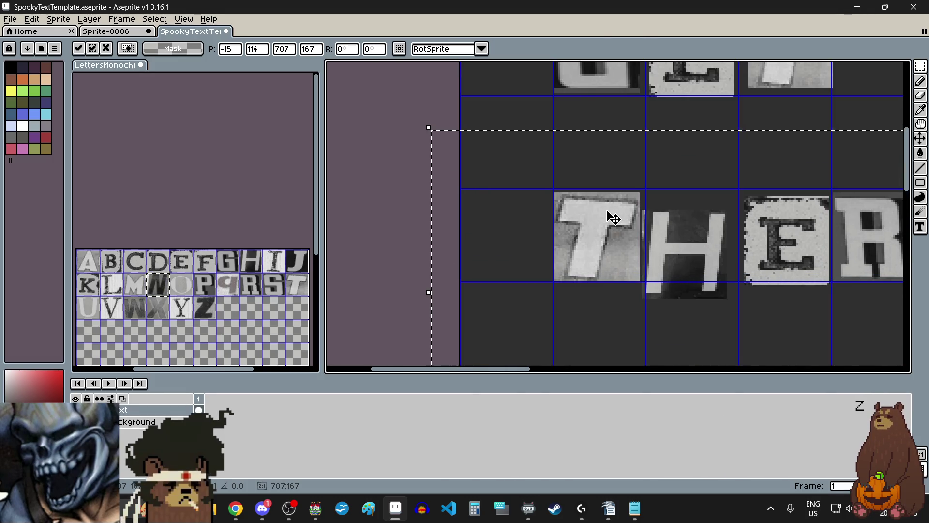
{"action": "scroll", "coordinate": [612, 214], "scroll_direction": "down", "scroll_amount": 7}
{"action": "scroll", "coordinate": [771, 209], "scroll_direction": "up", "scroll_amount": 1}
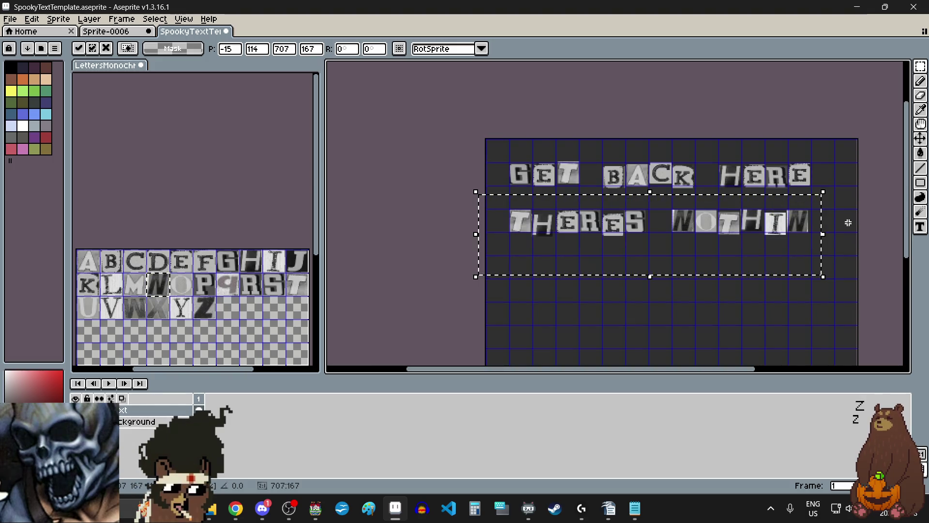
{"action": "scroll", "coordinate": [846, 219], "scroll_direction": "up", "scroll_amount": 2}
{"action": "key", "text": "Return"}
{"action": "scroll", "coordinate": [823, 237], "scroll_direction": "down", "scroll_amount": 2}
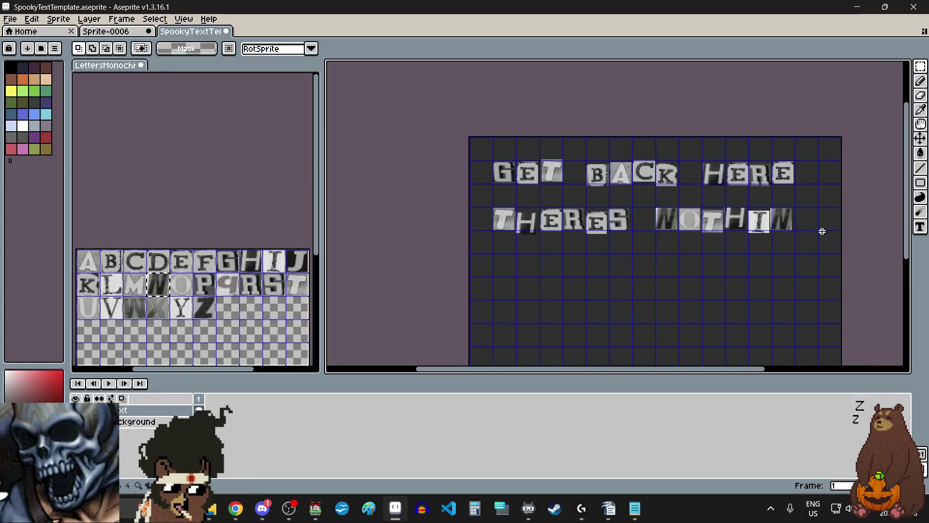
{"action": "scroll", "coordinate": [819, 214], "scroll_direction": "up", "scroll_amount": 1}
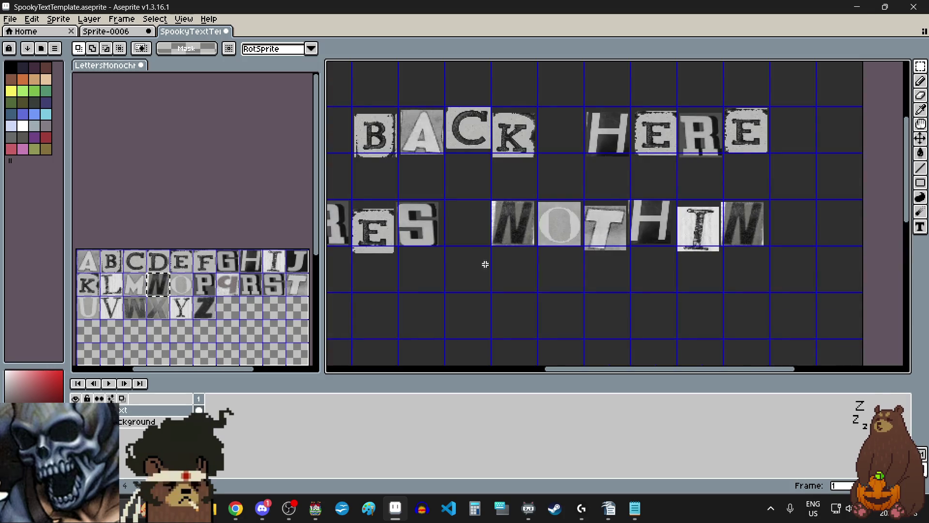
Place a G cut-out letter at the end to complete NOTHING.
{"action": "left_click", "coordinate": [231, 258]}
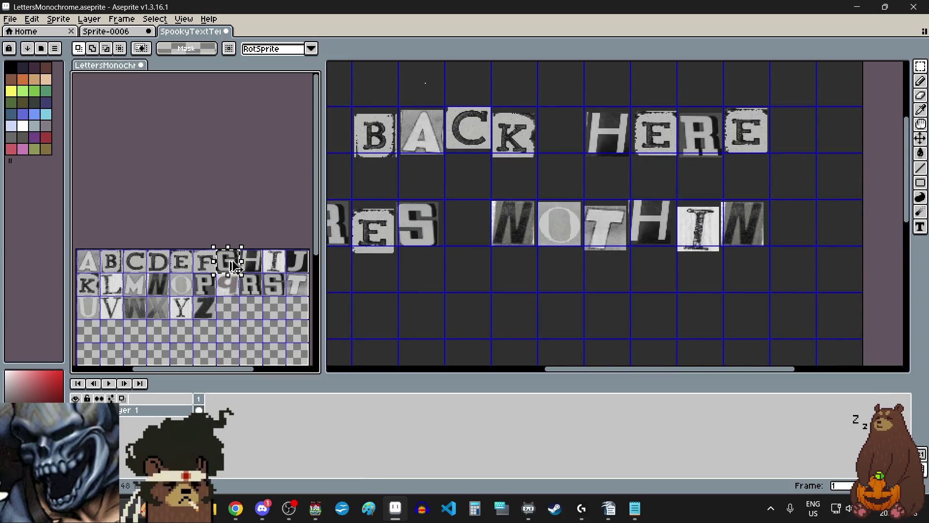
{"action": "left_click", "coordinate": [860, 221]}
{"action": "key", "text": "ctrl+v"}
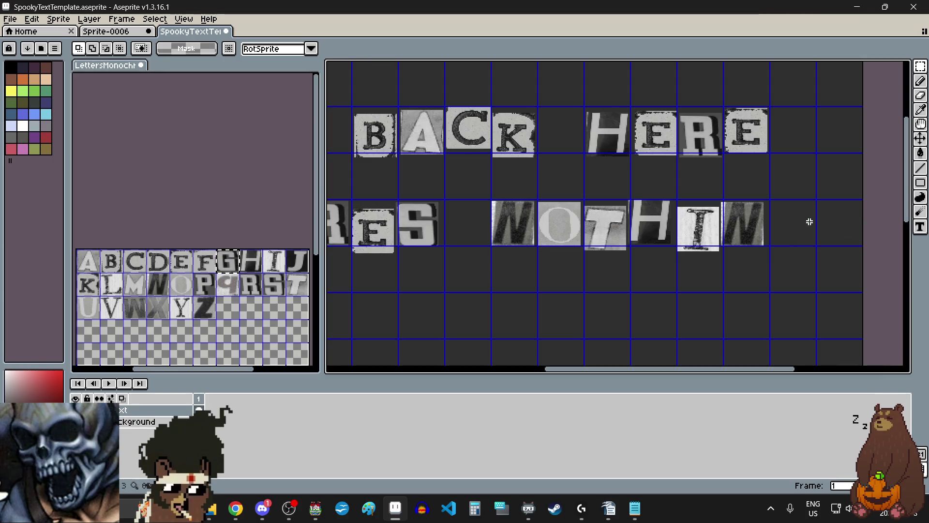
{"action": "left_click_drag", "start_coordinate": [433, 94], "coordinate": [800, 232]}
{"action": "scroll", "coordinate": [800, 231], "scroll_direction": "up", "scroll_amount": 5}
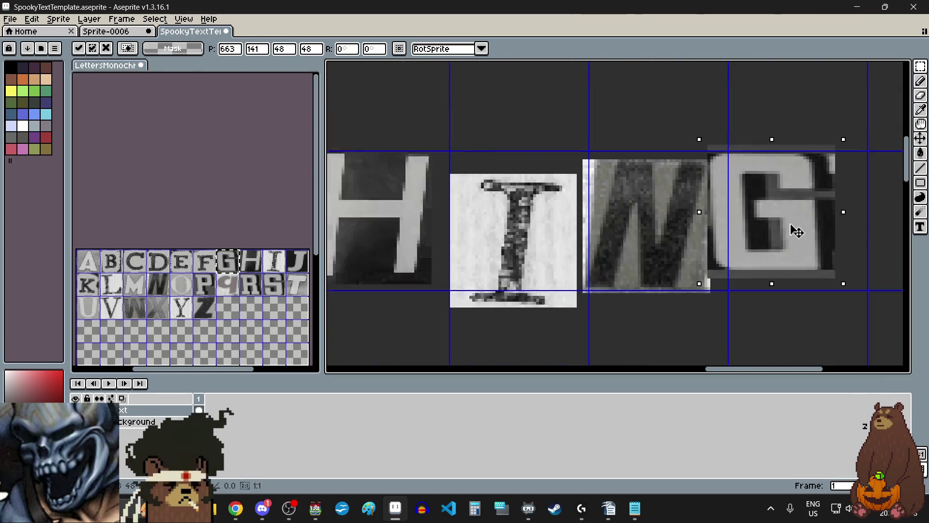
{"action": "scroll", "coordinate": [819, 242], "scroll_direction": "down", "scroll_amount": 5}
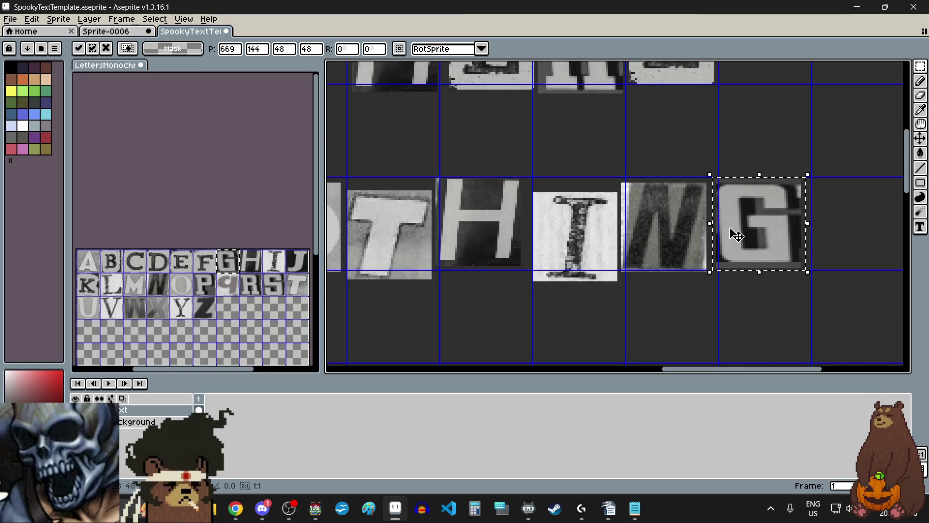
{"action": "left_click", "coordinate": [631, 296]}
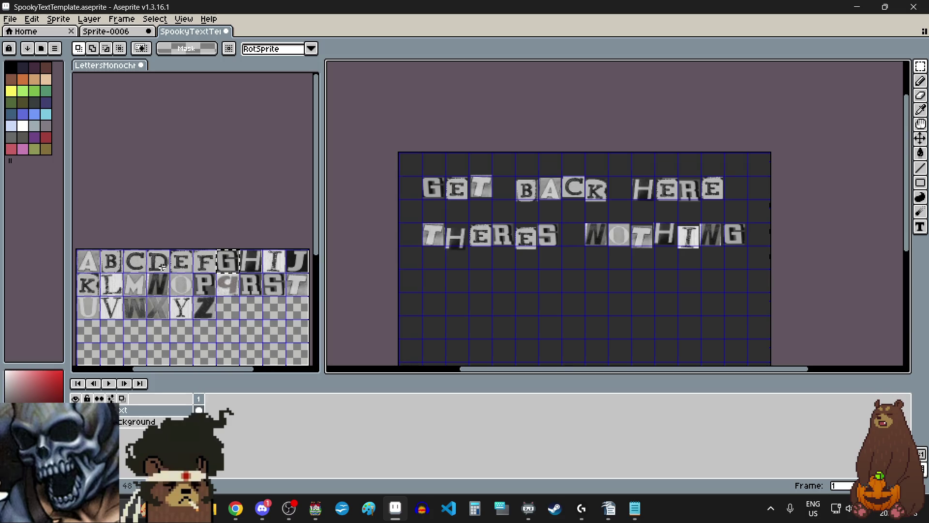
Marquee-select the D letter tile on the LettersMonochrome sheet.
{"action": "left_click_drag", "start_coordinate": [163, 266], "coordinate": [169, 275]}
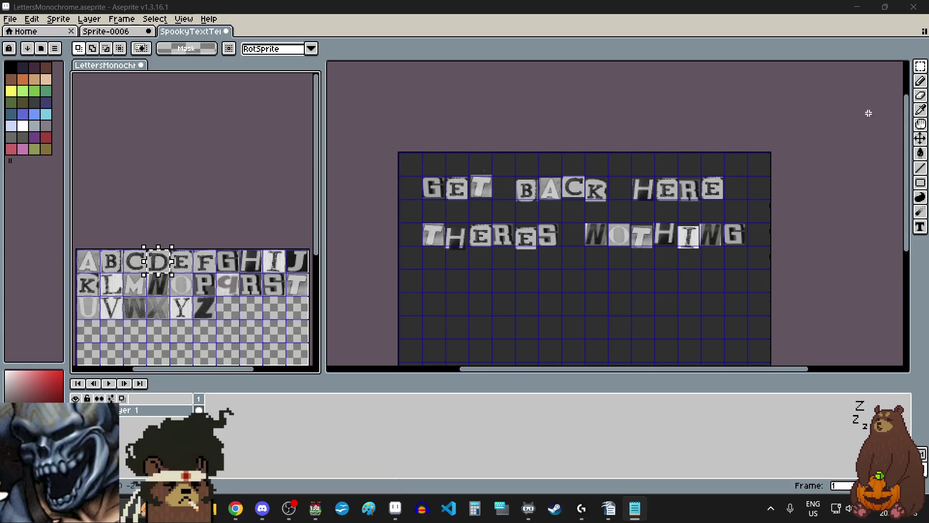
Paste the D cut-out letter at the start of the third row.
{"action": "left_click", "coordinate": [921, 68]}
{"action": "left_click", "coordinate": [463, 314]}
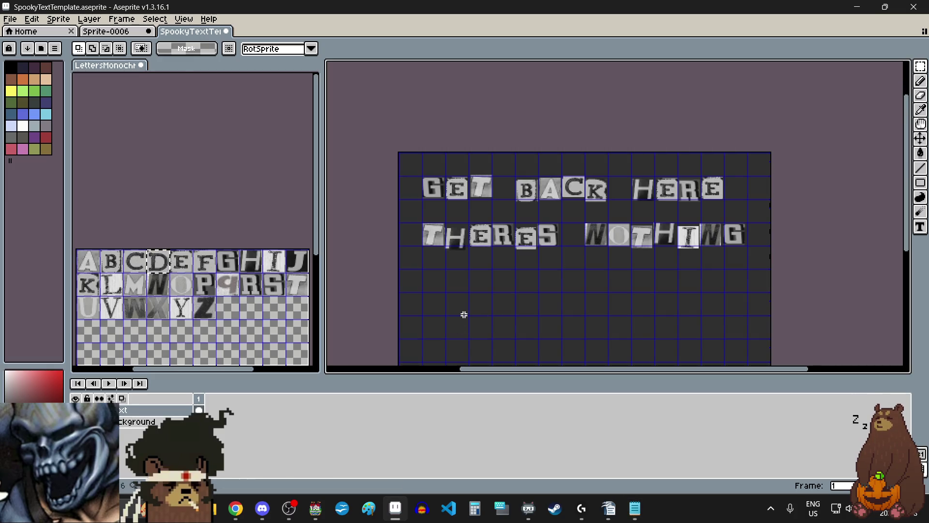
{"action": "key", "text": "ctrl+v"}
{"action": "key", "text": "Escape"}
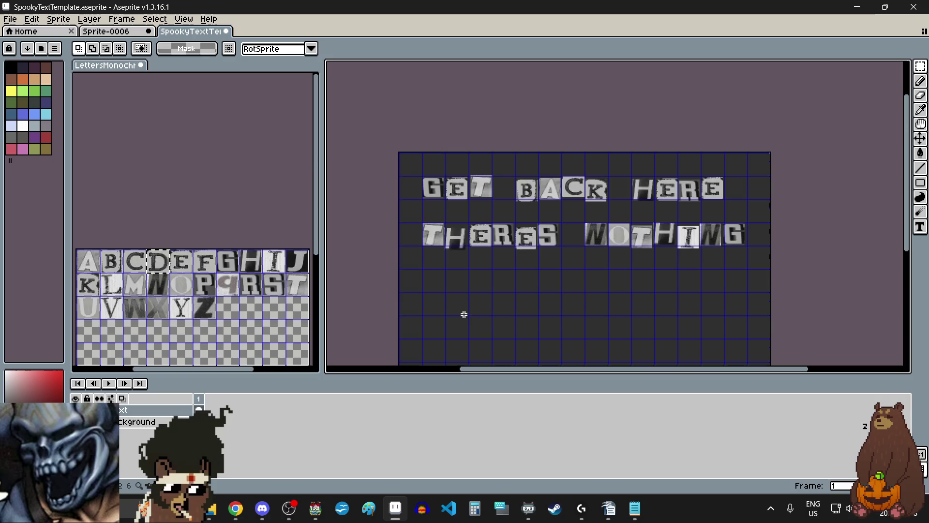
{"action": "left_click", "coordinate": [159, 266]}
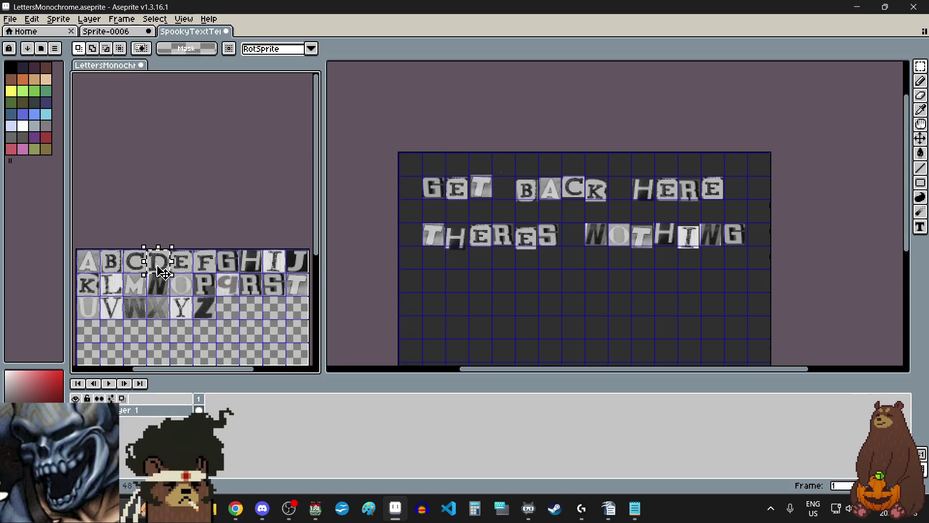
{"action": "left_click", "coordinate": [461, 285]}
{"action": "key", "text": "ctrl+v"}
{"action": "mouse_move", "coordinate": [482, 167]}
{"action": "left_mouse_down"}
{"action": "mouse_move", "coordinate": [426, 281]}
{"action": "mouse_move", "coordinate": [481, 237]}
{"action": "left_mouse_up"}
{"action": "scroll", "coordinate": [433, 286], "scroll_direction": "up", "scroll_amount": 3}
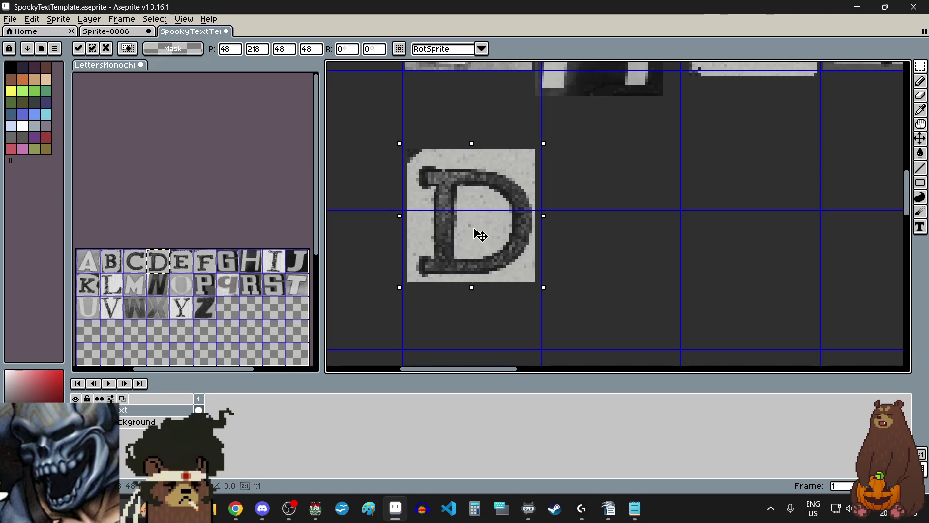
{"action": "key", "text": "Return"}
{"action": "scroll", "coordinate": [585, 246], "scroll_direction": "down", "scroll_amount": 5}
{"action": "scroll", "coordinate": [586, 257], "scroll_direction": "right", "scroll_amount": 2}
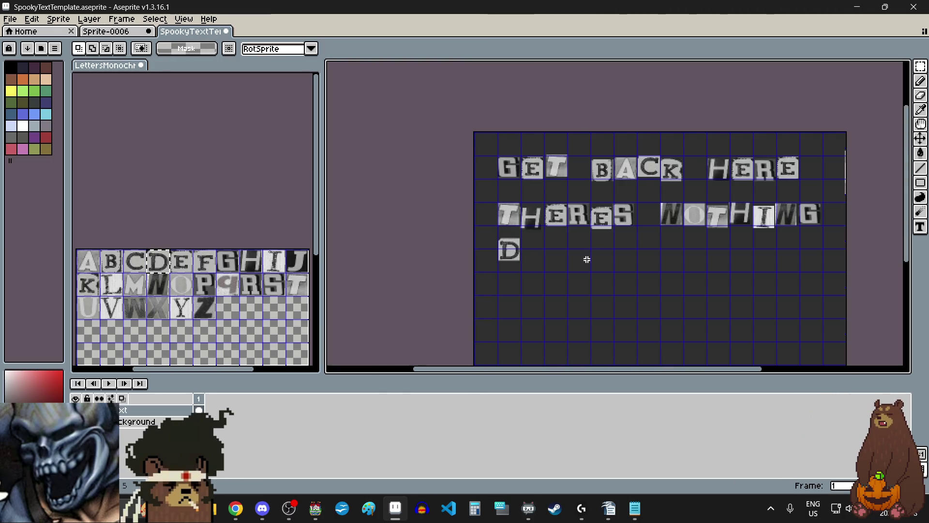
Copy the O tile and place it next to the D.
{"action": "left_click", "coordinate": [186, 281]}
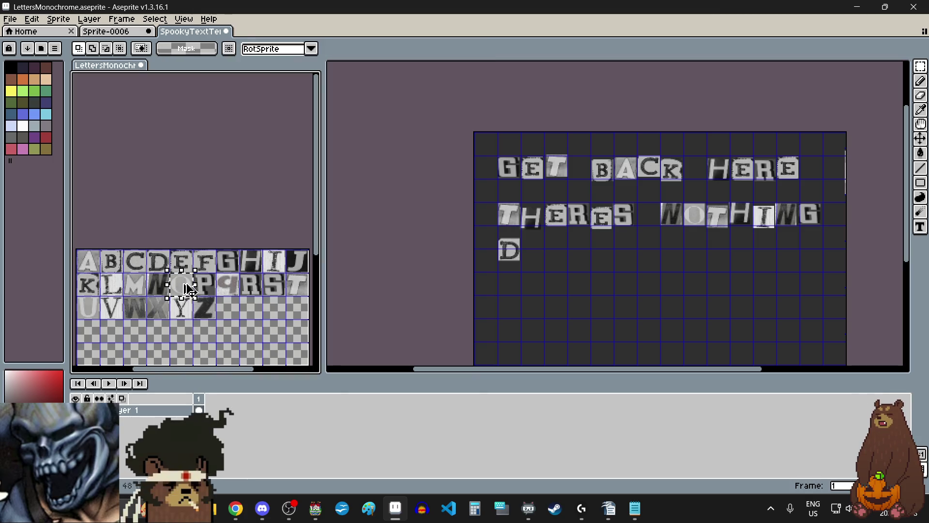
{"action": "key", "text": "ctrl+c"}
{"action": "left_click", "coordinate": [532, 253]}
{"action": "key", "text": "ctrl+v"}
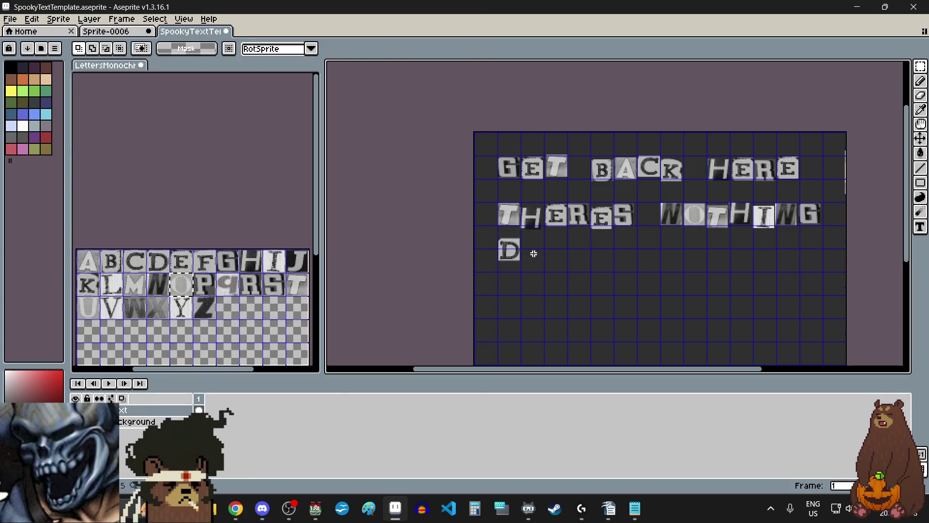
{"action": "left_click_drag", "start_coordinate": [583, 172], "coordinate": [537, 257]}
{"action": "scroll", "coordinate": [543, 248], "scroll_direction": "up", "scroll_amount": 3}
{"action": "left_click_drag", "start_coordinate": [510, 332], "coordinate": [517, 345]}
{"action": "scroll", "coordinate": [517, 346], "scroll_direction": "down", "scroll_amount": 3}
{"action": "scroll", "coordinate": [486, 290], "scroll_direction": "down", "scroll_amount": 2}
{"action": "scroll", "coordinate": [546, 318], "scroll_direction": "up", "scroll_amount": 1}
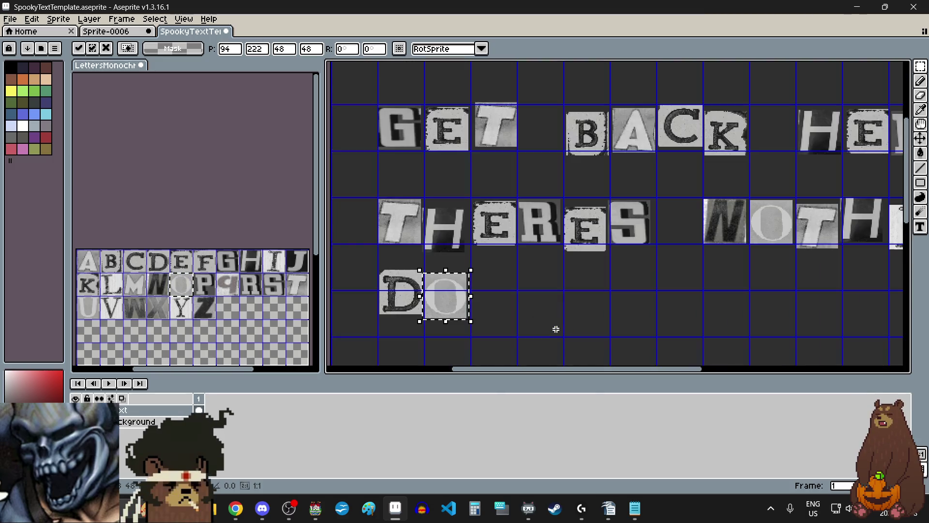
{"action": "left_click", "coordinate": [529, 332]}
Copy the W tile and place it after the O.
{"action": "left_click", "coordinate": [137, 314]}
{"action": "left_click_drag", "start_coordinate": [124, 296], "coordinate": [140, 319]}
{"action": "key", "text": "ctrl+c"}
{"action": "left_click", "coordinate": [503, 307]}
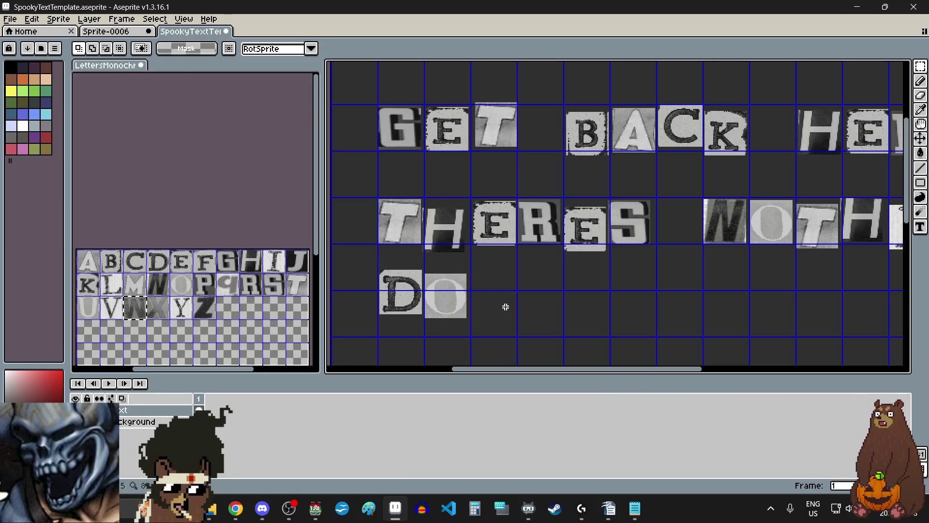
{"action": "key", "text": "ctrl+v"}
{"action": "left_click_drag", "start_coordinate": [447, 188], "coordinate": [491, 279]}
{"action": "scroll", "coordinate": [489, 284], "scroll_direction": "up", "scroll_amount": 3}
{"action": "scroll", "coordinate": [490, 278], "scroll_direction": "down", "scroll_amount": 3}
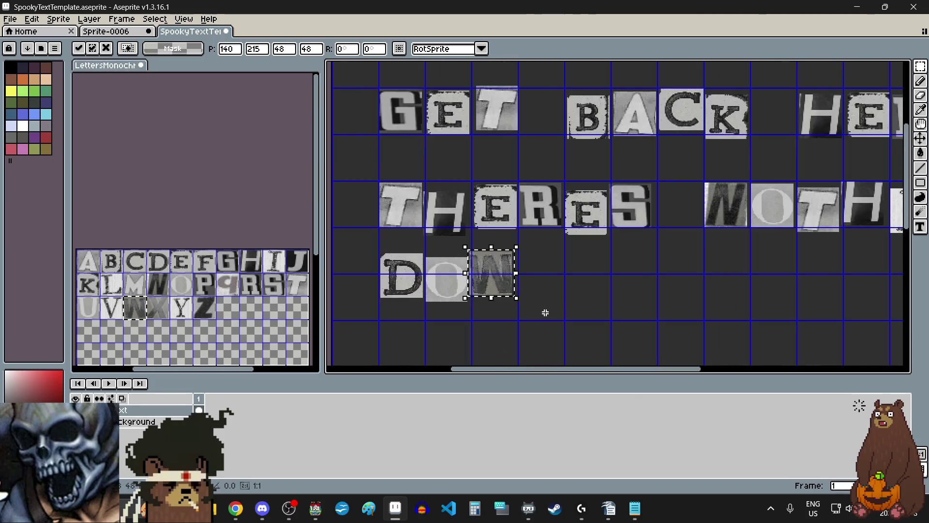
{"action": "left_click", "coordinate": [543, 311]}
Place an N cut-out letter after the W to finish DOWN.
{"action": "left_click_drag", "start_coordinate": [166, 286], "coordinate": [165, 294]}
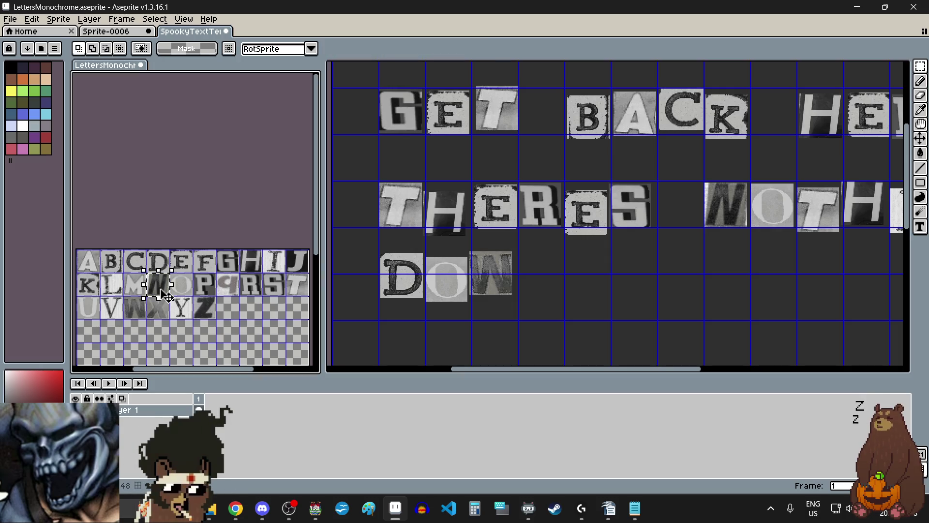
{"action": "left_click", "coordinate": [538, 293]}
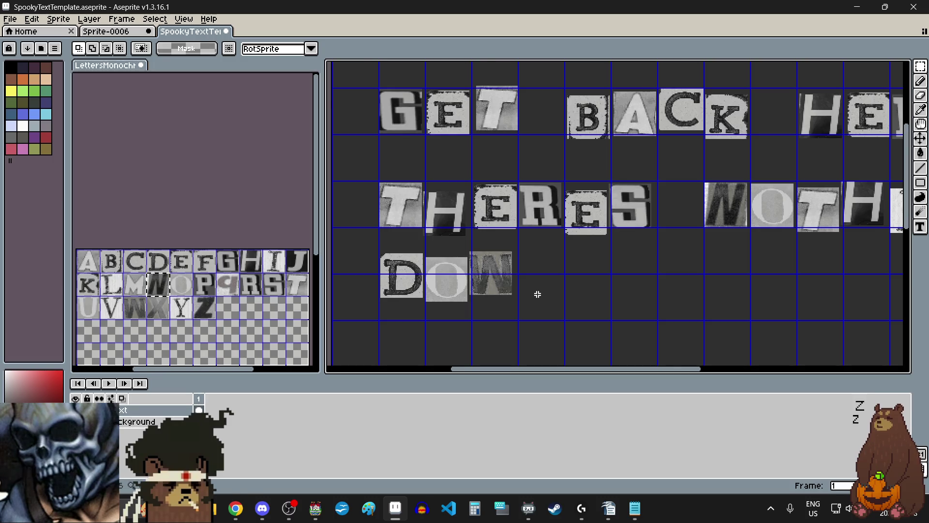
{"action": "key", "text": "ctrl+v"}
{"action": "scroll", "coordinate": [539, 314], "scroll_direction": "up", "scroll_amount": 2}
{"action": "mouse_move", "coordinate": [503, 127]}
{"action": "left_mouse_down"}
{"action": "mouse_move", "coordinate": [550, 318]}
{"action": "mouse_move", "coordinate": [535, 262]}
{"action": "left_mouse_up"}
{"action": "left_click", "coordinate": [623, 305]}
{"action": "scroll", "coordinate": [564, 266], "scroll_direction": "down", "scroll_amount": 2}
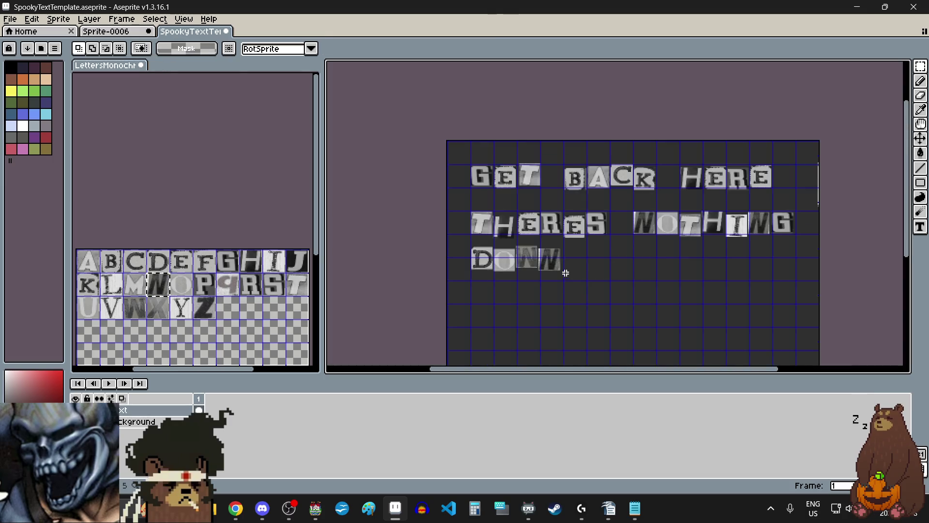
Copy the T tile from the letter sheet and place it to start THAT on line three.
{"action": "scroll", "coordinate": [587, 276], "scroll_direction": "up", "scroll_amount": 1}
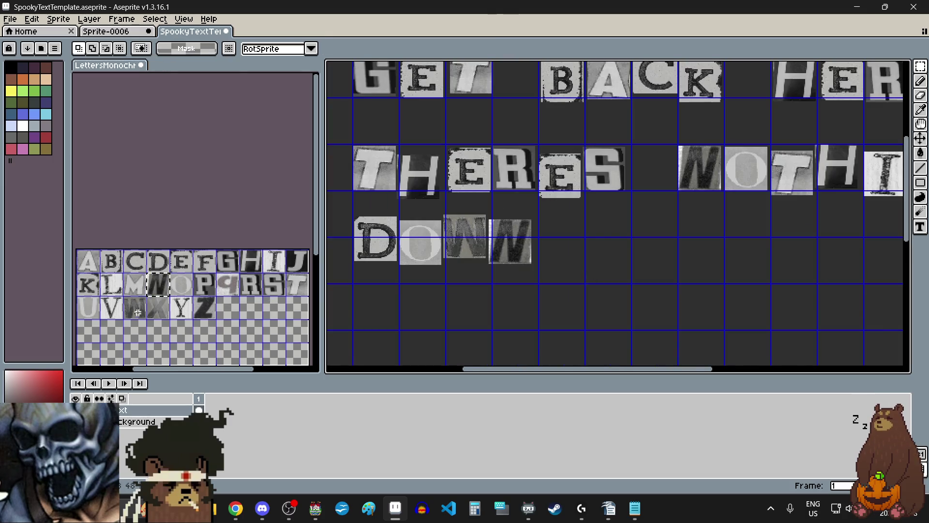
{"action": "left_click", "coordinate": [297, 286]}
{"action": "left_click", "coordinate": [297, 286]}
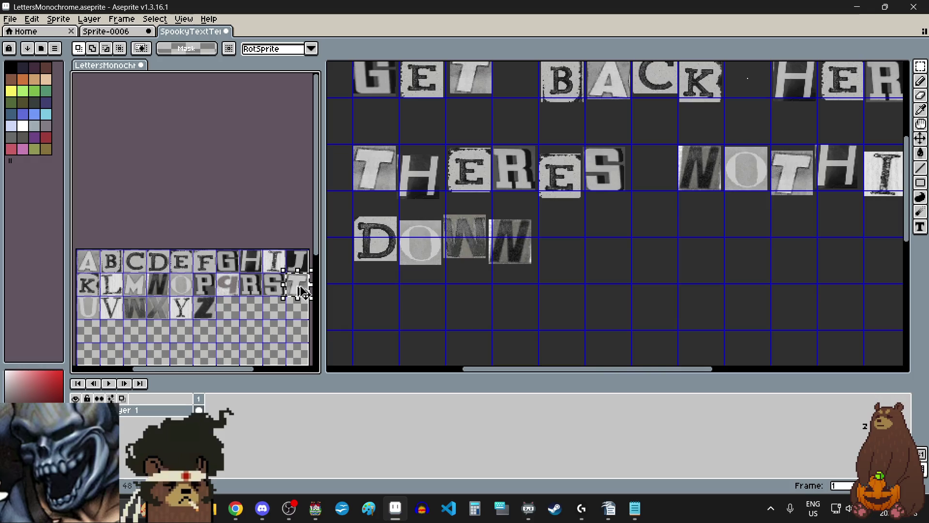
{"action": "key", "text": "ctrl+c"}
{"action": "left_click", "coordinate": [576, 276]}
{"action": "key", "text": "ctrl+v"}
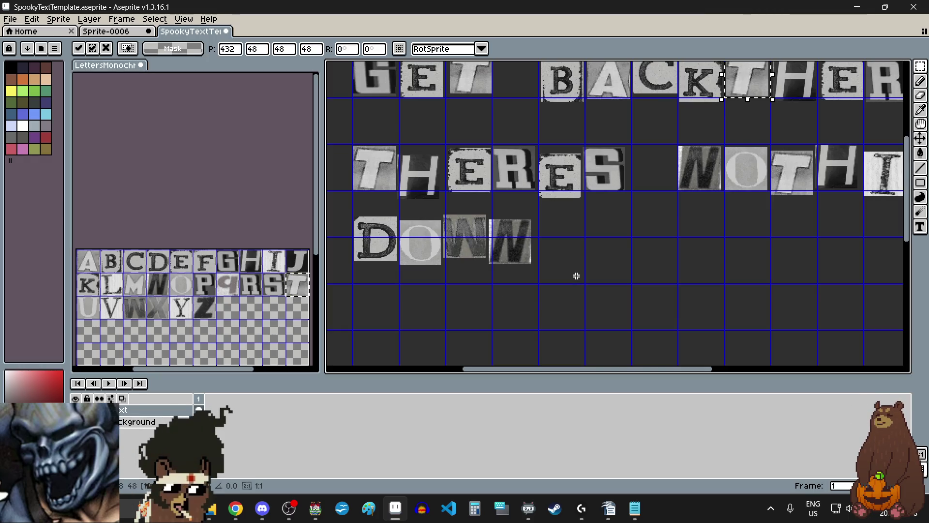
{"action": "mouse_move", "coordinate": [753, 102]}
{"action": "left_mouse_down"}
{"action": "mouse_move", "coordinate": [697, 184]}
{"action": "mouse_move", "coordinate": [615, 261]}
{"action": "left_mouse_up"}
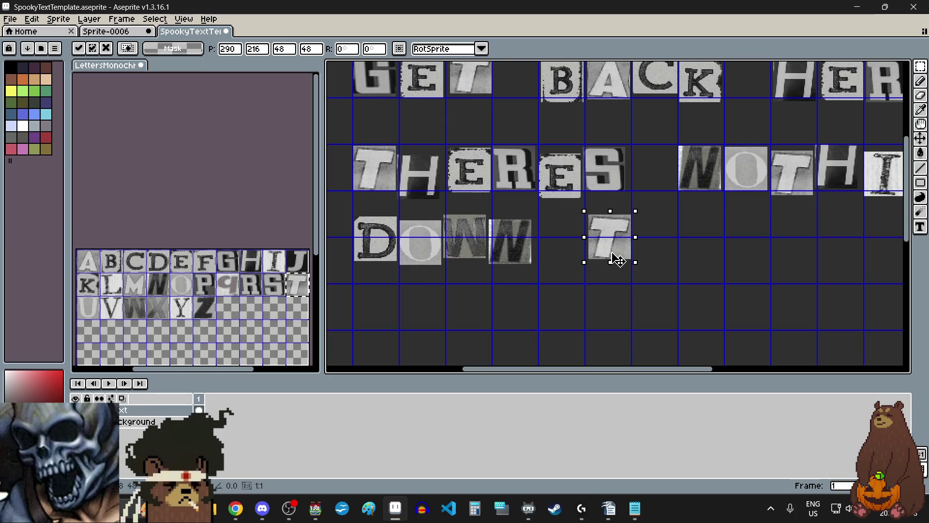
{"action": "left_click", "coordinate": [541, 294]}
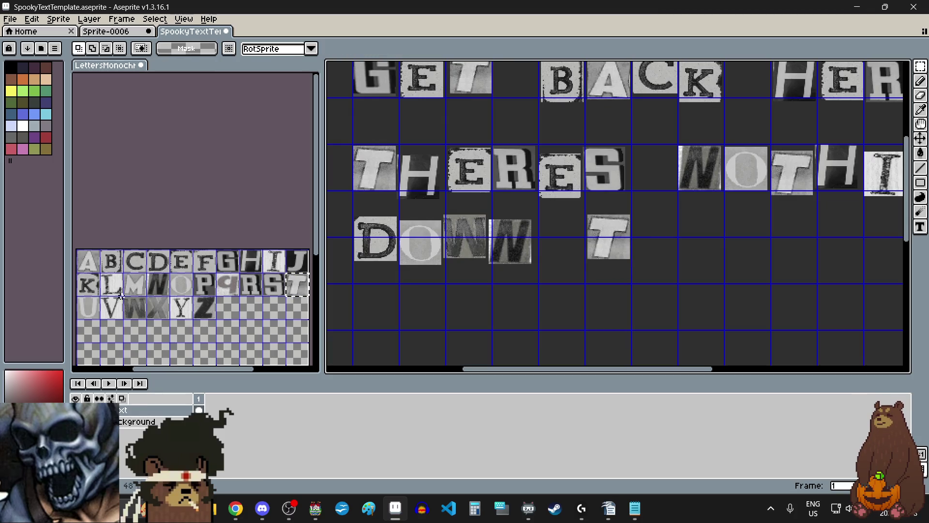
Copy the H tile and place it beside the T.
{"action": "left_click", "coordinate": [252, 260]}
{"action": "left_click_drag", "start_coordinate": [252, 261], "coordinate": [262, 271]}
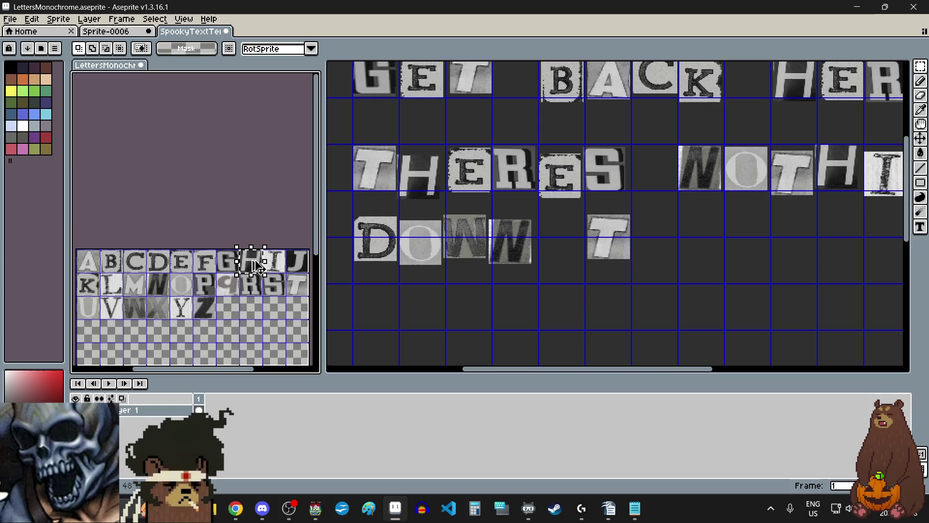
{"action": "key", "text": "ctrl+c"}
{"action": "left_click", "coordinate": [649, 259]}
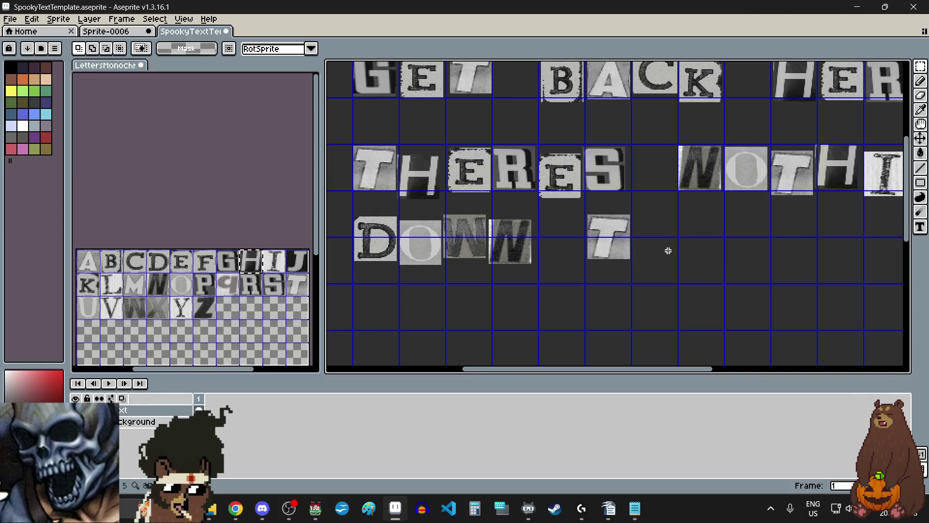
{"action": "key", "text": "ctrl+v"}
{"action": "left_click_drag", "start_coordinate": [654, 229], "coordinate": [650, 249]}
{"action": "scroll", "coordinate": [650, 250], "scroll_direction": "up", "scroll_amount": 4}
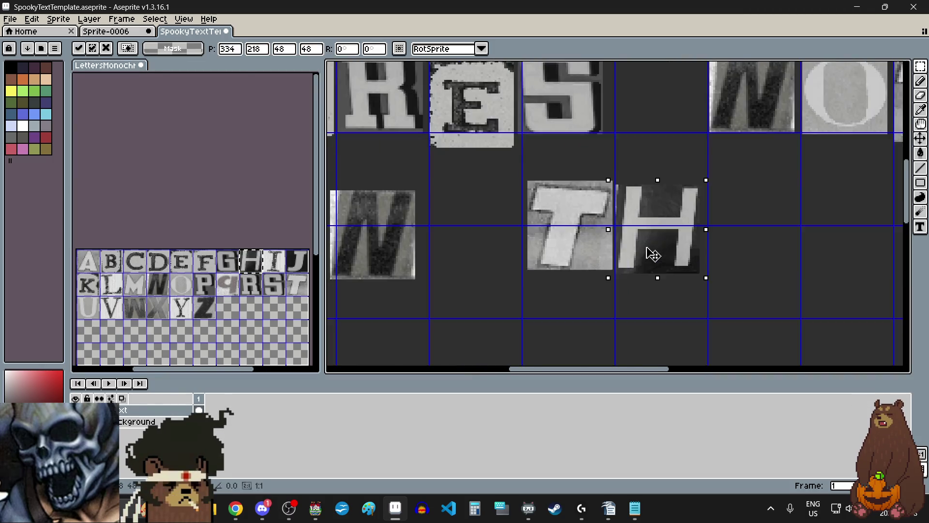
{"action": "key", "text": "Return"}
Copy the A tile and place it just right of TH.
{"action": "scroll", "coordinate": [581, 300], "scroll_direction": "down", "scroll_amount": 4}
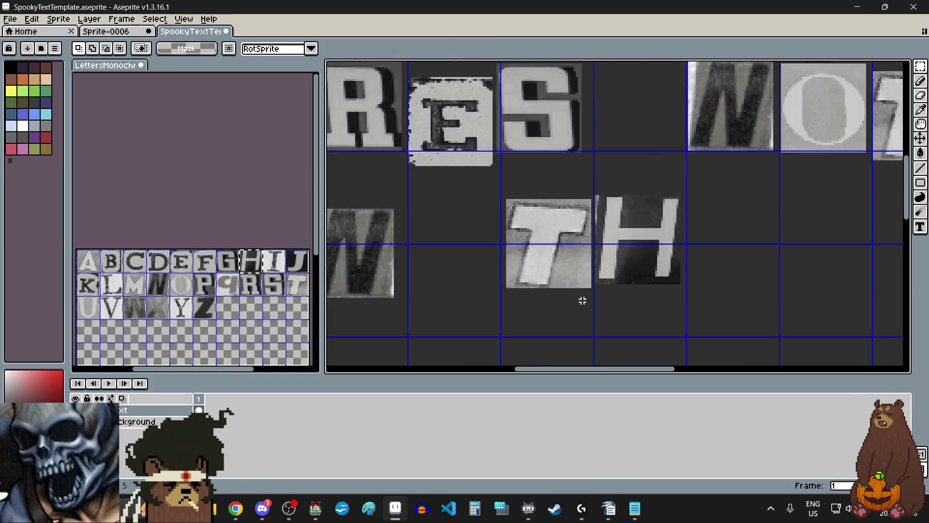
{"action": "left_click_drag", "start_coordinate": [78, 250], "coordinate": [94, 274]}
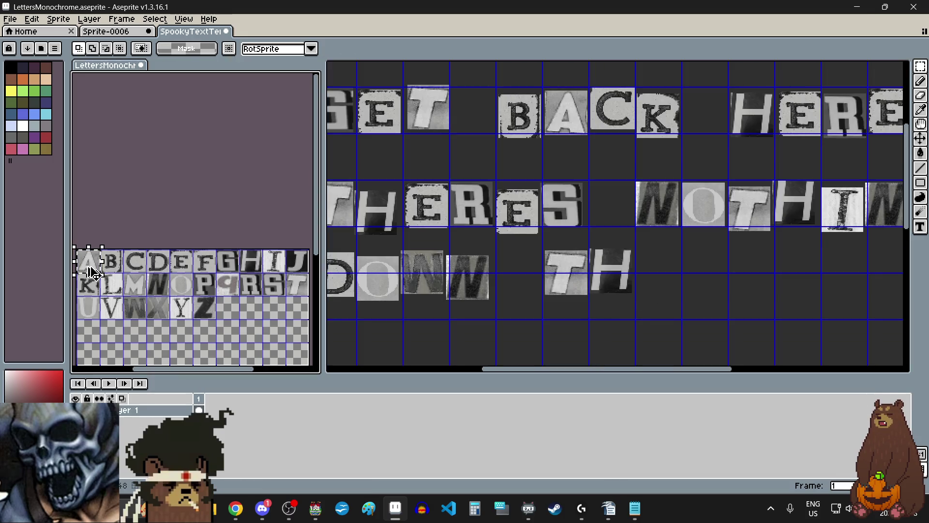
{"action": "key", "text": "ctrl+c"}
{"action": "left_click", "coordinate": [673, 274]}
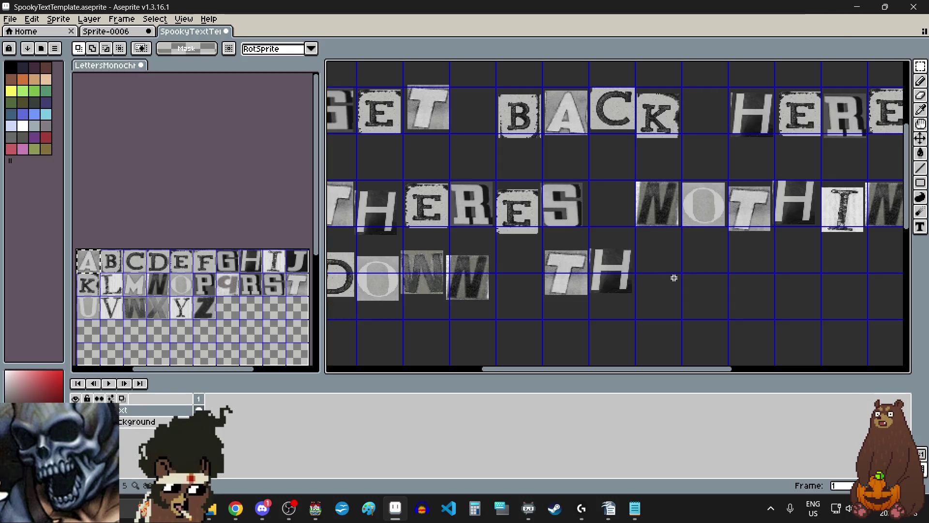
{"action": "key", "text": "ctrl+v"}
{"action": "scroll", "coordinate": [677, 321], "scroll_direction": "up", "scroll_amount": 4}
{"action": "mouse_move", "coordinate": [606, 106]}
{"action": "left_mouse_down"}
{"action": "mouse_move", "coordinate": [678, 321]}
{"action": "mouse_move", "coordinate": [641, 241]}
{"action": "left_mouse_up"}
{"action": "left_click", "coordinate": [620, 319]}
Paste another T after HA to complete the word THAT.
{"action": "scroll", "coordinate": [620, 320], "scroll_direction": "down", "scroll_amount": 5}
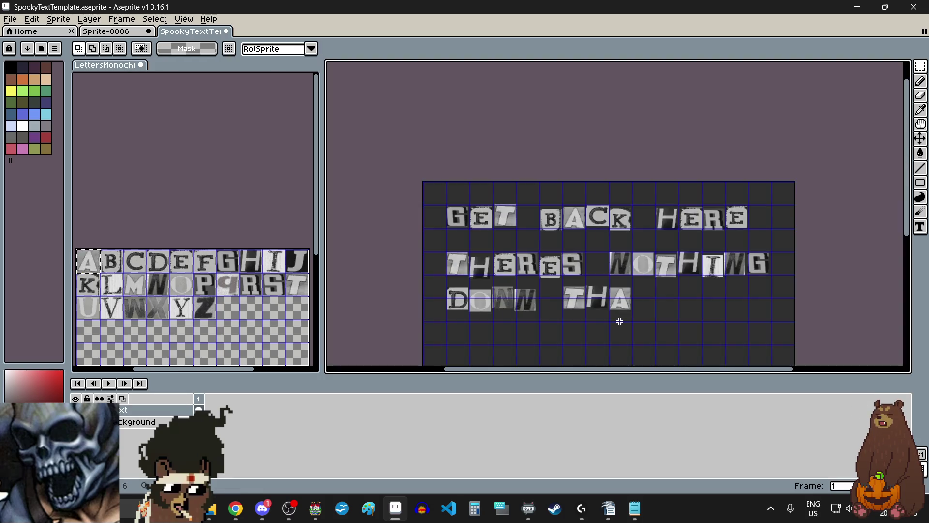
{"action": "scroll", "coordinate": [620, 320], "scroll_direction": "up", "scroll_amount": 2}
{"action": "left_click", "coordinate": [297, 291]}
{"action": "left_click_drag", "start_coordinate": [297, 291], "coordinate": [304, 296]}
{"action": "left_click", "coordinate": [664, 296]}
{"action": "key", "text": "ctrl+v"}
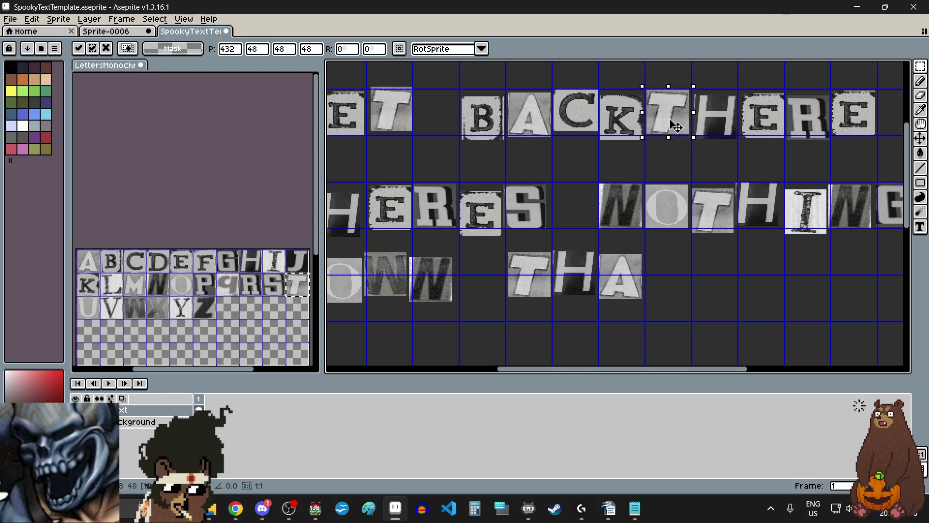
{"action": "left_click_drag", "start_coordinate": [672, 124], "coordinate": [673, 289]}
{"action": "scroll", "coordinate": [674, 290], "scroll_direction": "up", "scroll_amount": 3}
{"action": "scroll", "coordinate": [670, 294], "scroll_direction": "down", "scroll_amount": 3}
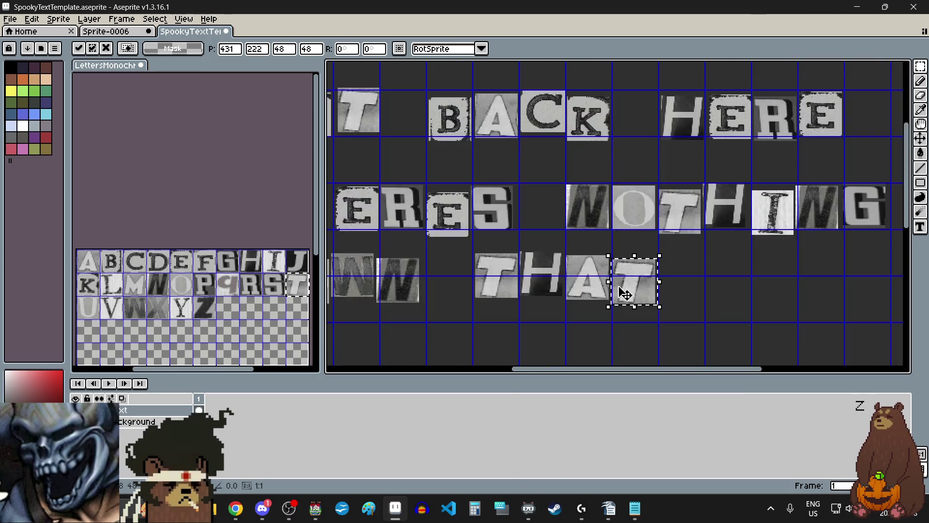
{"action": "left_click", "coordinate": [620, 320]}
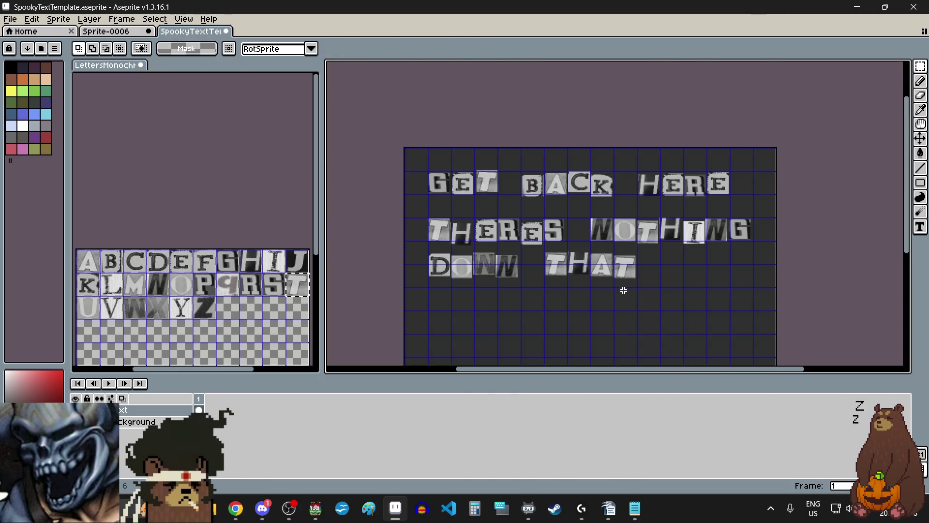
Select the W cut-out and paste it onto the canvas after THAT.
{"action": "scroll", "coordinate": [623, 289], "scroll_direction": "up", "scroll_amount": 2}
{"action": "left_click_drag", "start_coordinate": [122, 295], "coordinate": [147, 319]}
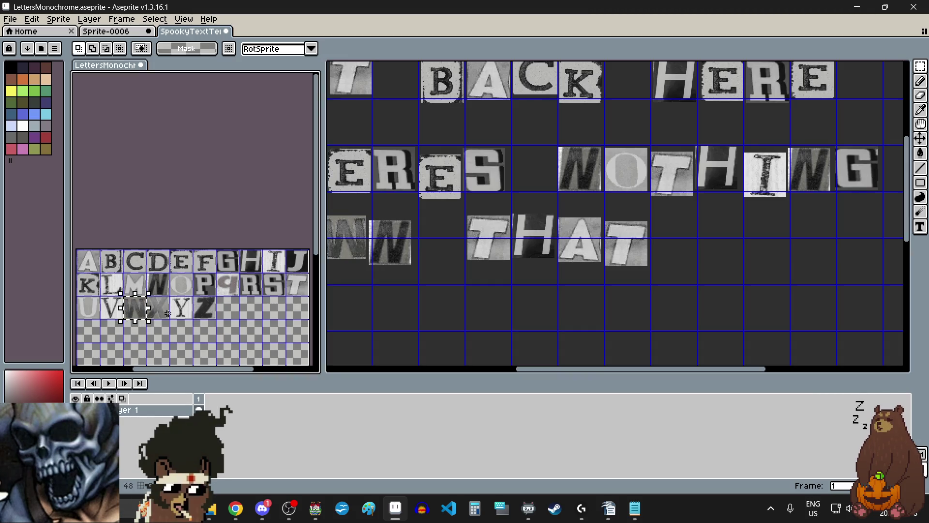
{"action": "left_click", "coordinate": [703, 265]}
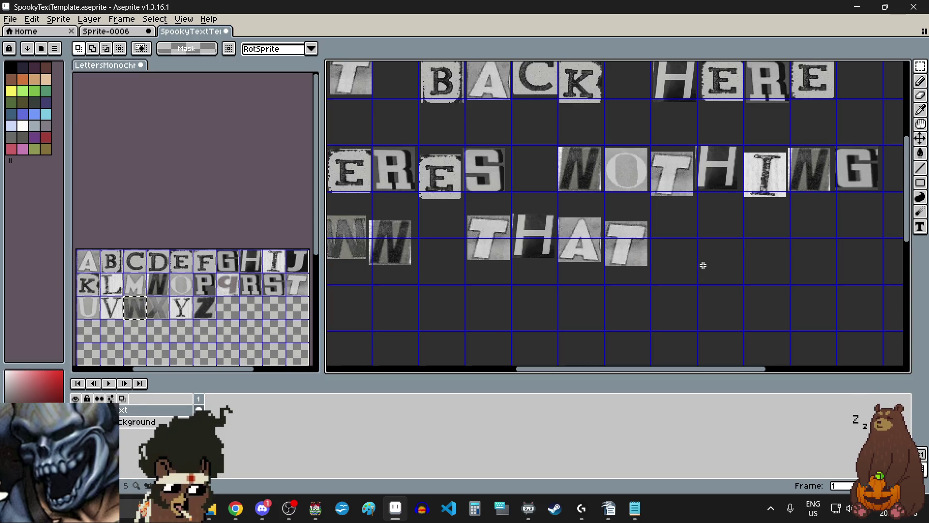
{"action": "key", "text": "ctrl+v"}
{"action": "mouse_move", "coordinate": [629, 123]}
{"action": "left_mouse_down"}
{"action": "mouse_move", "coordinate": [713, 234]}
{"action": "mouse_move", "coordinate": [759, 242]}
{"action": "left_mouse_up"}
Commit the W, then copy the A cut-out and place it right after it.
{"action": "scroll", "coordinate": [714, 234], "scroll_direction": "up", "scroll_amount": 4}
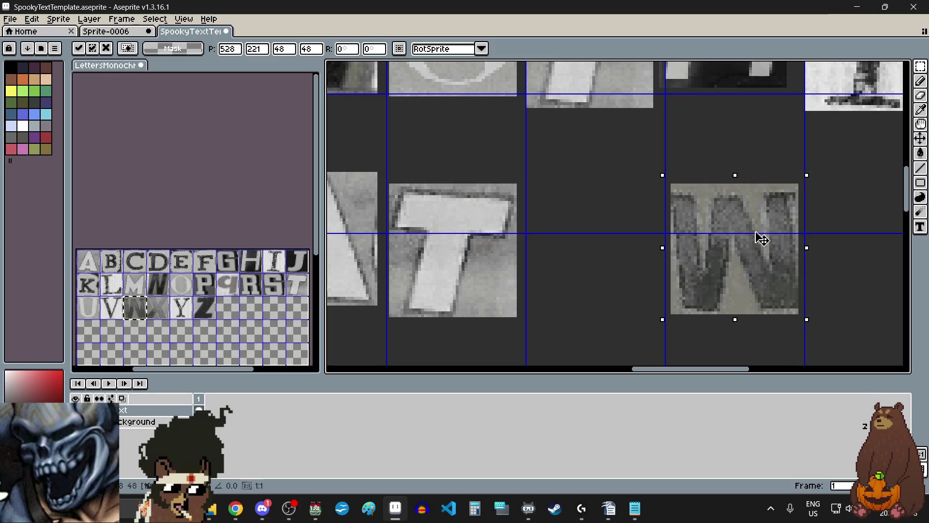
{"action": "left_click", "coordinate": [616, 264]}
{"action": "scroll", "coordinate": [616, 263], "scroll_direction": "down", "scroll_amount": 5}
{"action": "scroll", "coordinate": [624, 276], "scroll_direction": "up", "scroll_amount": 1}
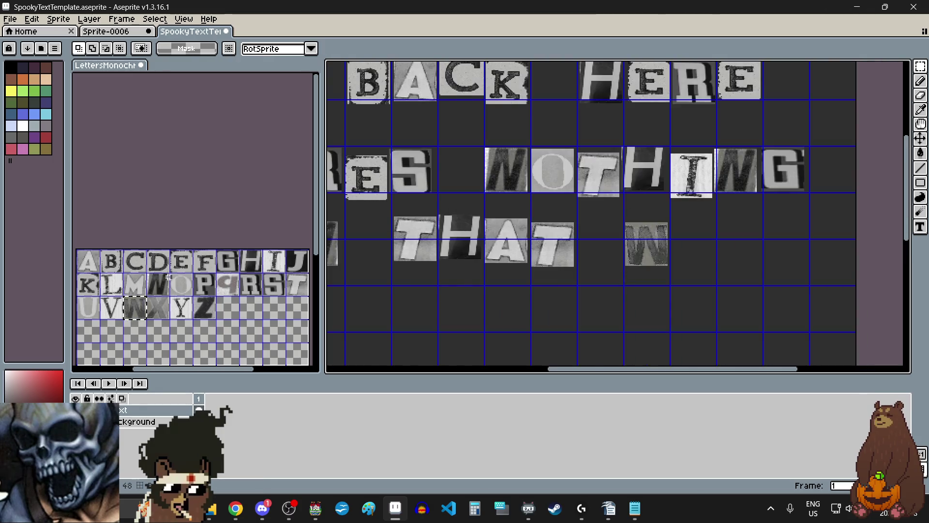
{"action": "left_click_drag", "start_coordinate": [90, 267], "coordinate": [98, 273]}
{"action": "key", "text": "ctrl+c"}
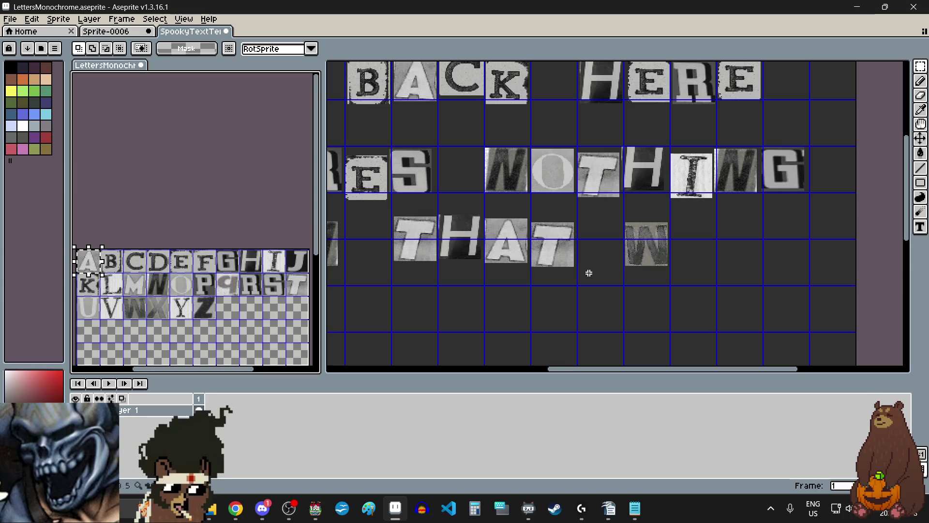
{"action": "left_click", "coordinate": [707, 257]}
{"action": "key", "text": "ctrl+v"}
{"action": "mouse_move", "coordinate": [609, 210]}
{"action": "left_mouse_down"}
{"action": "mouse_move", "coordinate": [716, 249]}
{"action": "mouse_move", "coordinate": [670, 270]}
{"action": "left_mouse_up"}
{"action": "scroll", "coordinate": [716, 248], "scroll_direction": "up", "scroll_amount": 3}
{"action": "scroll", "coordinate": [670, 269], "scroll_direction": "down", "scroll_amount": 3}
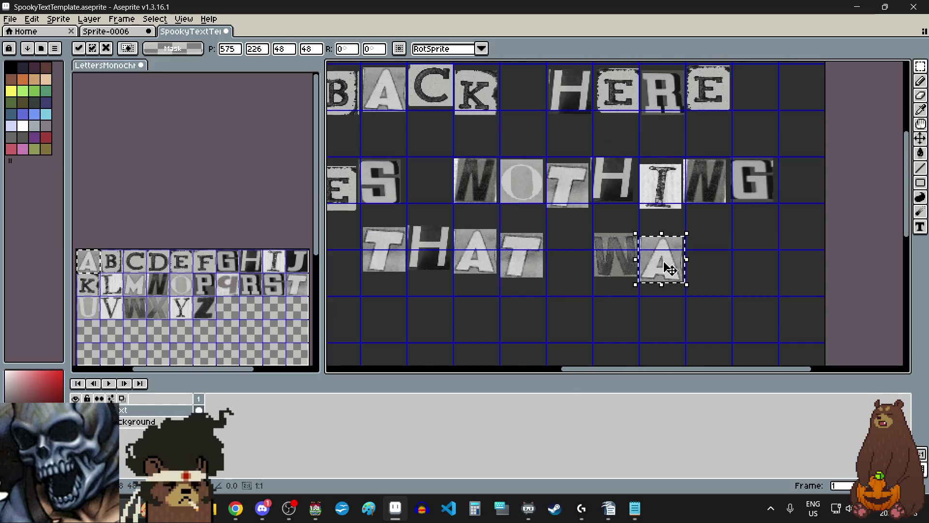
{"action": "left_click", "coordinate": [608, 301]}
Paste the Y cut-out after WA and drop it to finish WAY.
{"action": "left_click_drag", "start_coordinate": [181, 311], "coordinate": [188, 318]}
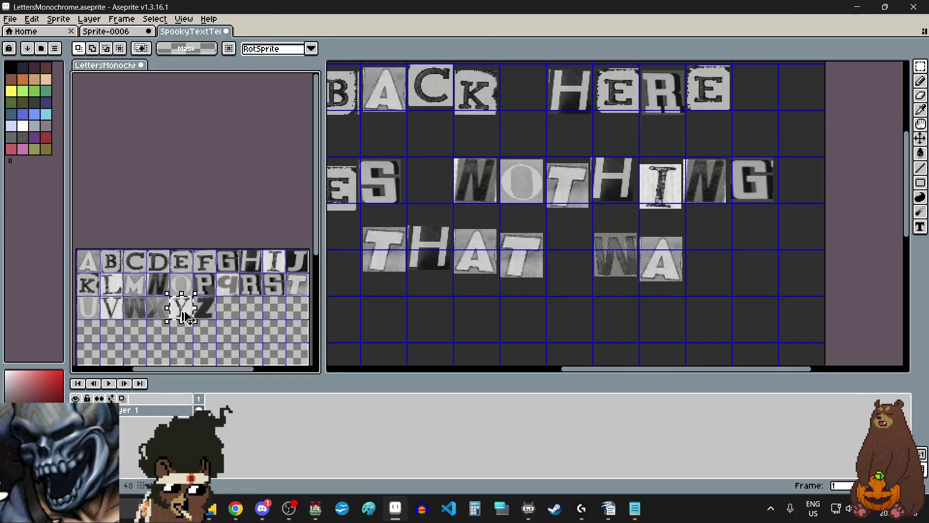
{"action": "left_click", "coordinate": [706, 264]}
{"action": "key", "text": "ctrl+v"}
{"action": "mouse_move", "coordinate": [637, 150]}
{"action": "left_mouse_down"}
{"action": "mouse_move", "coordinate": [721, 272]}
{"action": "mouse_move", "coordinate": [726, 214]}
{"action": "left_mouse_up"}
{"action": "scroll", "coordinate": [722, 268], "scroll_direction": "up", "scroll_amount": 5}
{"action": "key", "text": "Return"}
{"action": "scroll", "coordinate": [635, 308], "scroll_direction": "down", "scroll_amount": 4}
{"action": "key", "text": "ctrl+d"}
{"action": "key", "text": "ctrl+d"}
Select the whole DOWN THAT WAY line and drag it into its final position.
{"action": "scroll", "coordinate": [635, 308], "scroll_direction": "down", "scroll_amount": 3}
{"action": "scroll", "coordinate": [688, 320], "scroll_direction": "up", "scroll_amount": 1}
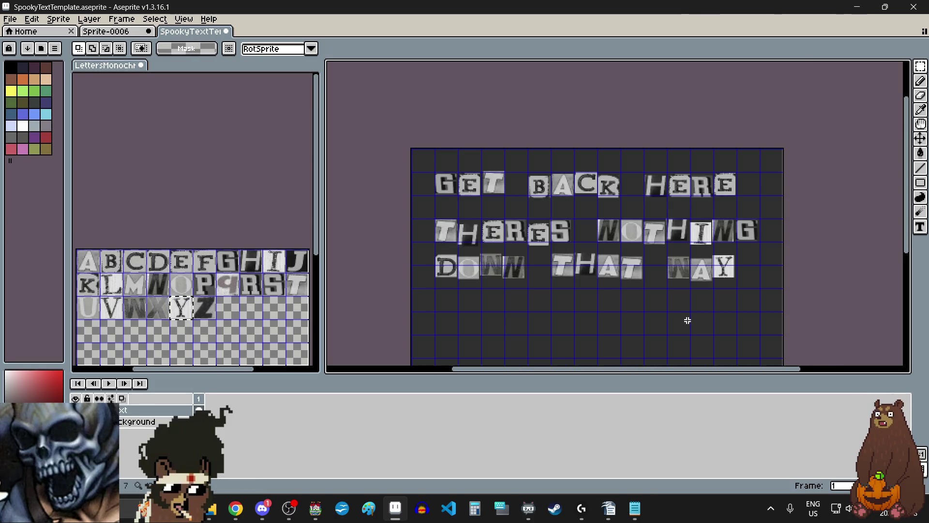
{"action": "scroll", "coordinate": [645, 333], "scroll_direction": "up", "scroll_amount": 1}
{"action": "scroll", "coordinate": [646, 333], "scroll_direction": "down", "scroll_amount": 1}
{"action": "scroll", "coordinate": [639, 328], "scroll_direction": "left", "scroll_amount": 2}
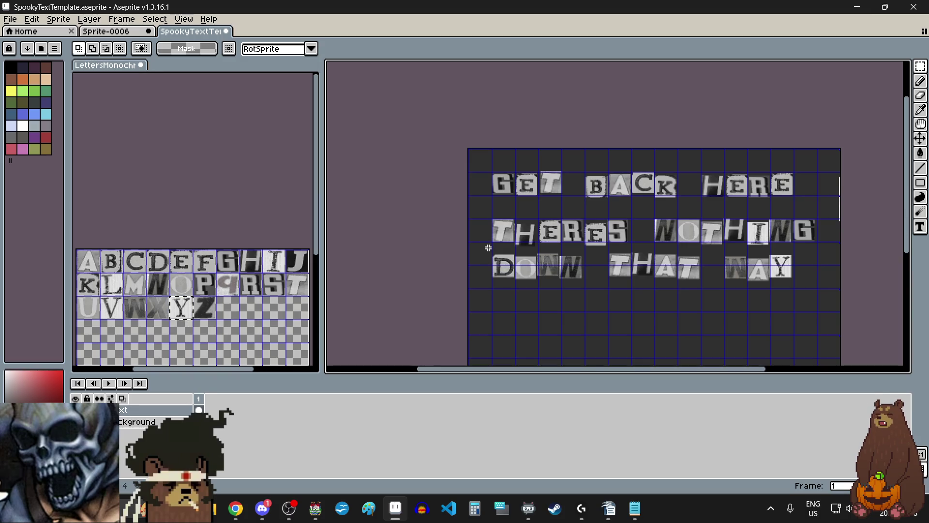
{"action": "scroll", "coordinate": [614, 271], "scroll_direction": "up", "scroll_amount": 1}
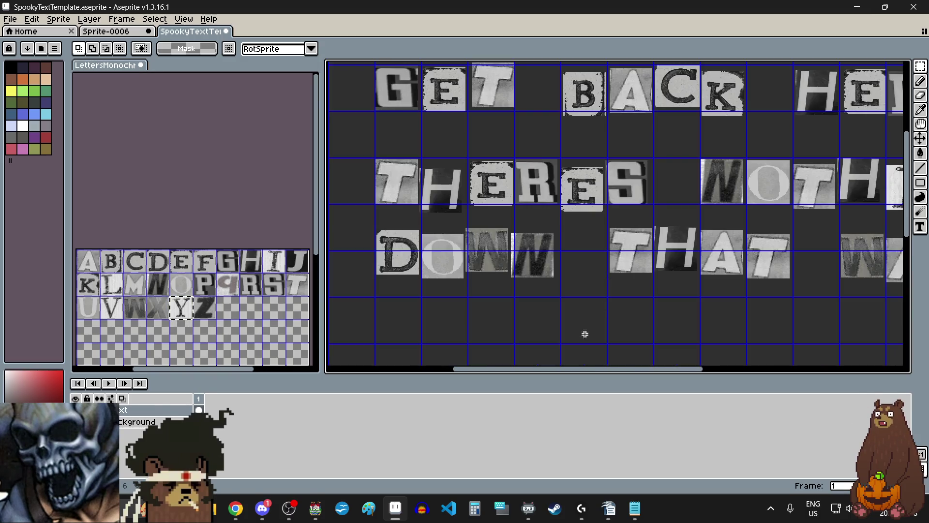
{"action": "left_click_drag", "start_coordinate": [555, 376], "coordinate": [590, 373]}
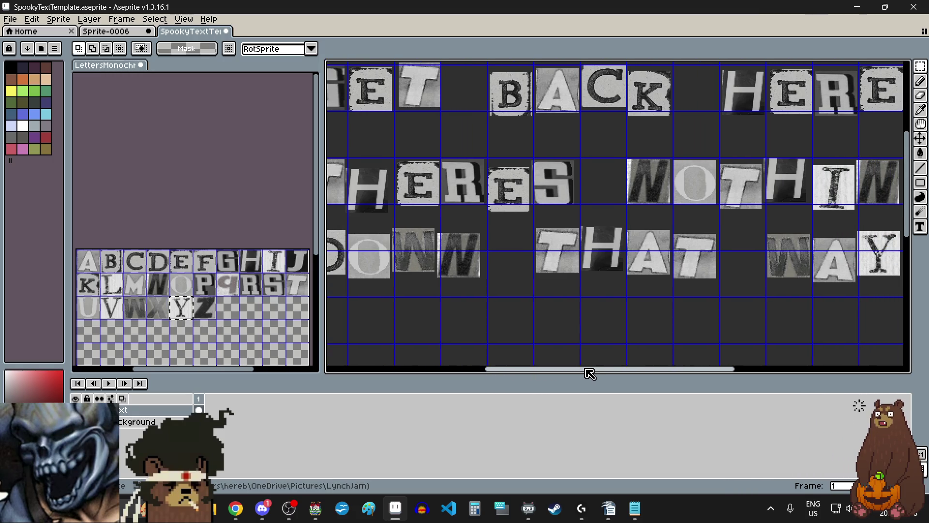
{"action": "scroll", "coordinate": [583, 321], "scroll_direction": "down", "scroll_amount": 1}
{"action": "mouse_move", "coordinate": [434, 270]}
{"action": "left_mouse_down"}
{"action": "mouse_move", "coordinate": [752, 322]}
{"action": "mouse_move", "coordinate": [734, 301]}
{"action": "left_mouse_up"}
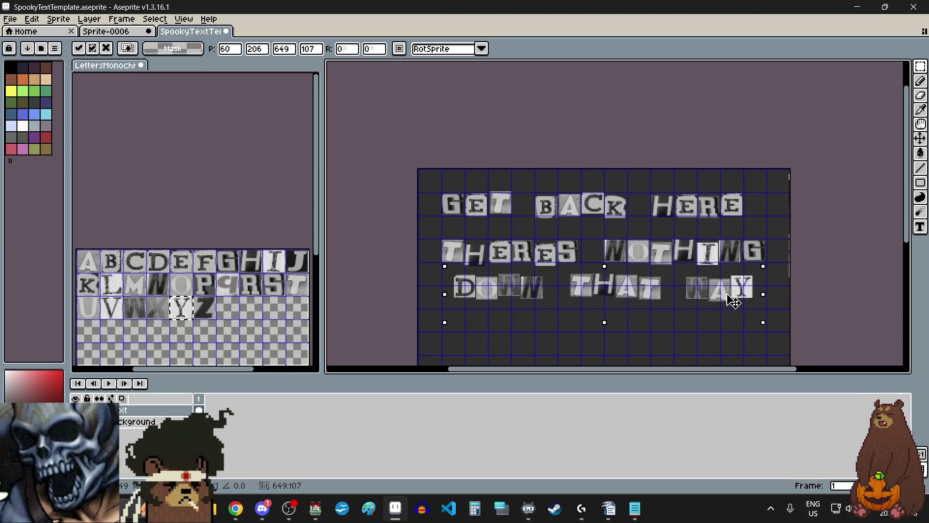
{"action": "left_click", "coordinate": [601, 342]}
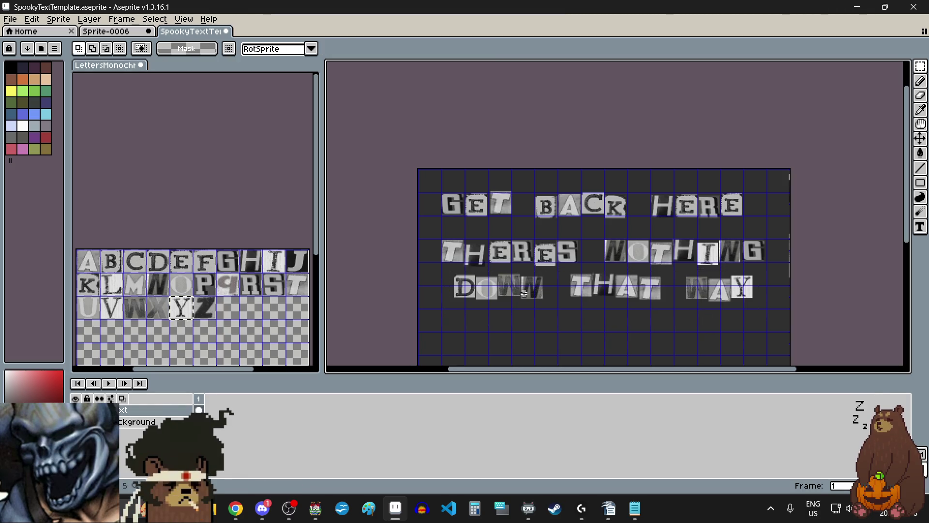
{"action": "key", "text": "alt+Tab"}
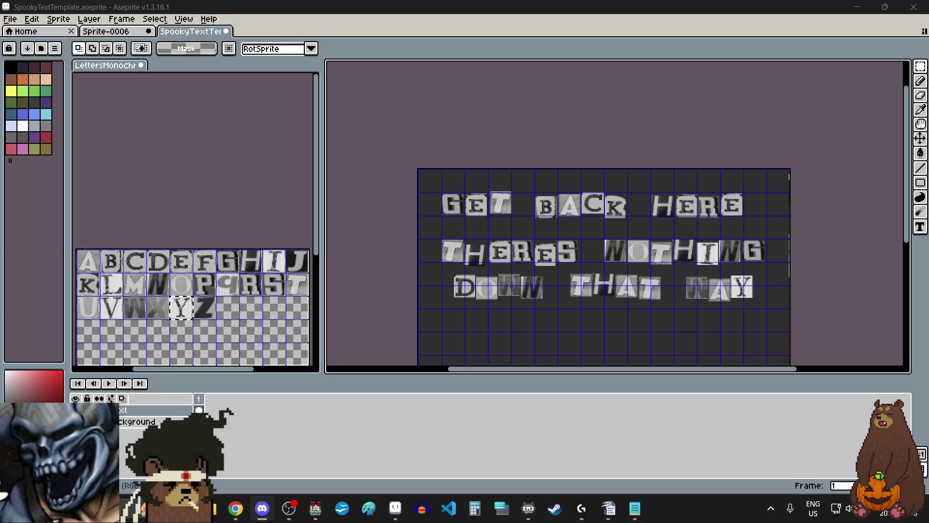
{"action": "key", "text": "alt+Tab"}
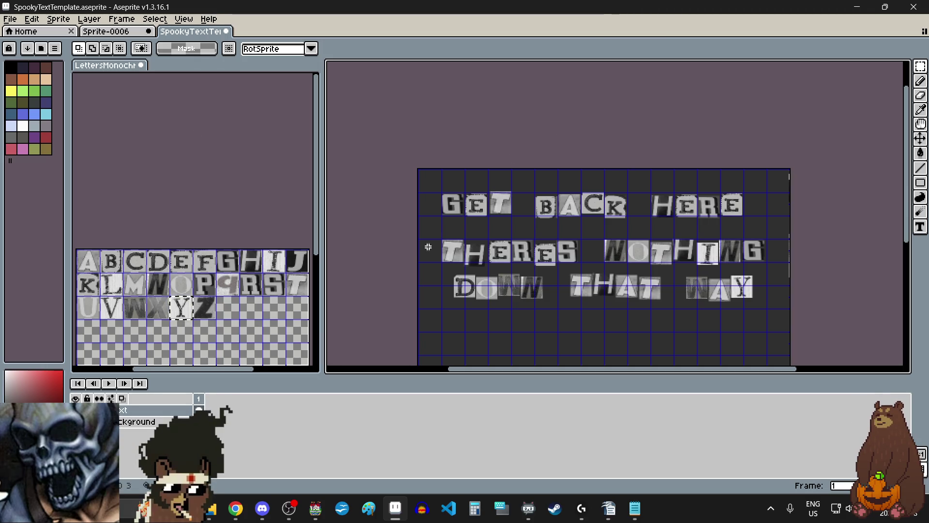
Reposition the G of GET and move the E up and left toward it.
{"action": "scroll", "coordinate": [447, 197], "scroll_direction": "up", "scroll_amount": 3}
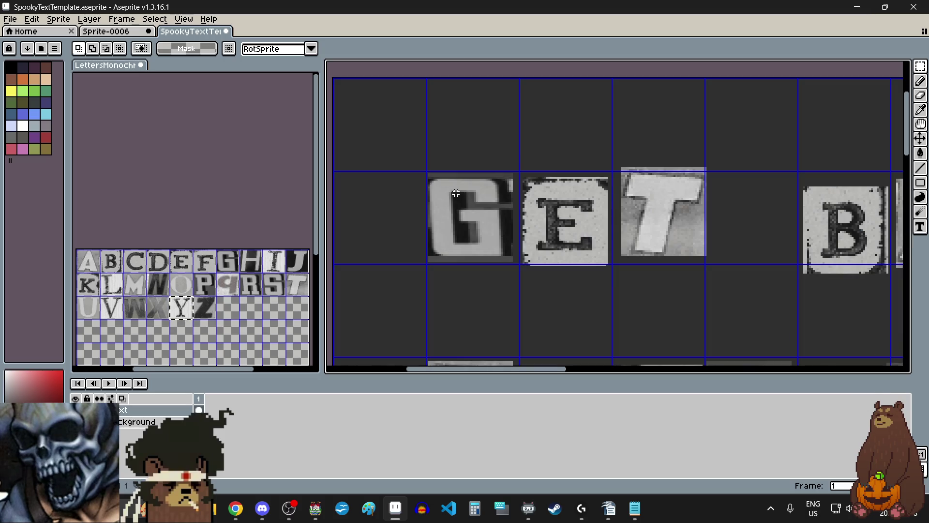
{"action": "scroll", "coordinate": [533, 166], "scroll_direction": "up", "scroll_amount": 1}
{"action": "scroll", "coordinate": [533, 167], "scroll_direction": "up", "scroll_amount": 1}
{"action": "scroll", "coordinate": [552, 152], "scroll_direction": "down", "scroll_amount": 2}
{"action": "left_click_drag", "start_coordinate": [545, 161], "coordinate": [392, 329]}
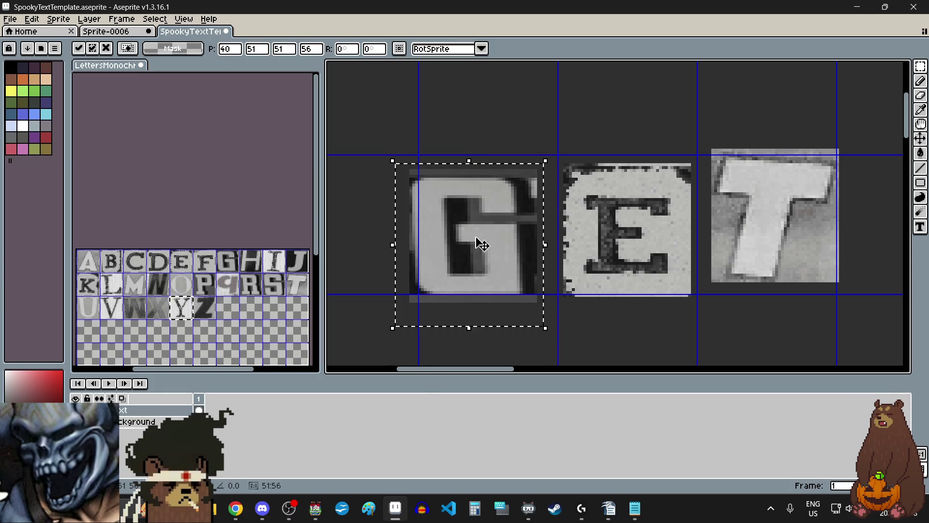
{"action": "scroll", "coordinate": [592, 298], "scroll_direction": "right", "scroll_amount": 2}
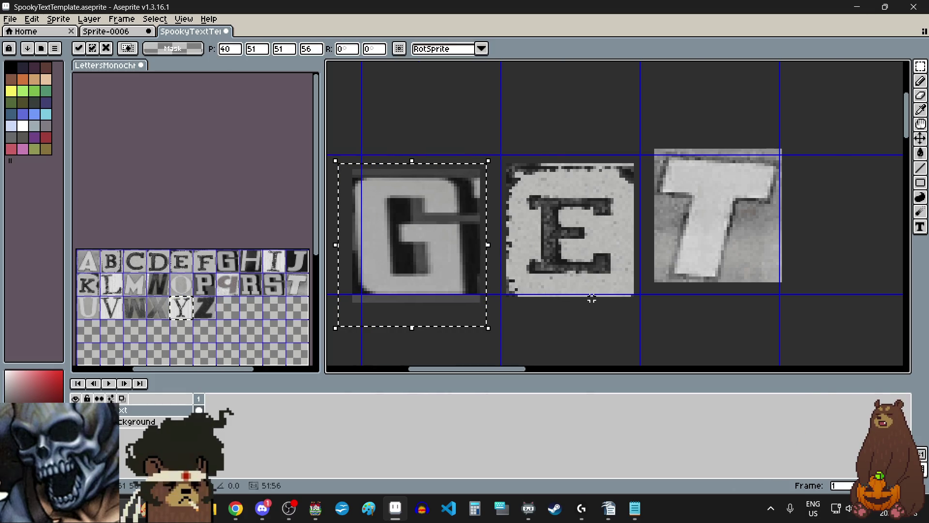
{"action": "left_click", "coordinate": [609, 327]}
{"action": "mouse_move", "coordinate": [643, 154]}
{"action": "left_mouse_down"}
{"action": "mouse_move", "coordinate": [585, 265]}
{"action": "mouse_move", "coordinate": [503, 318]}
{"action": "left_mouse_up"}
{"action": "left_click_drag", "start_coordinate": [554, 244], "coordinate": [536, 232]}
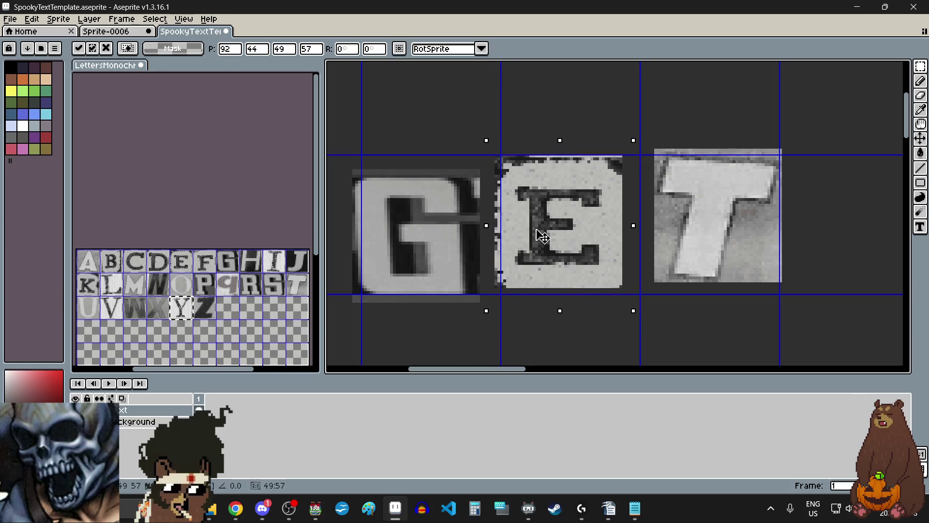
{"action": "left_click", "coordinate": [638, 173]}
Shift the T of GET left, closer to the E.
{"action": "mouse_move", "coordinate": [647, 136]}
{"action": "left_mouse_down"}
{"action": "mouse_move", "coordinate": [784, 269]}
{"action": "mouse_move", "coordinate": [795, 301]}
{"action": "left_mouse_up"}
{"action": "mouse_move", "coordinate": [719, 244]}
{"action": "left_mouse_down"}
{"action": "mouse_move", "coordinate": [705, 265]}
{"action": "mouse_move", "coordinate": [693, 264]}
{"action": "left_mouse_up"}
{"action": "scroll", "coordinate": [743, 286], "scroll_direction": "down", "scroll_amount": 2}
{"action": "left_click", "coordinate": [743, 286]}
Lower the B of BACK about 18 px, then nudge it one pixel left and down.
{"action": "scroll", "coordinate": [744, 289], "scroll_direction": "down", "scroll_amount": 1}
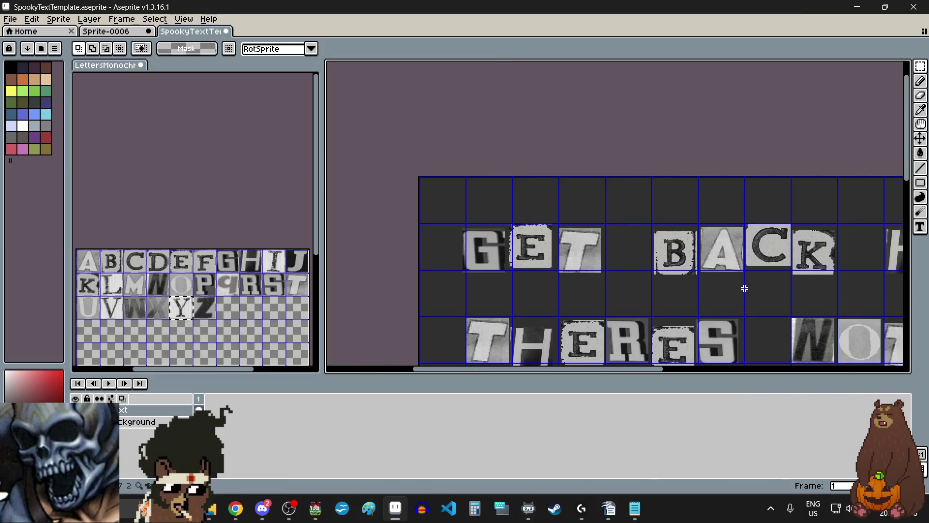
{"action": "scroll", "coordinate": [757, 301], "scroll_direction": "up", "scroll_amount": 1}
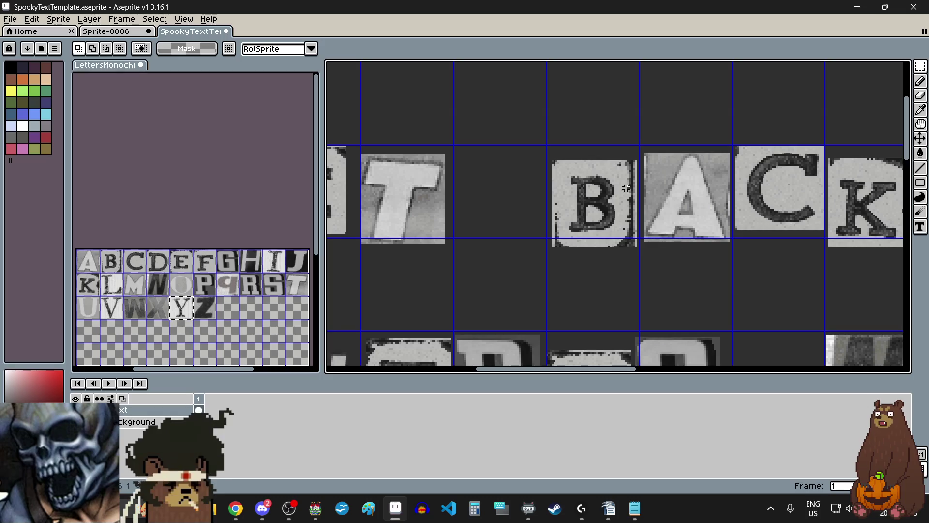
{"action": "scroll", "coordinate": [649, 125], "scroll_direction": "up", "scroll_amount": 2}
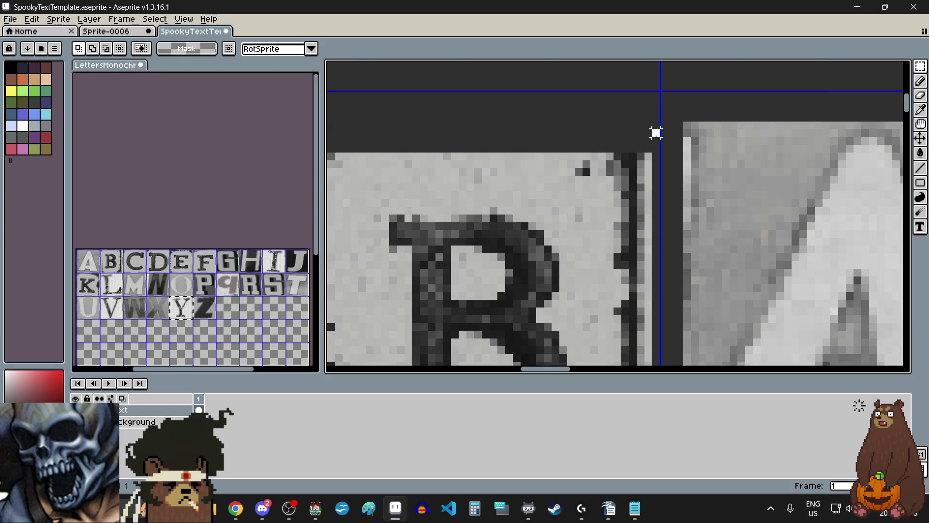
{"action": "scroll", "coordinate": [655, 132], "scroll_direction": "down", "scroll_amount": 3}
{"action": "mouse_move", "coordinate": [657, 135]}
{"action": "left_mouse_down"}
{"action": "mouse_move", "coordinate": [556, 269]}
{"action": "mouse_move", "coordinate": [514, 291]}
{"action": "mouse_move", "coordinate": [513, 303]}
{"action": "left_mouse_up"}
{"action": "left_click_drag", "start_coordinate": [561, 253], "coordinate": [559, 262]}
{"action": "left_click_drag", "start_coordinate": [560, 300], "coordinate": [558, 303]}
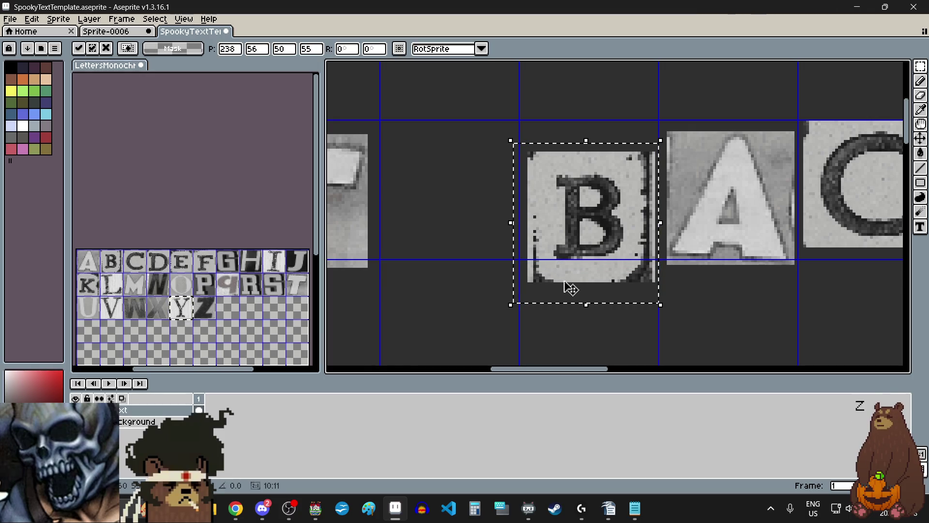
{"action": "left_click", "coordinate": [680, 304]}
Shift the A, C and K tiles of BACK slightly down and right.
{"action": "scroll", "coordinate": [695, 304], "scroll_direction": "right", "scroll_amount": 2}
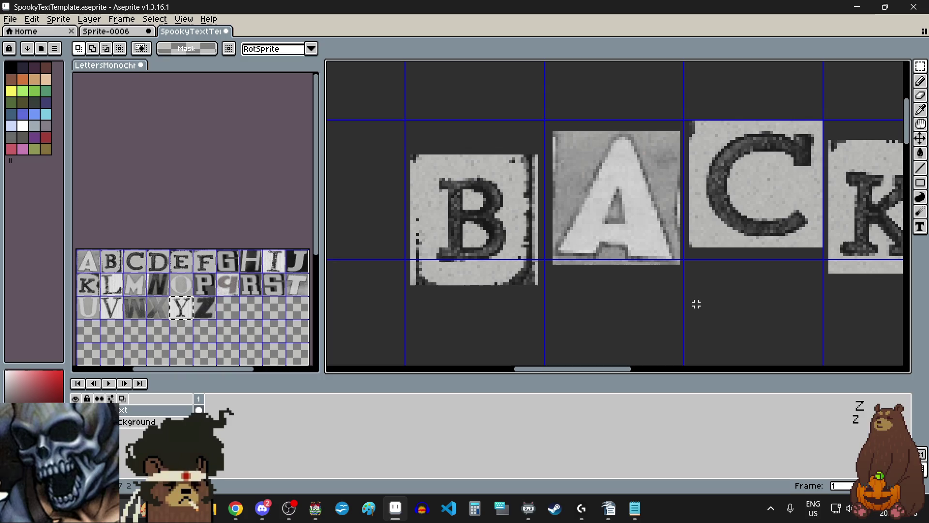
{"action": "scroll", "coordinate": [639, 194], "scroll_direction": "down", "scroll_amount": 1}
{"action": "scroll", "coordinate": [799, 145], "scroll_direction": "up", "scroll_amount": 1}
{"action": "scroll", "coordinate": [804, 129], "scroll_direction": "down", "scroll_amount": 1}
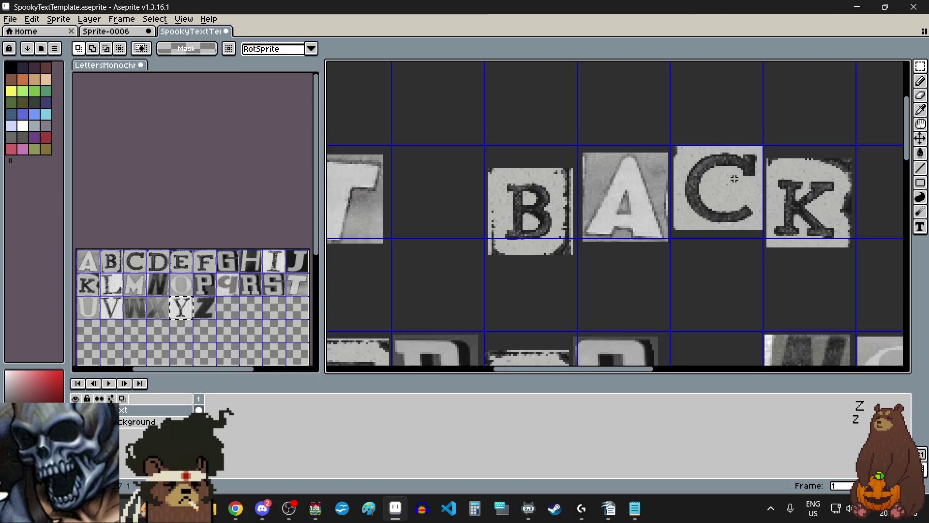
{"action": "scroll", "coordinate": [803, 130], "scroll_direction": "right", "scroll_amount": 1}
{"action": "left_click_drag", "start_coordinate": [808, 128], "coordinate": [519, 269]}
{"action": "left_click_drag", "start_coordinate": [584, 227], "coordinate": [599, 235]}
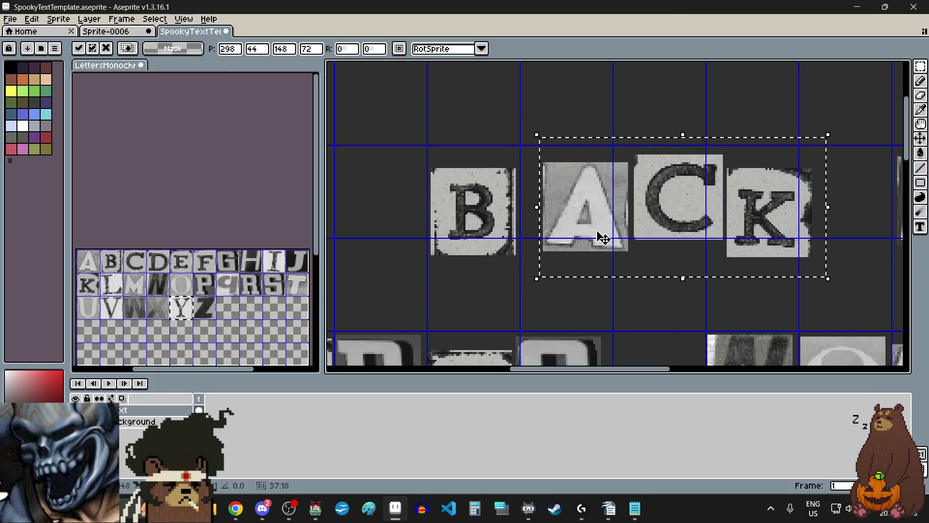
{"action": "left_click", "coordinate": [602, 293]}
Raise the C and K tiles of BACK about 37 px.
{"action": "scroll", "coordinate": [602, 148], "scroll_direction": "up", "scroll_amount": 2}
{"action": "scroll", "coordinate": [504, 111], "scroll_direction": "up", "scroll_amount": 2}
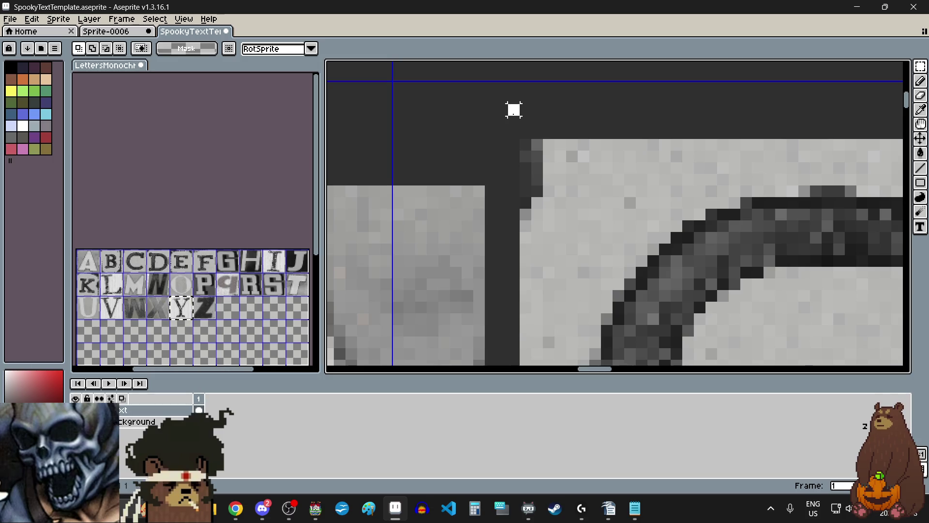
{"action": "scroll", "coordinate": [514, 110], "scroll_direction": "down", "scroll_amount": 3}
{"action": "left_click_drag", "start_coordinate": [512, 111], "coordinate": [802, 312]}
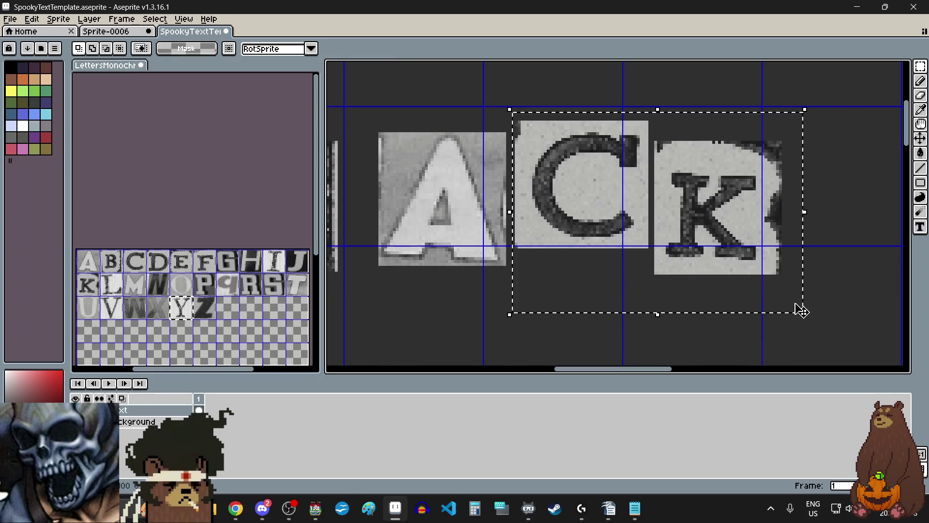
{"action": "left_click_drag", "start_coordinate": [705, 226], "coordinate": [706, 208]}
{"action": "left_click", "coordinate": [688, 329]}
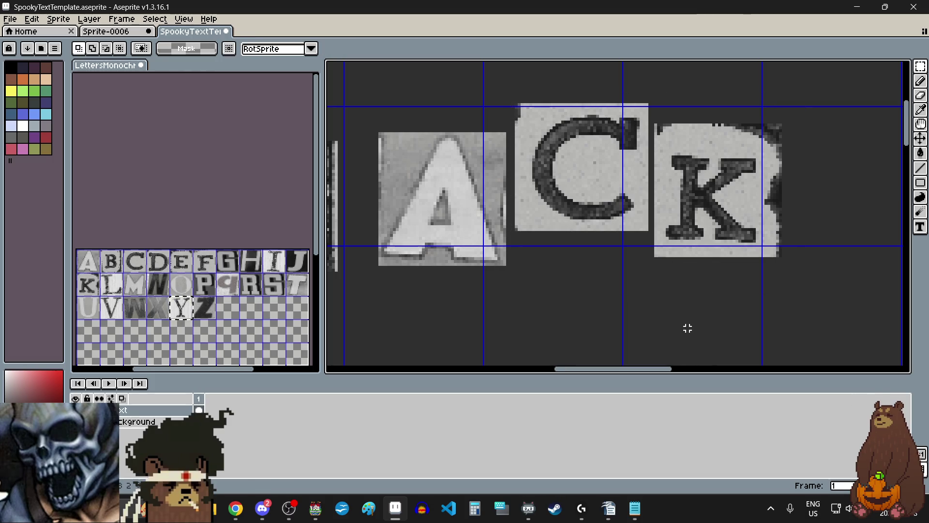
Shift the K tile slightly down and right.
{"action": "scroll", "coordinate": [689, 146], "scroll_direction": "up", "scroll_amount": 4}
{"action": "left_click_drag", "start_coordinate": [598, 166], "coordinate": [743, 330]}
{"action": "scroll", "coordinate": [598, 166], "scroll_direction": "down", "scroll_amount": 4}
{"action": "left_click_drag", "start_coordinate": [690, 270], "coordinate": [701, 290]}
{"action": "scroll", "coordinate": [701, 291], "scroll_direction": "down", "scroll_amount": 2}
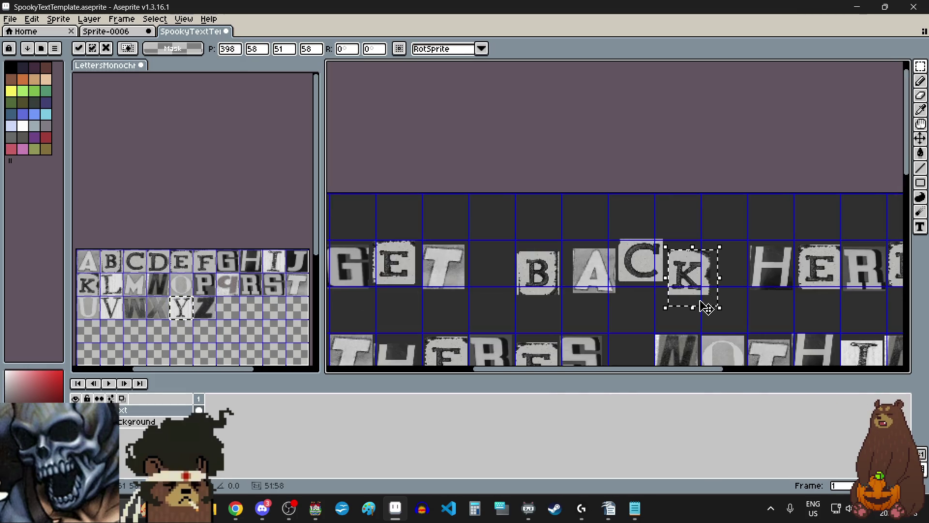
{"action": "scroll", "coordinate": [696, 234], "scroll_direction": "down", "scroll_amount": 3}
{"action": "scroll", "coordinate": [670, 234], "scroll_direction": "up", "scroll_amount": 5}
{"action": "left_click", "coordinate": [749, 266]}
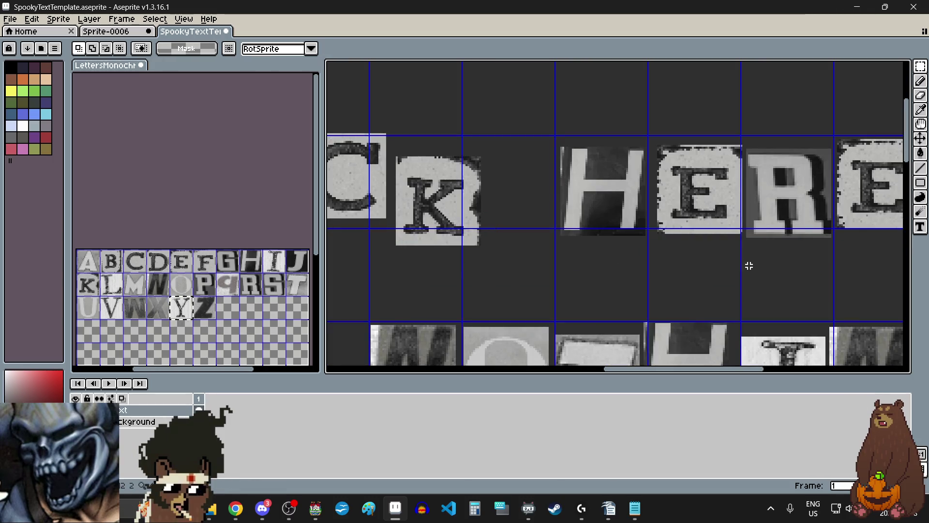
{"action": "scroll", "coordinate": [749, 266], "scroll_direction": "down", "scroll_amount": 2}
{"action": "scroll", "coordinate": [526, 181], "scroll_direction": "up", "scroll_amount": 4}
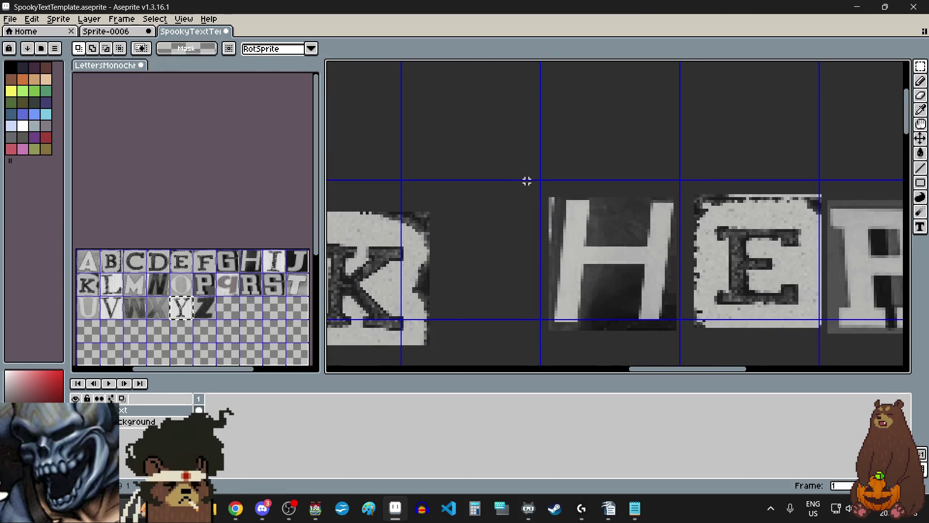
{"action": "scroll", "coordinate": [526, 181], "scroll_direction": "down", "scroll_amount": 3}
Nudge the first E tile of HERE left and down with the arrow keys.
{"action": "mouse_move", "coordinate": [521, 174]}
{"action": "left_mouse_down"}
{"action": "mouse_move", "coordinate": [724, 228]}
{"action": "mouse_move", "coordinate": [736, 244]}
{"action": "left_mouse_up"}
{"action": "left_click", "coordinate": [664, 210]}
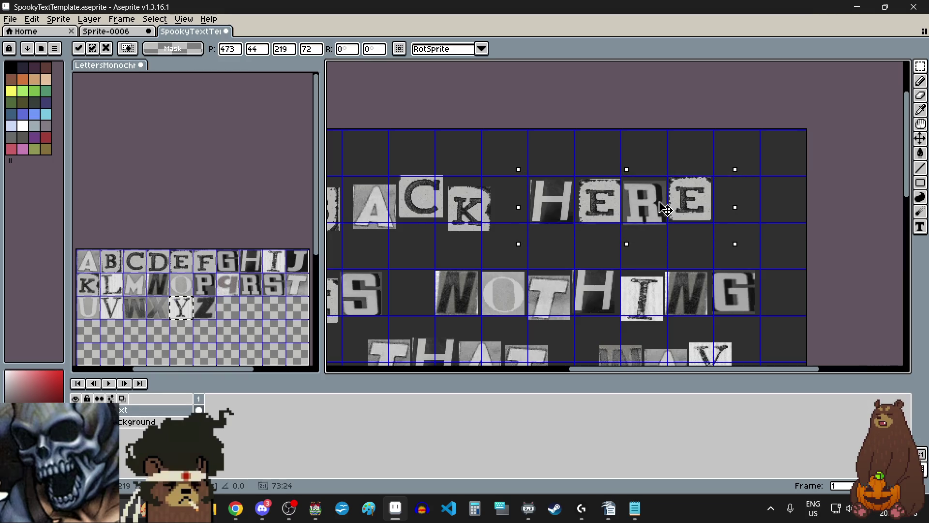
{"action": "left_click", "coordinate": [608, 255]}
{"action": "scroll", "coordinate": [606, 175], "scroll_direction": "up", "scroll_amount": 4}
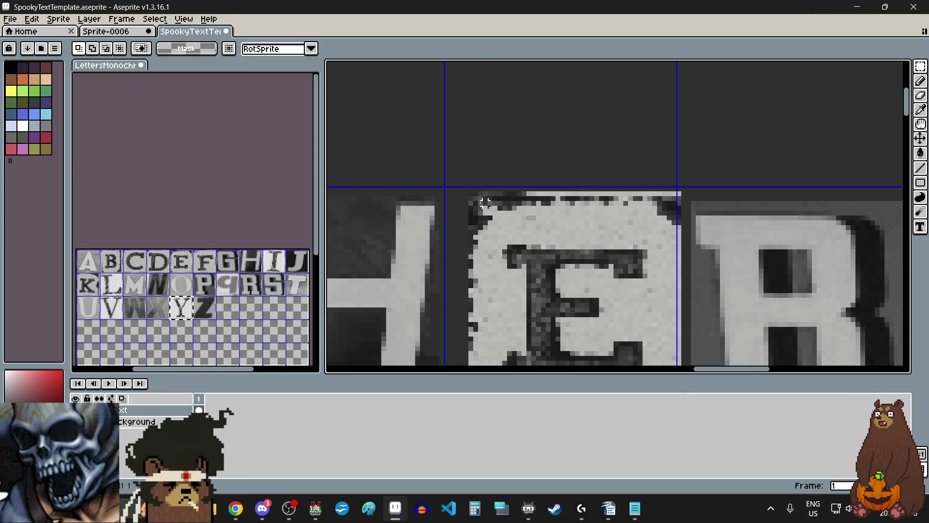
{"action": "scroll", "coordinate": [460, 167], "scroll_direction": "up", "scroll_amount": 1}
{"action": "scroll", "coordinate": [461, 168], "scroll_direction": "down", "scroll_amount": 3}
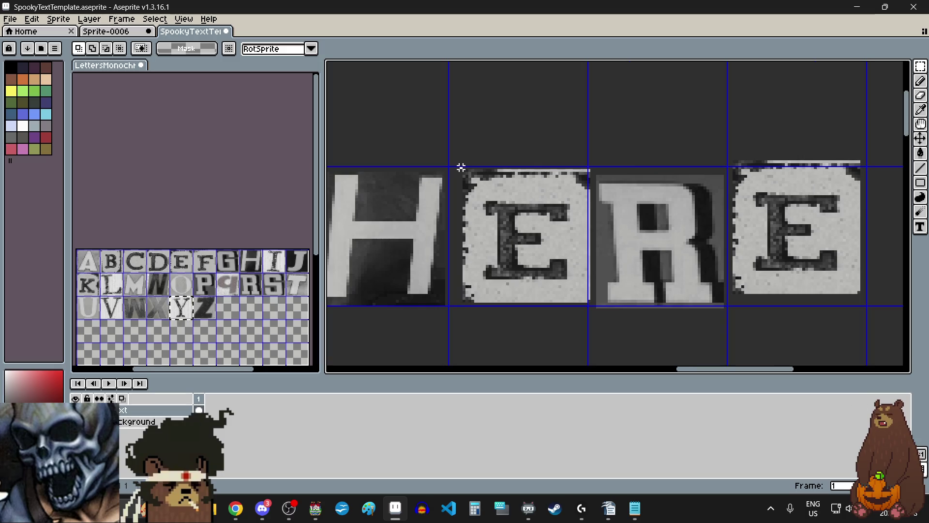
{"action": "mouse_move", "coordinate": [461, 167]}
{"action": "left_mouse_down"}
{"action": "mouse_move", "coordinate": [576, 303]}
{"action": "mouse_move", "coordinate": [591, 307]}
{"action": "left_mouse_up"}
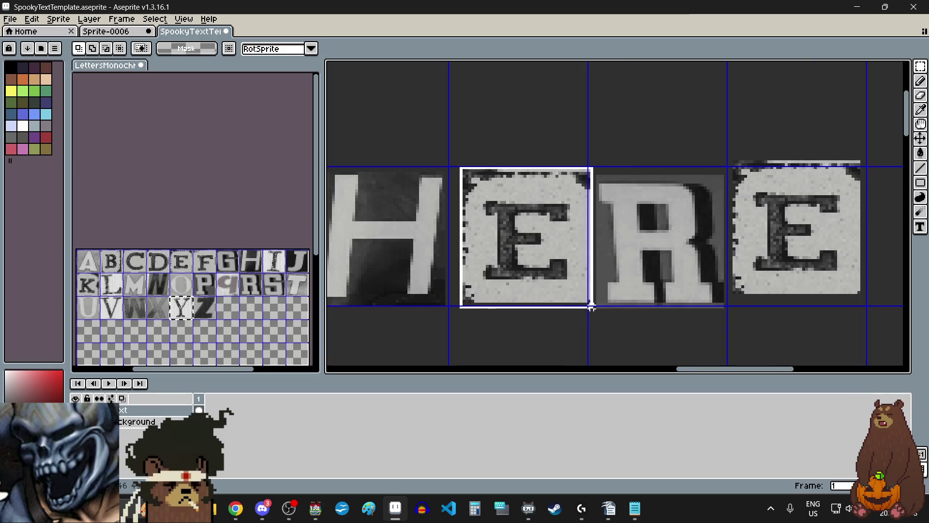
{"action": "key", "text": "Left"}
{"action": "key", "text": "Left"}
{"action": "key", "text": "Left"}
{"action": "key", "text": "Down"}
{"action": "key", "text": "Down"}
{"action": "key", "text": "Down"}
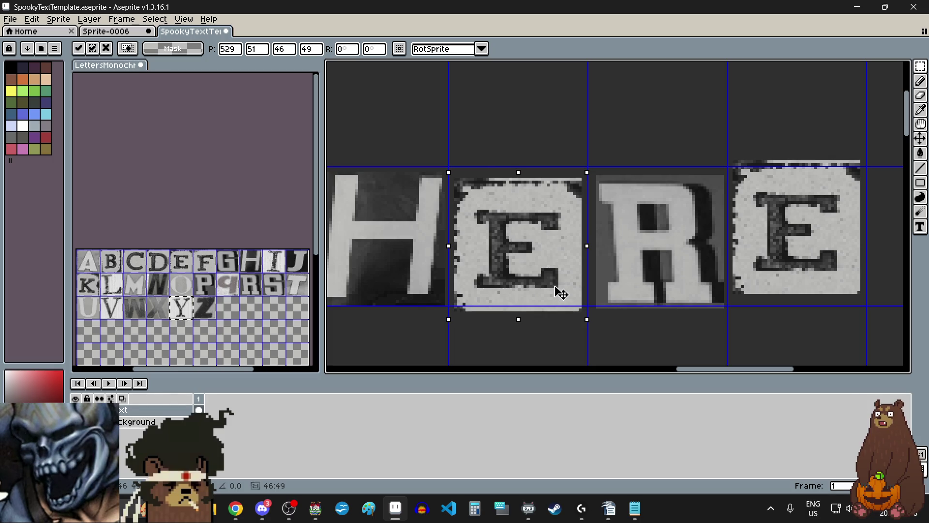
{"action": "key", "text": "Return"}
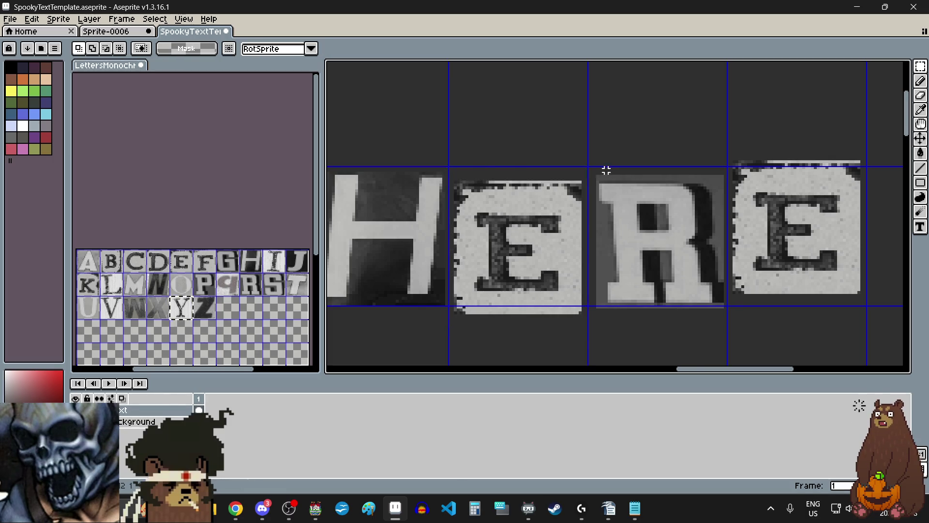
{"action": "scroll", "coordinate": [583, 181], "scroll_direction": "up", "scroll_amount": 4}
{"action": "scroll", "coordinate": [571, 193], "scroll_direction": "down", "scroll_amount": 3}
Nudge the R of HERE left and up, then place the final E tile.
{"action": "mouse_move", "coordinate": [572, 194]}
{"action": "left_mouse_down"}
{"action": "mouse_move", "coordinate": [684, 346]}
{"action": "mouse_move", "coordinate": [714, 357]}
{"action": "left_mouse_up"}
{"action": "scroll", "coordinate": [660, 301], "scroll_direction": "down", "scroll_amount": 3}
{"action": "key", "text": "Left"}
{"action": "key", "text": "Up"}
{"action": "key", "text": "Up"}
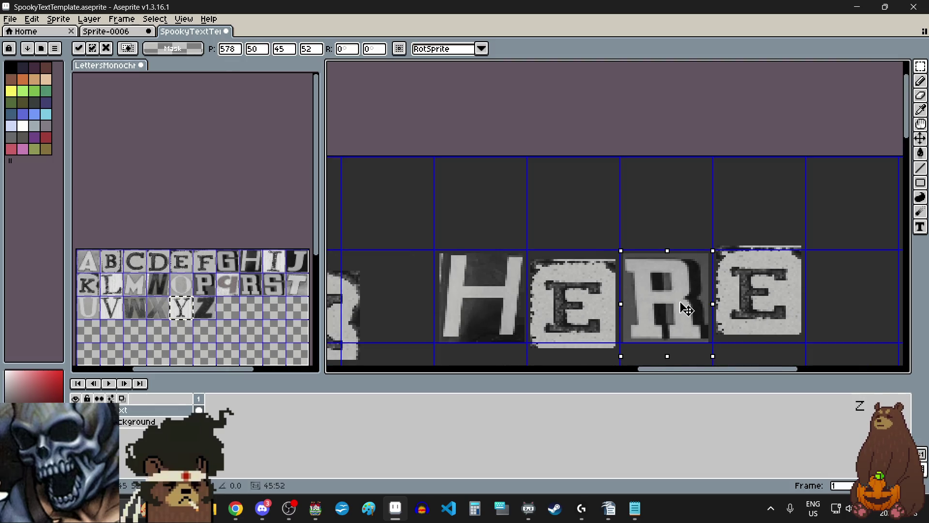
{"action": "left_click", "coordinate": [762, 254]}
{"action": "scroll", "coordinate": [761, 254], "scroll_direction": "up", "scroll_amount": 5}
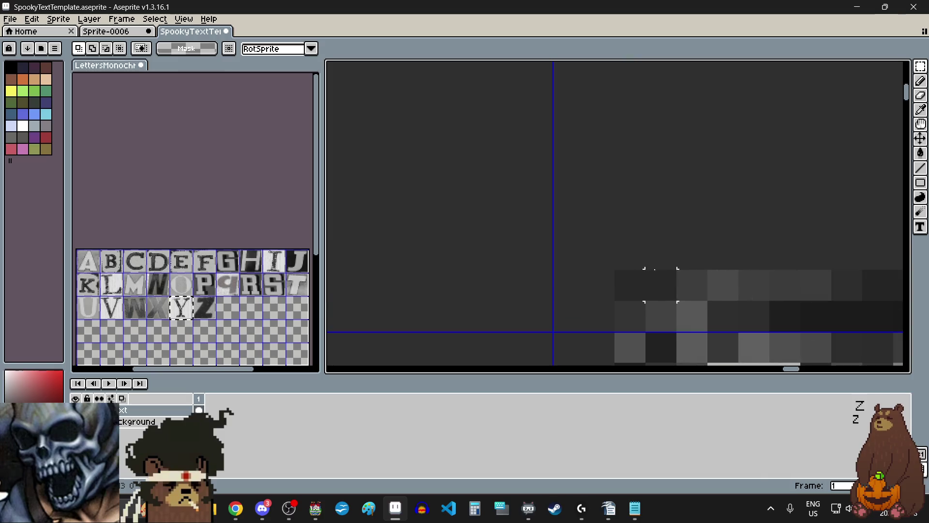
{"action": "scroll", "coordinate": [632, 263], "scroll_direction": "down", "scroll_amount": 2}
{"action": "scroll", "coordinate": [633, 266], "scroll_direction": "down", "scroll_amount": 3}
{"action": "mouse_move", "coordinate": [631, 256]}
{"action": "left_mouse_down"}
{"action": "mouse_move", "coordinate": [698, 322]}
{"action": "mouse_move", "coordinate": [686, 307]}
{"action": "left_mouse_up"}
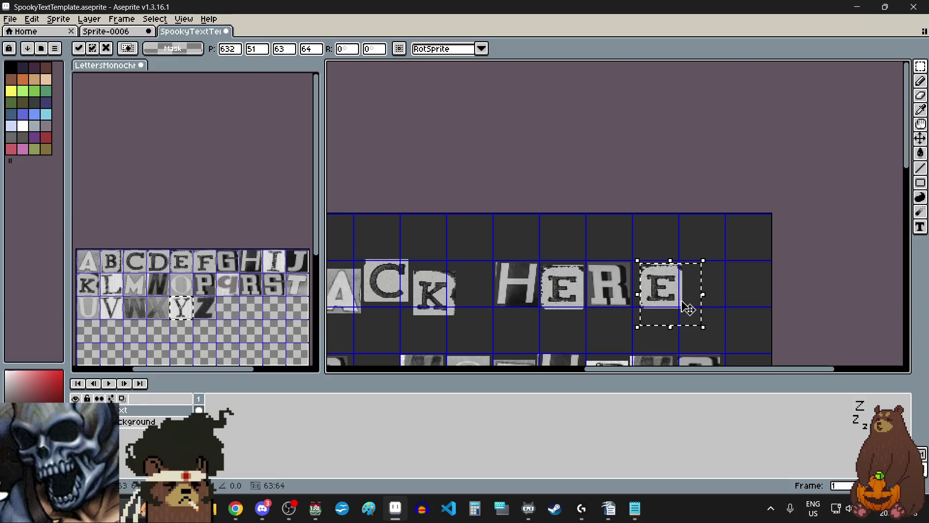
{"action": "left_click", "coordinate": [697, 261]}
{"action": "scroll", "coordinate": [696, 263], "scroll_direction": "down", "scroll_amount": 3}
{"action": "scroll", "coordinate": [632, 301], "scroll_direction": "up", "scroll_amount": 1}
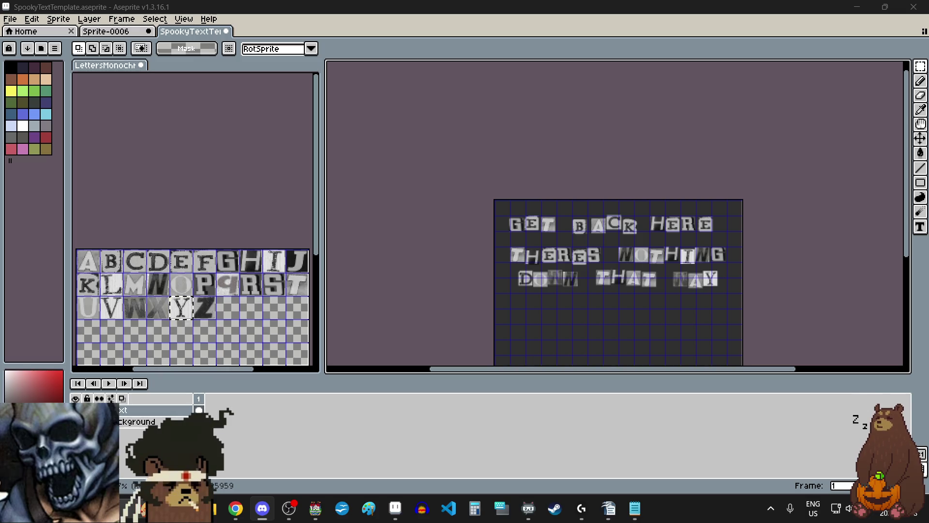
{"action": "key", "text": "alt+Tab"}
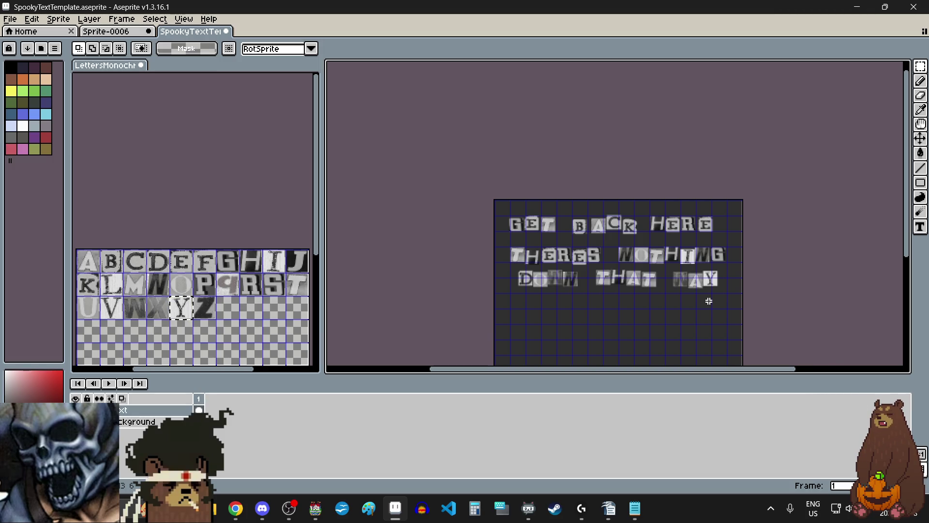
{"action": "scroll", "coordinate": [792, 253], "scroll_direction": "up", "scroll_amount": 1}
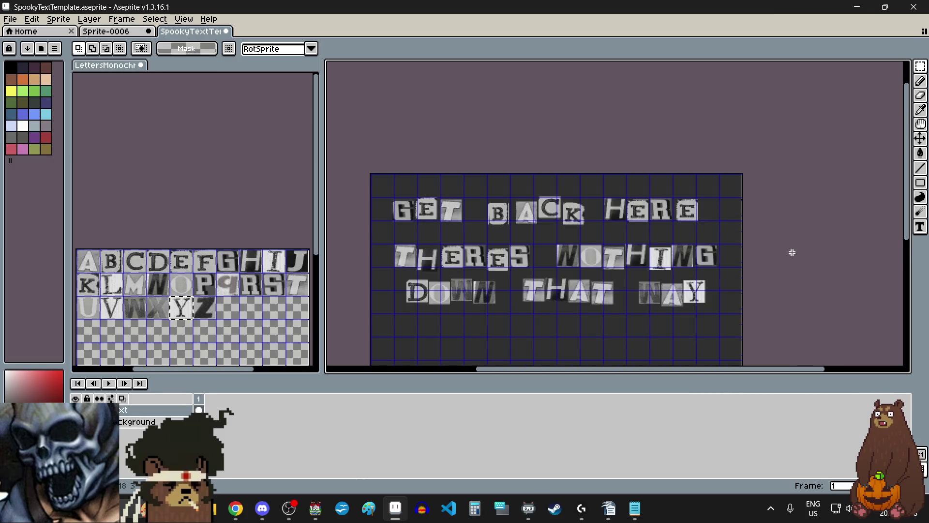
{"action": "left_click", "coordinate": [921, 66]}
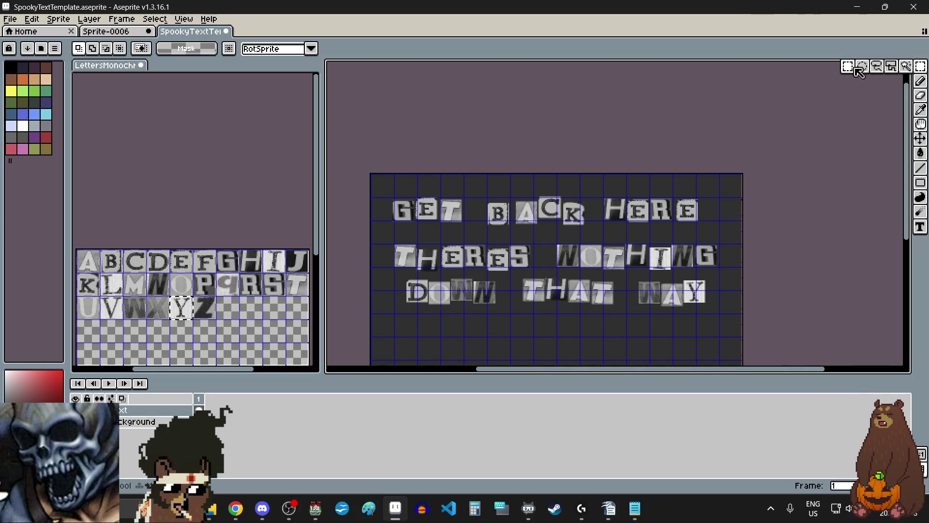
{"action": "key", "text": "ctrl+z"}
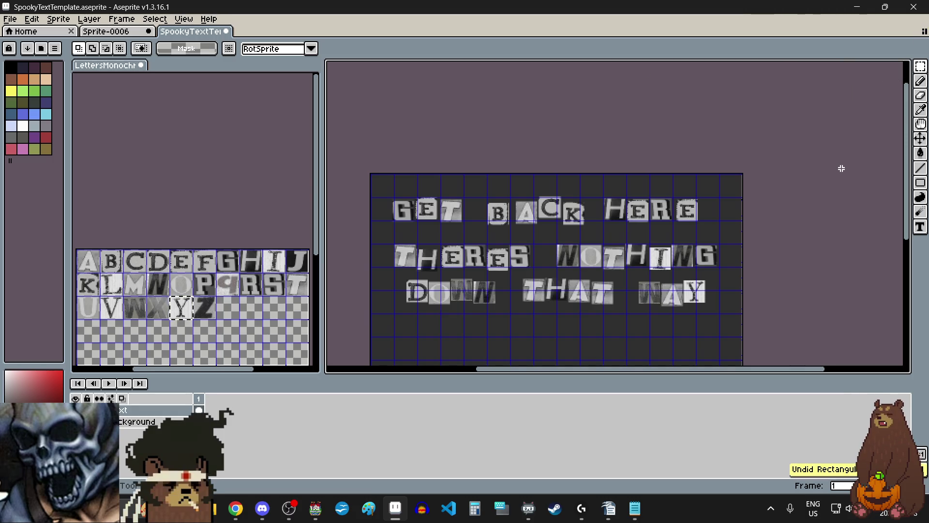
{"action": "key", "text": "ctrl+y"}
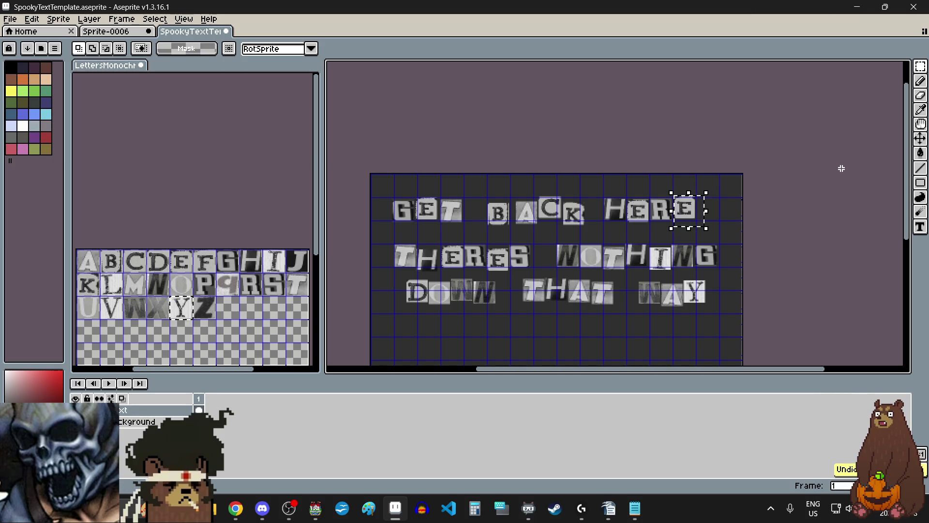
{"action": "key", "text": "ctrl+z"}
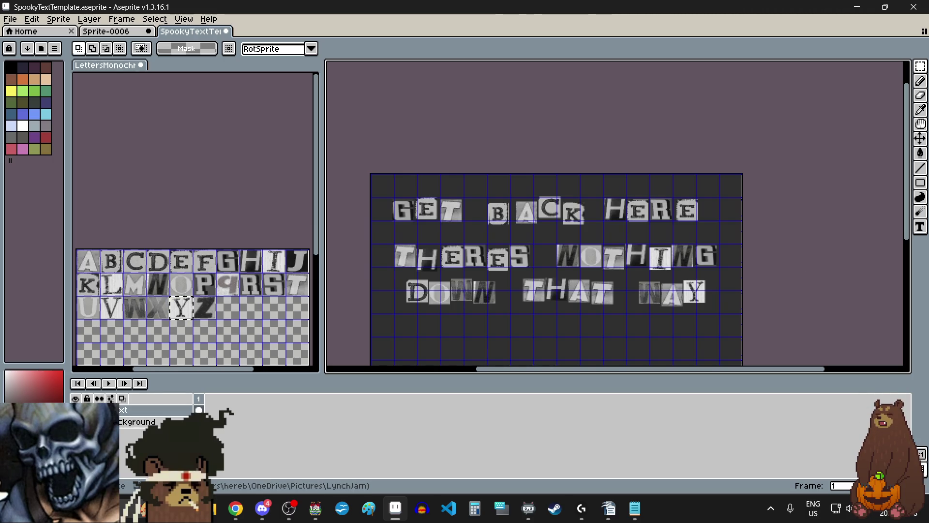
{"action": "key", "text": "alt+Tab"}
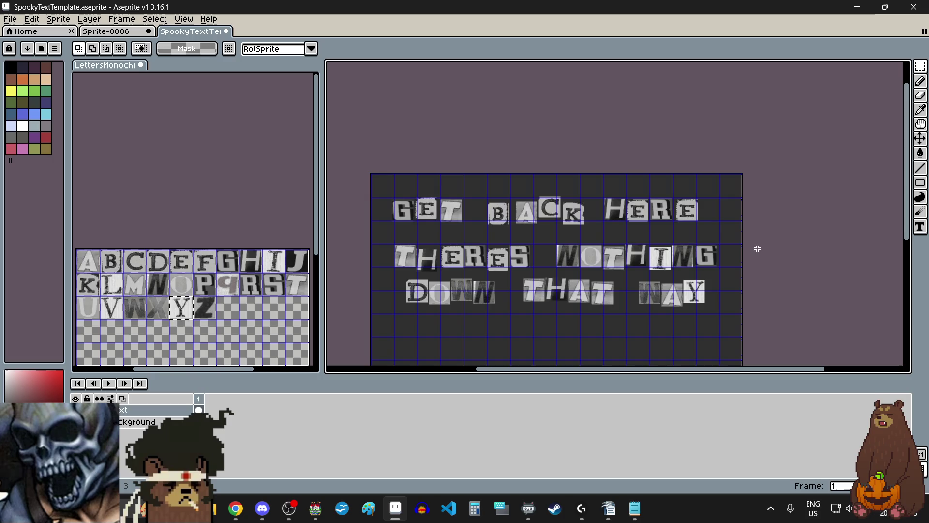
Export the canvas over GETBACKHERE1.png in Echo Emporium\img\pictures, accepting PNG without layers.
{"action": "left_click", "coordinate": [9, 18]}
{"action": "mouse_move", "coordinate": [57, 116]}
{"action": "left_click", "coordinate": [143, 115]}
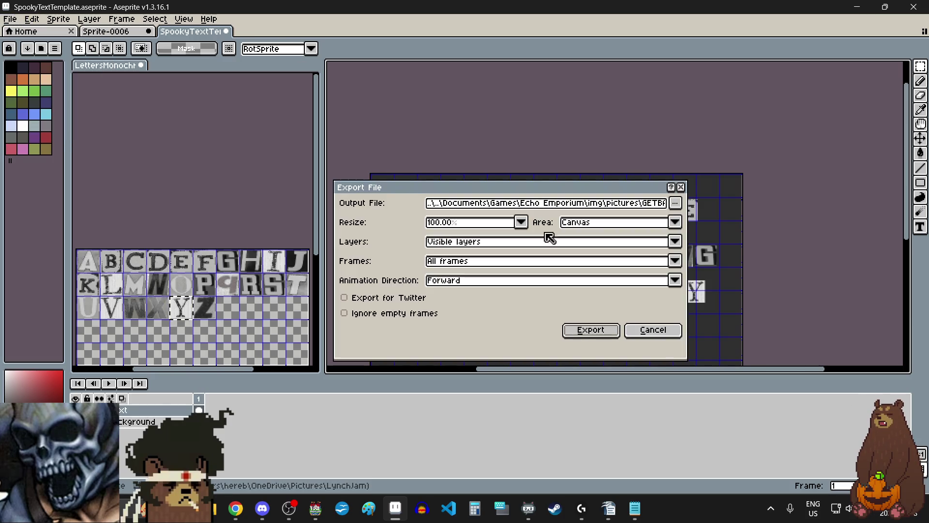
{"action": "left_click", "coordinate": [675, 203]}
{"action": "left_click", "coordinate": [670, 216]}
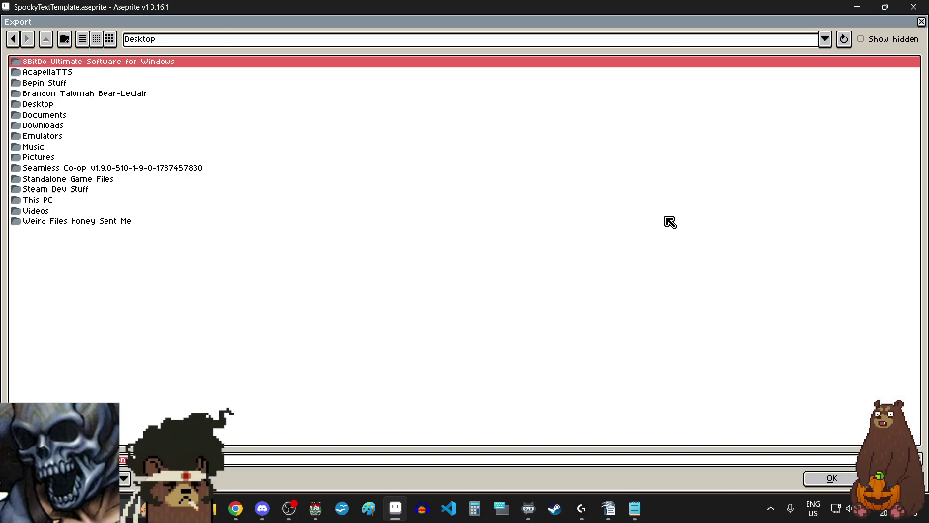
{"action": "left_click", "coordinate": [822, 42]}
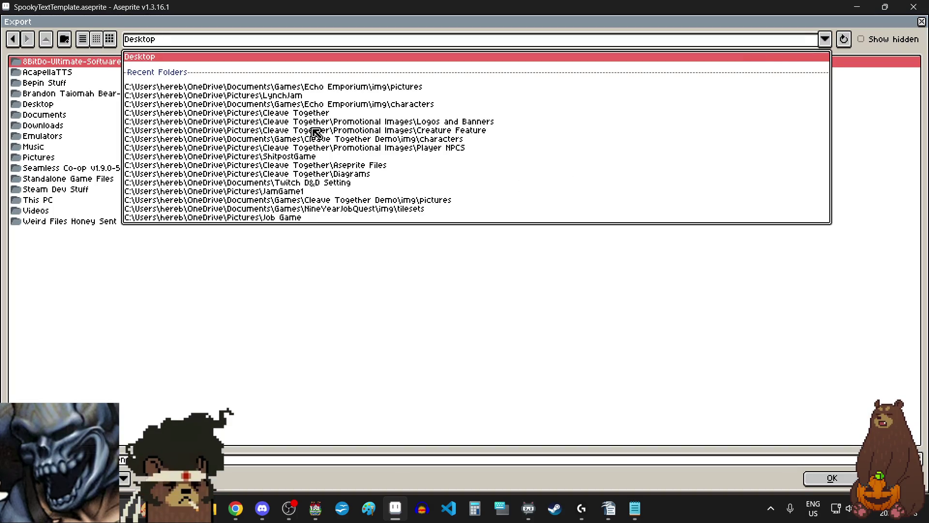
{"action": "left_click", "coordinate": [312, 87]}
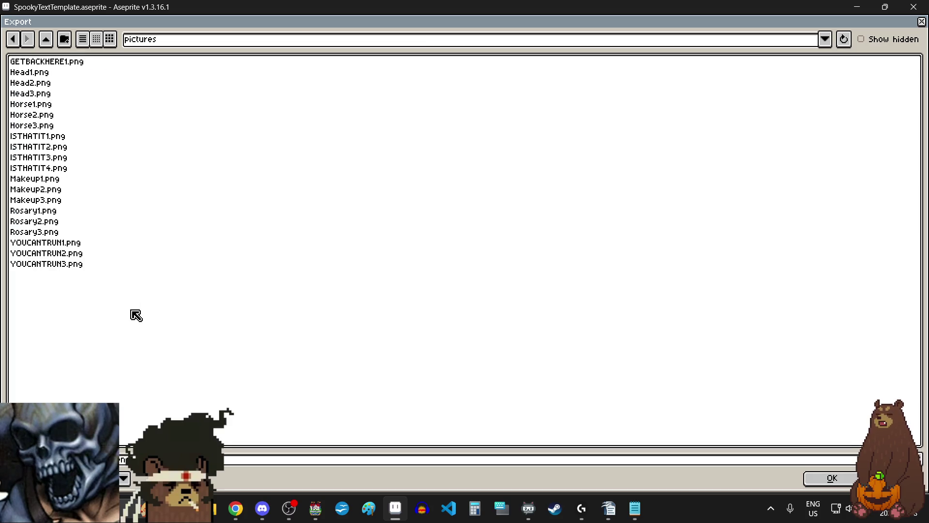
{"action": "left_click", "coordinate": [65, 61]}
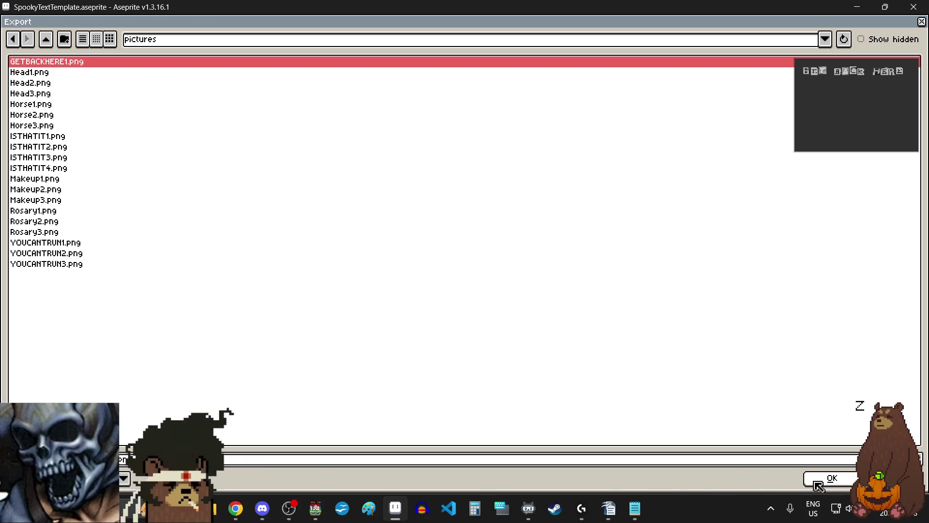
{"action": "left_click", "coordinate": [831, 478]}
{"action": "left_click", "coordinate": [601, 337]}
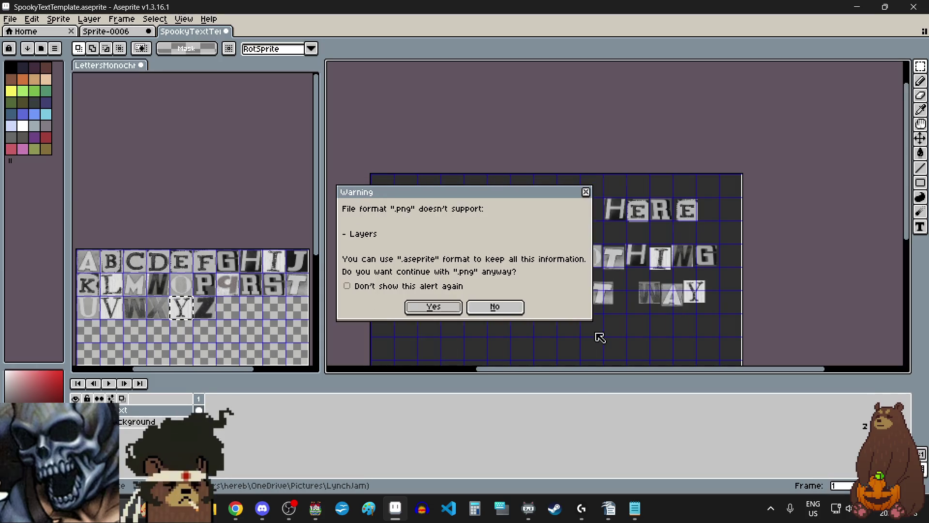
{"action": "left_click", "coordinate": [433, 309]}
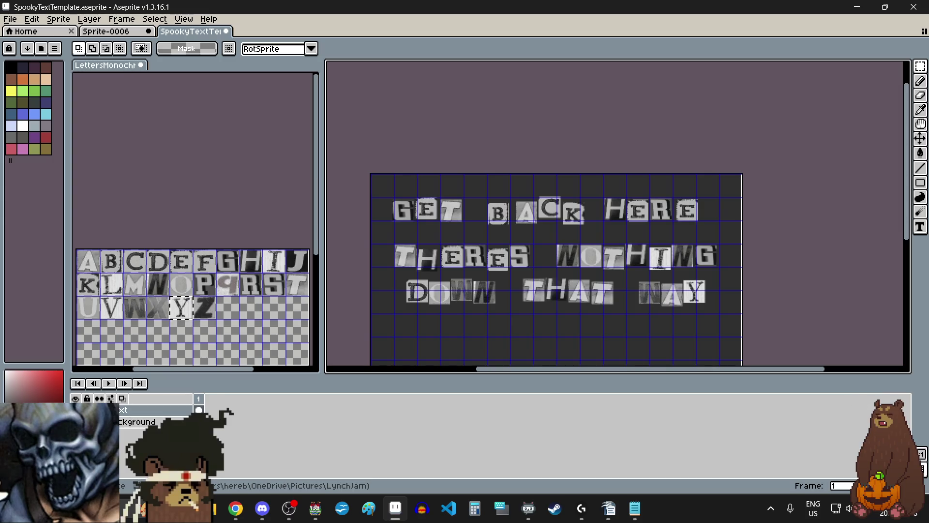
Switch from Aseprite to other open applications with Alt+Tab.
{"action": "key", "text": "alt+Tab"}
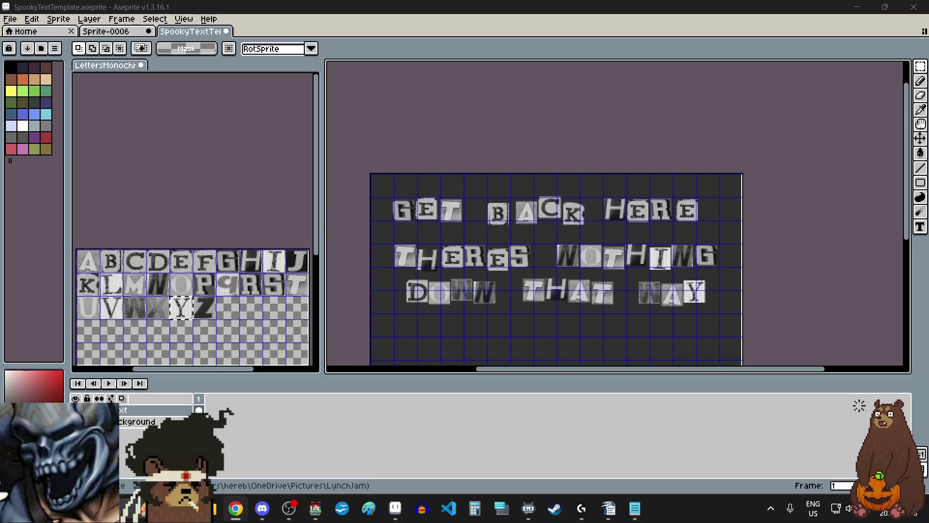
{"action": "key", "text": "alt+Tab"}
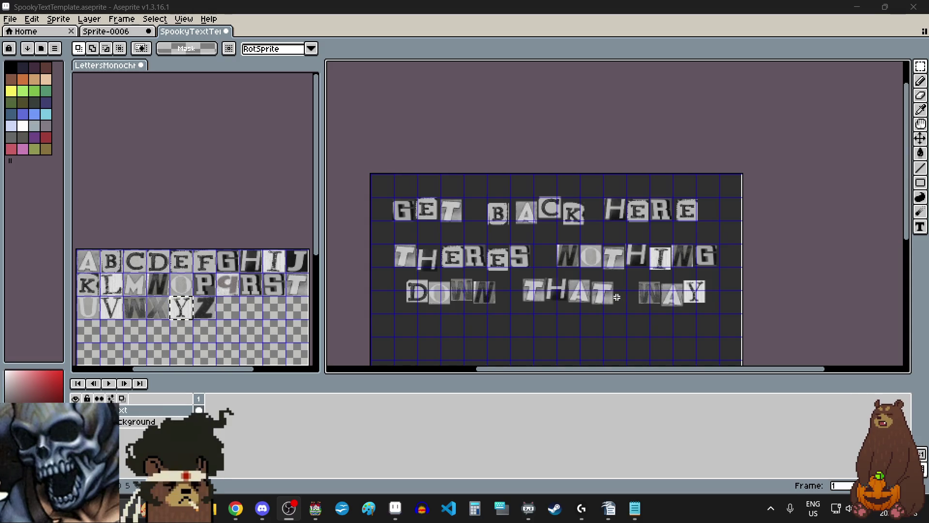
{"action": "left_click", "coordinate": [913, 154]}
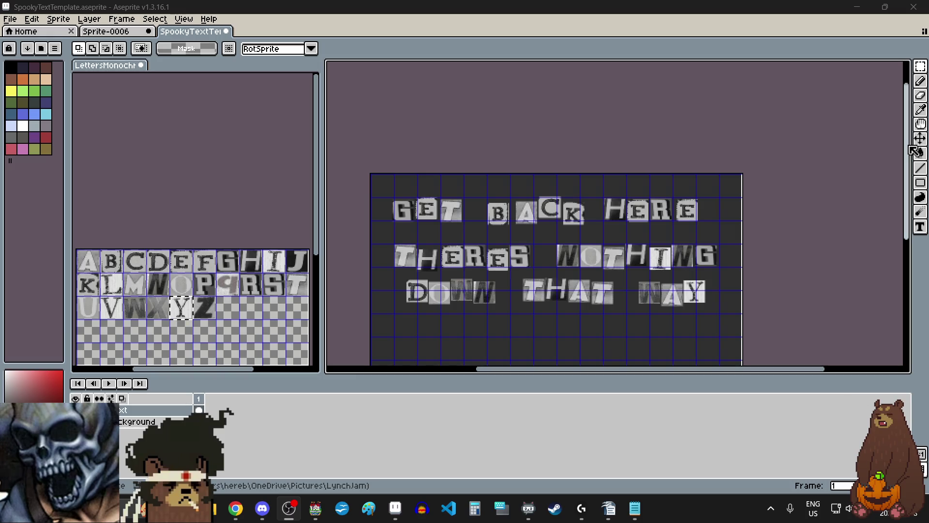
{"action": "scroll", "coordinate": [913, 154], "scroll_direction": "down", "scroll_amount": 1}
{"action": "scroll", "coordinate": [903, 196], "scroll_direction": "down", "scroll_amount": 4}
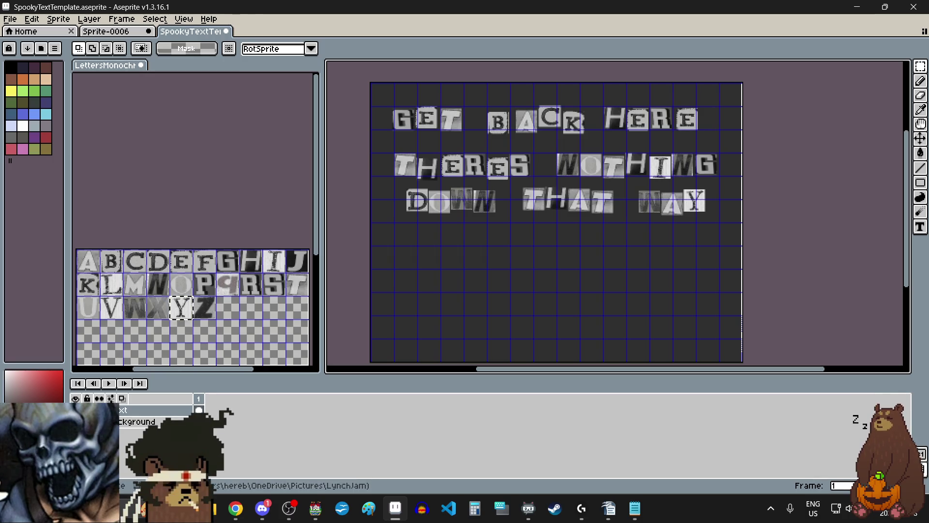
{"action": "left_click", "coordinate": [263, 508]}
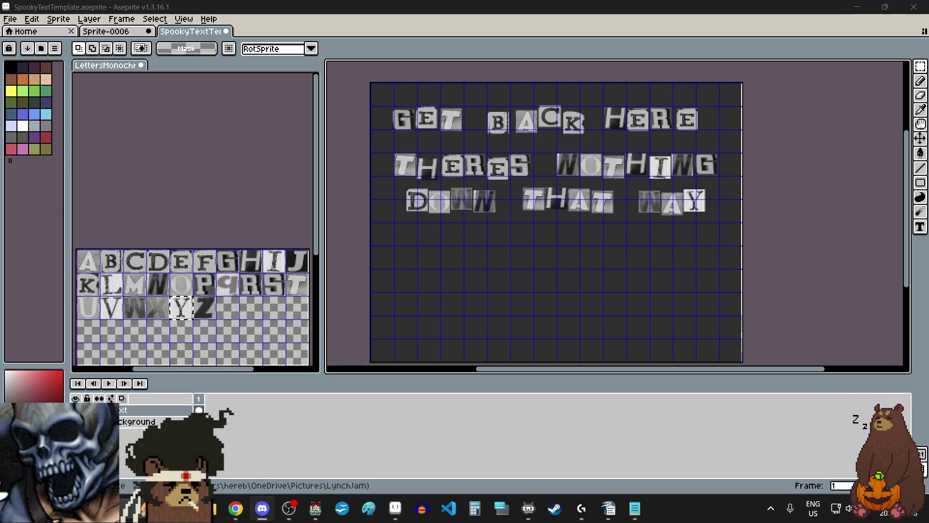
{"action": "key", "text": "alt+Tab"}
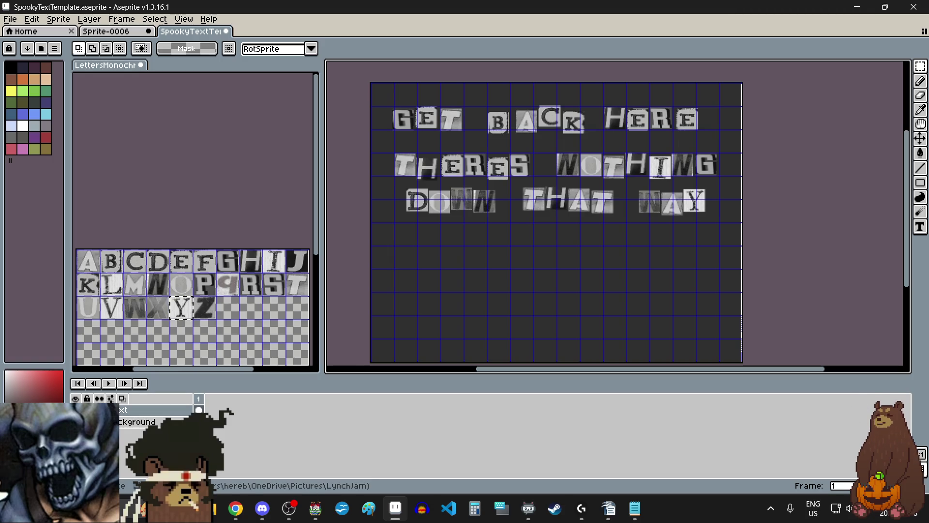
{"action": "key", "text": "alt+Tab"}
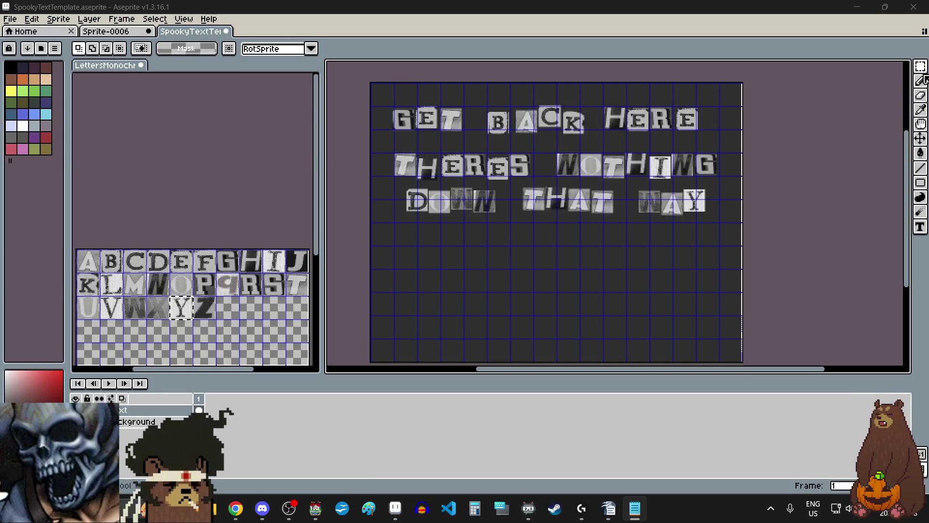
Paste a Y cut-out below DOWN THAT WAY to start a fourth row.
{"action": "left_click", "coordinate": [920, 66]}
{"action": "left_click", "coordinate": [852, 73]}
{"action": "left_click", "coordinate": [260, 321]}
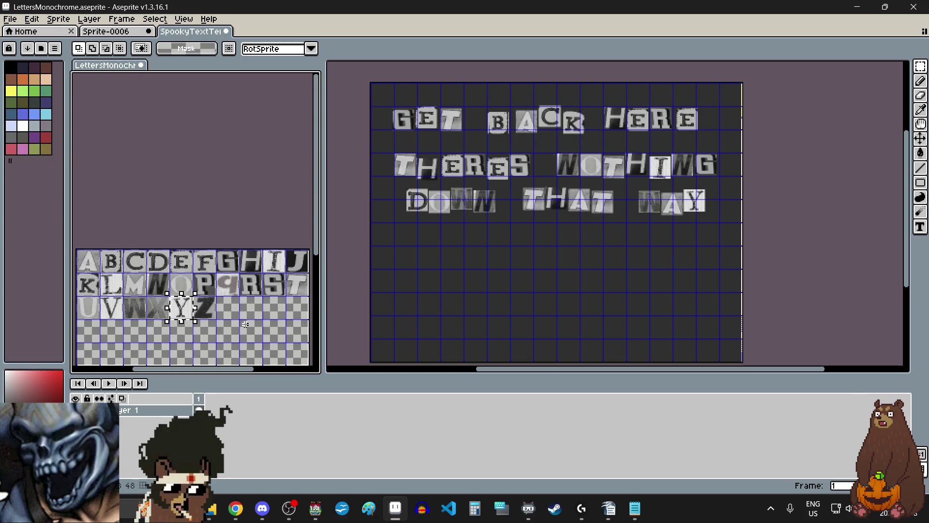
{"action": "left_click", "coordinate": [431, 265]}
{"action": "scroll", "coordinate": [430, 264], "scroll_direction": "up", "scroll_amount": 2}
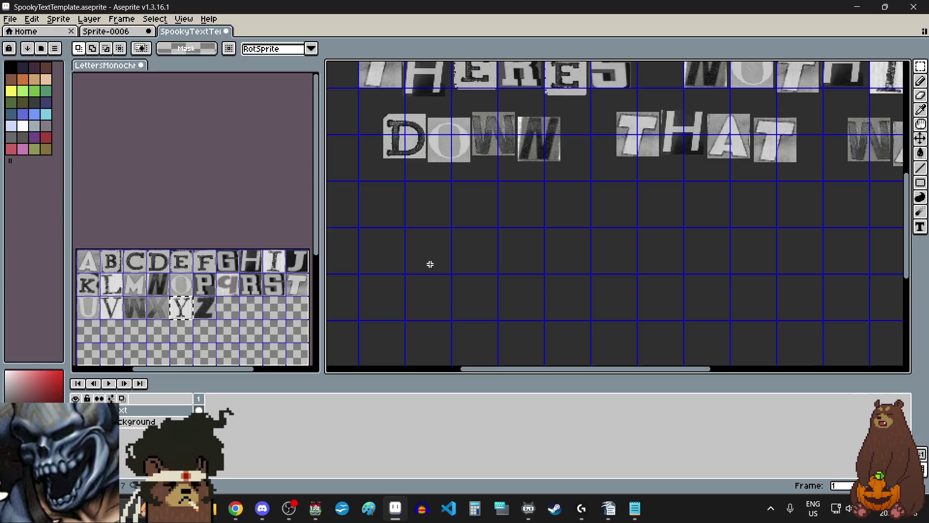
{"action": "key", "text": "ctrl+v"}
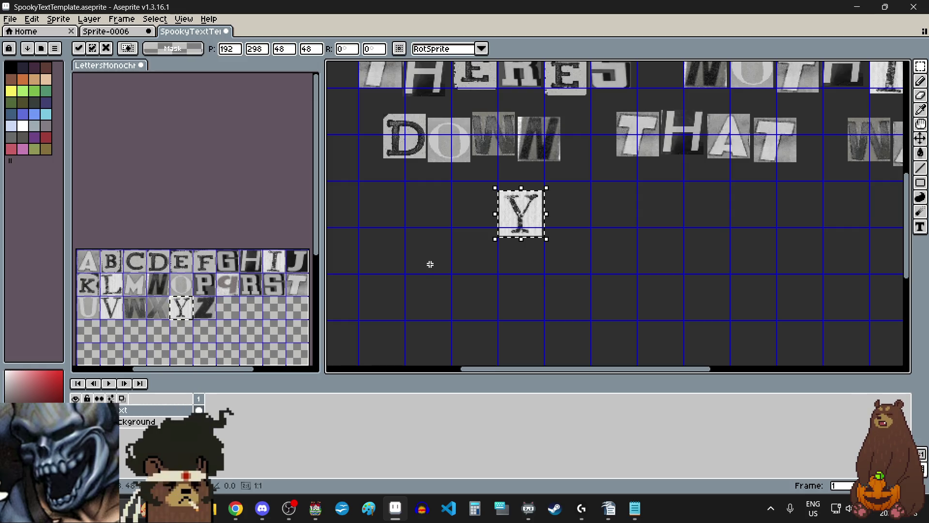
{"action": "scroll", "coordinate": [431, 264], "scroll_direction": "down", "scroll_amount": 2}
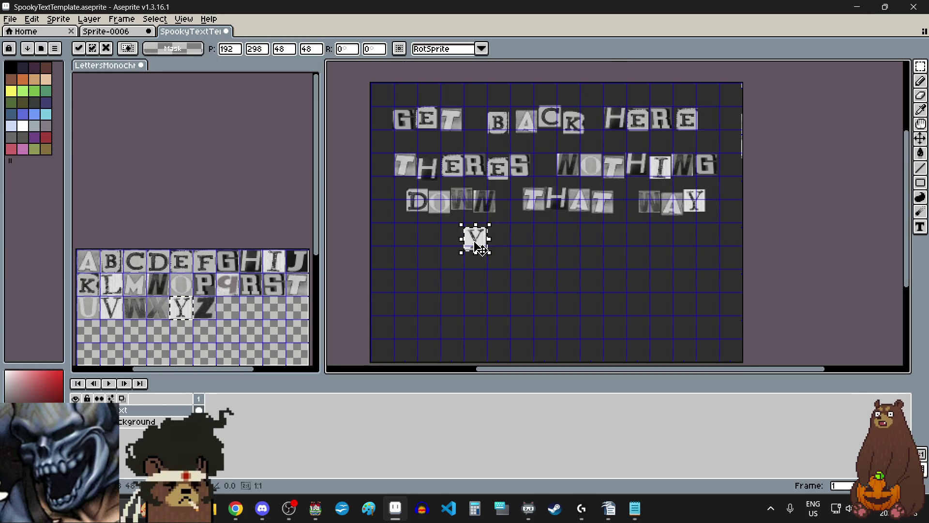
{"action": "mouse_move", "coordinate": [480, 248]}
{"action": "left_mouse_down"}
{"action": "mouse_move", "coordinate": [416, 258]}
{"action": "mouse_move", "coordinate": [416, 280]}
{"action": "mouse_move", "coordinate": [408, 265]}
{"action": "mouse_move", "coordinate": [432, 255]}
{"action": "left_mouse_up"}
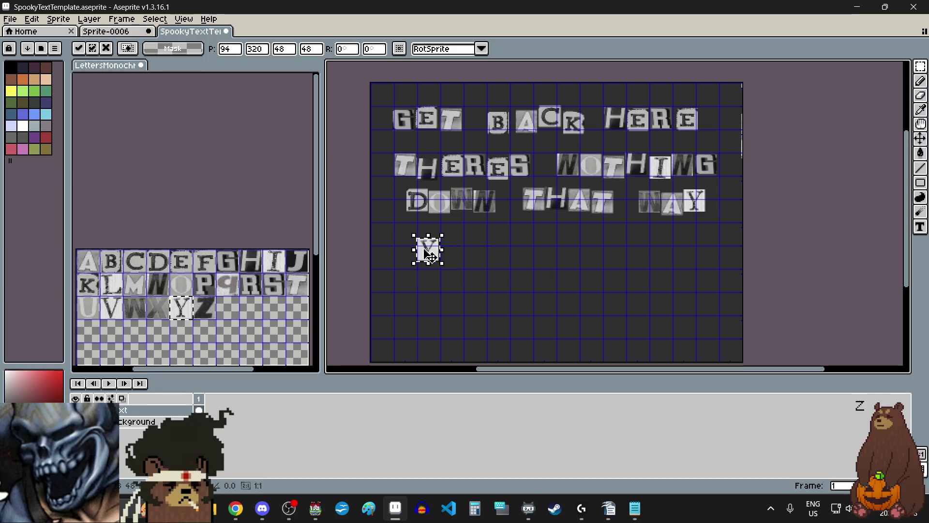
{"action": "scroll", "coordinate": [431, 254], "scroll_direction": "up", "scroll_amount": 5}
{"action": "scroll", "coordinate": [450, 252], "scroll_direction": "down", "scroll_amount": 4}
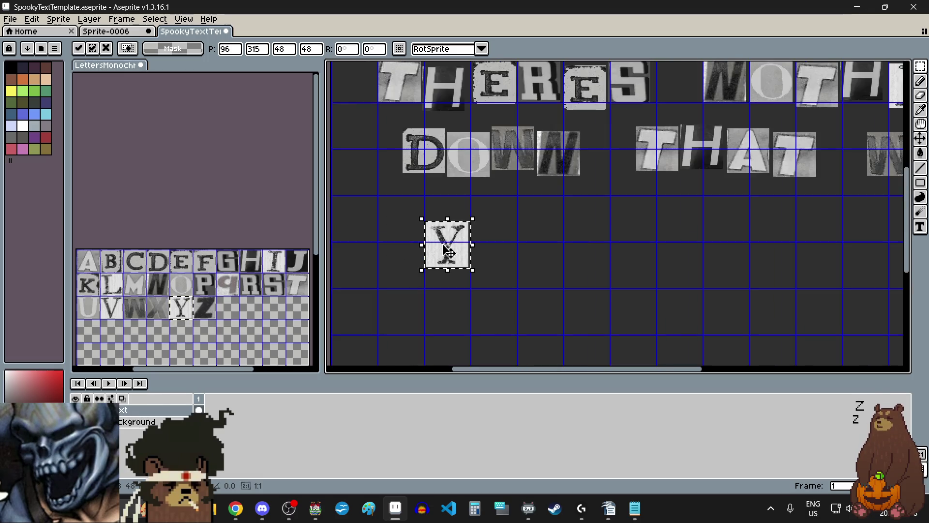
Copy and paste O and U cut-outs after the Y to spell YOU.
{"action": "left_click", "coordinate": [224, 283]}
{"action": "left_click_drag", "start_coordinate": [172, 273], "coordinate": [184, 292]}
{"action": "left_click", "coordinate": [500, 261]}
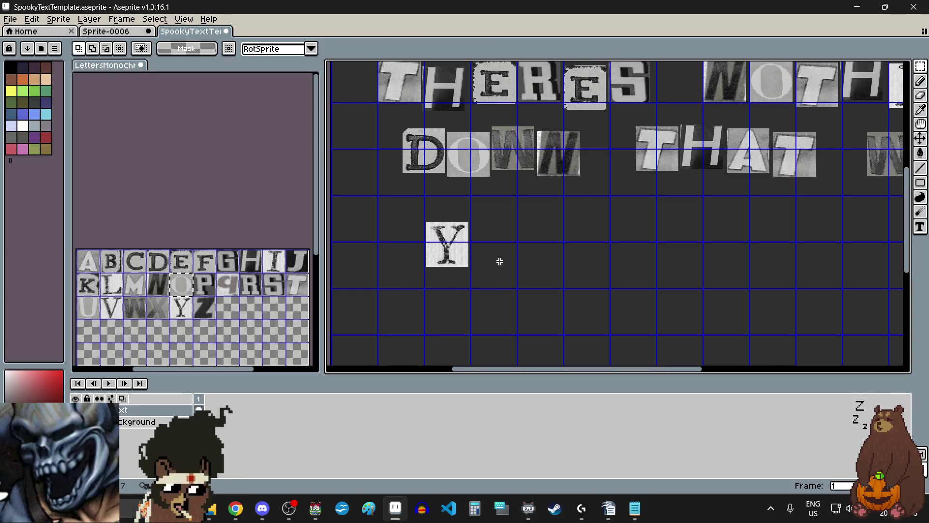
{"action": "key", "text": "ctrl+v"}
{"action": "left_click_drag", "start_coordinate": [559, 224], "coordinate": [508, 249]}
{"action": "key", "text": "Return"}
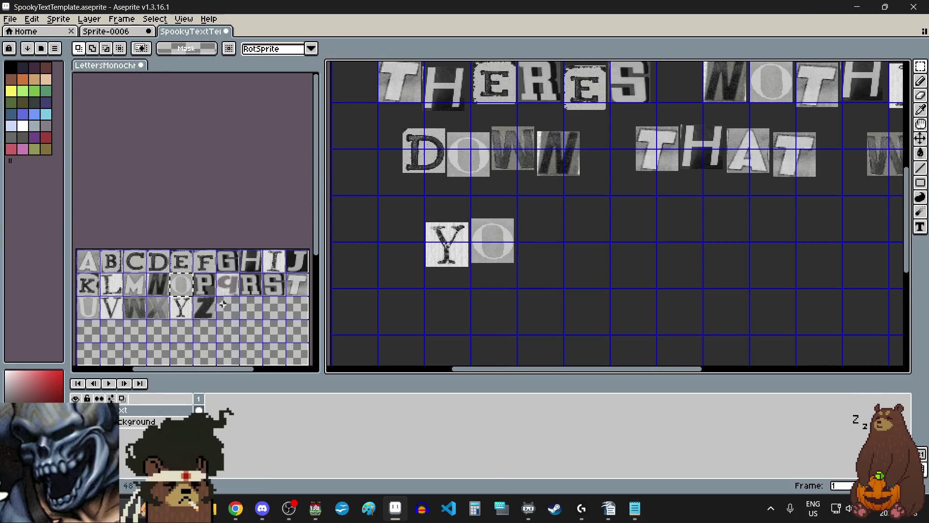
{"action": "left_click", "coordinate": [92, 312]}
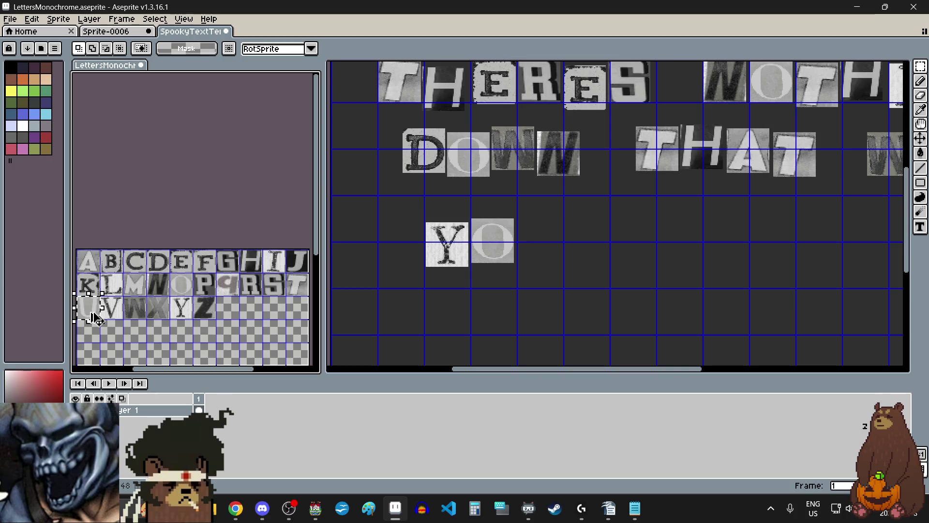
{"action": "key", "text": "ctrl+c"}
{"action": "left_click", "coordinate": [526, 269]}
{"action": "key", "text": "ctrl+v"}
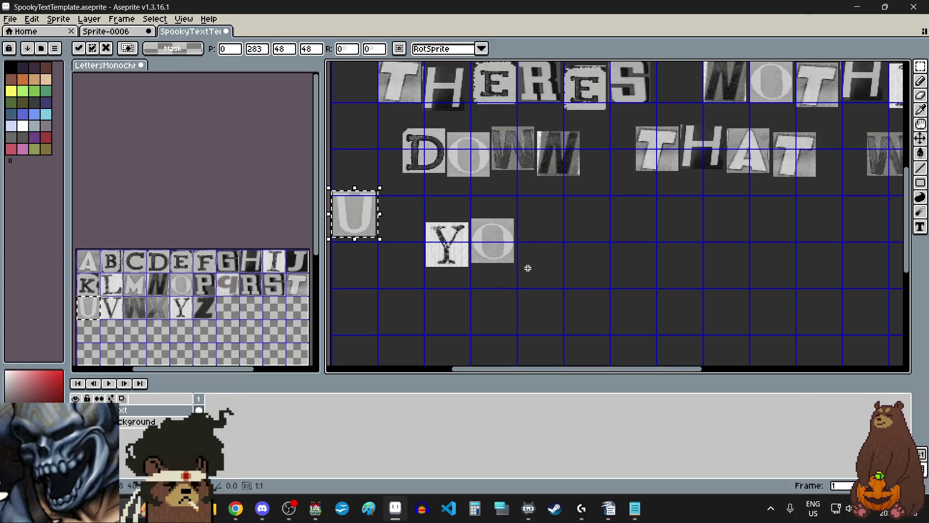
{"action": "mouse_move", "coordinate": [378, 215]}
{"action": "left_mouse_down"}
{"action": "mouse_move", "coordinate": [530, 258]}
{"action": "mouse_move", "coordinate": [591, 228]}
{"action": "mouse_move", "coordinate": [537, 222]}
{"action": "left_mouse_up"}
{"action": "scroll", "coordinate": [529, 258], "scroll_direction": "up", "scroll_amount": 5}
{"action": "scroll", "coordinate": [551, 251], "scroll_direction": "down", "scroll_amount": 5}
{"action": "scroll", "coordinate": [550, 252], "scroll_direction": "up", "scroll_amount": 4}
{"action": "scroll", "coordinate": [538, 222], "scroll_direction": "down", "scroll_amount": 4}
{"action": "left_click", "coordinate": [600, 242]}
{"action": "scroll", "coordinate": [593, 244], "scroll_direction": "down", "scroll_amount": 3}
{"action": "scroll", "coordinate": [593, 245], "scroll_direction": "up", "scroll_amount": 3}
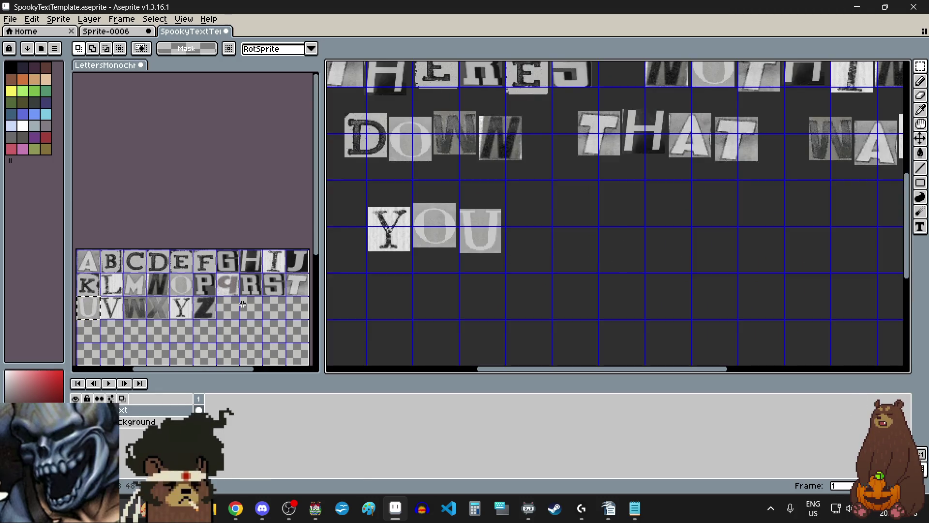
Paste K and N cut-outs after YOU to begin the word KNOW.
{"action": "left_click", "coordinate": [87, 287]}
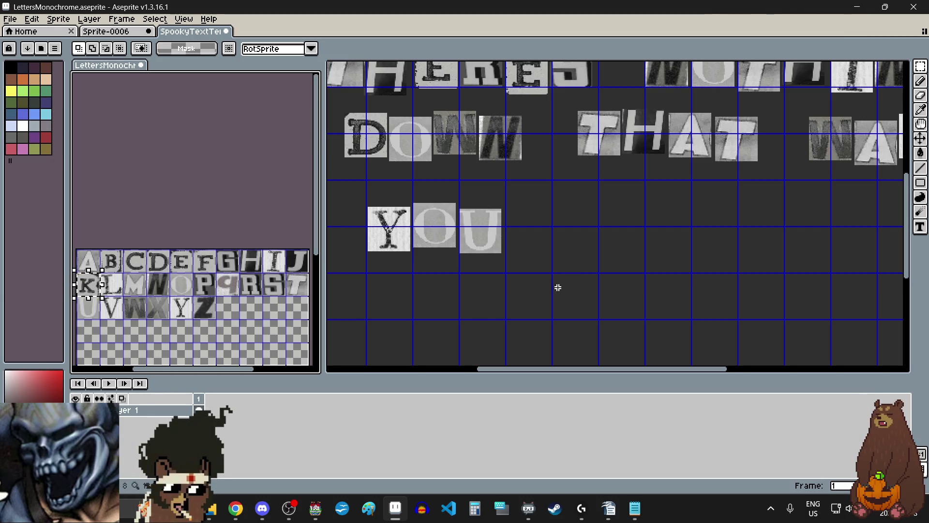
{"action": "left_click", "coordinate": [577, 253]}
{"action": "key", "text": "ctrl+v"}
{"action": "left_click_drag", "start_coordinate": [624, 220], "coordinate": [581, 237]}
{"action": "key", "text": "Return"}
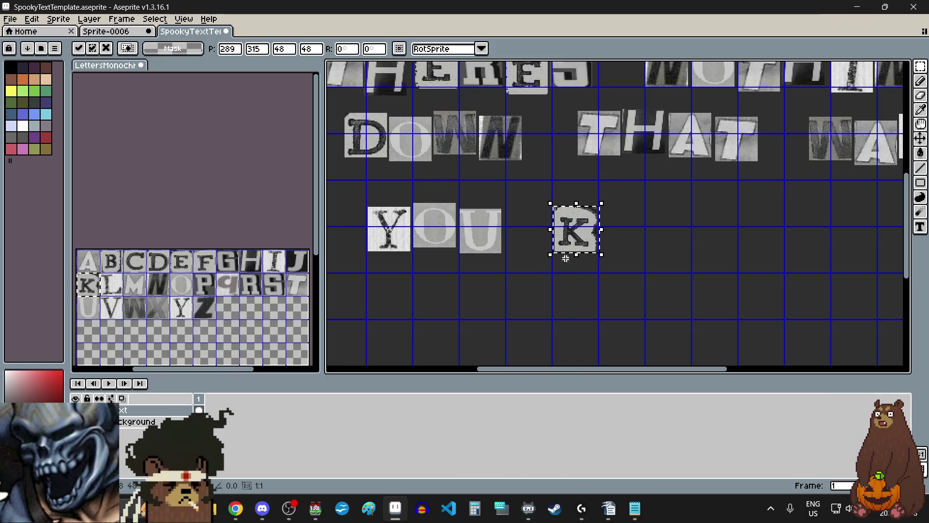
{"action": "left_click", "coordinate": [547, 293]}
{"action": "left_click", "coordinate": [154, 289]}
{"action": "left_click_drag", "start_coordinate": [147, 273], "coordinate": [155, 282]}
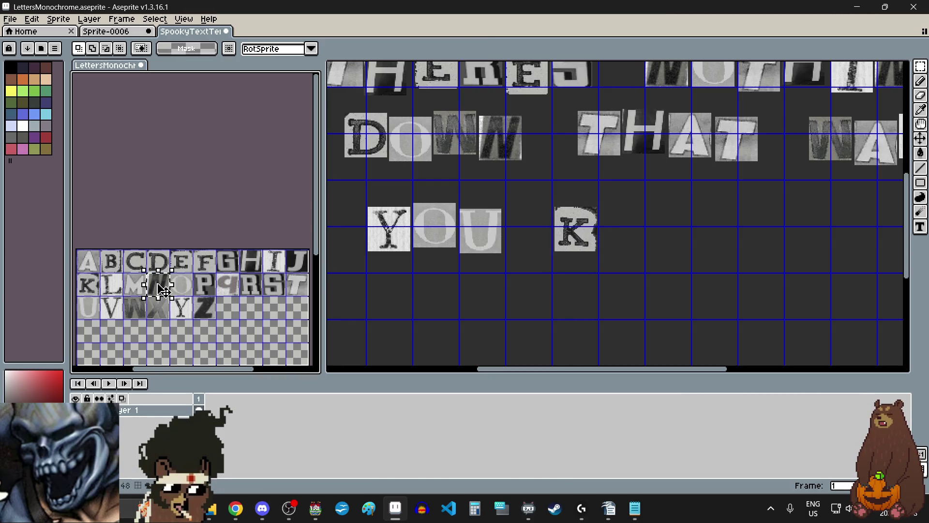
{"action": "key", "text": "ctrl+c"}
{"action": "left_click", "coordinate": [624, 249]}
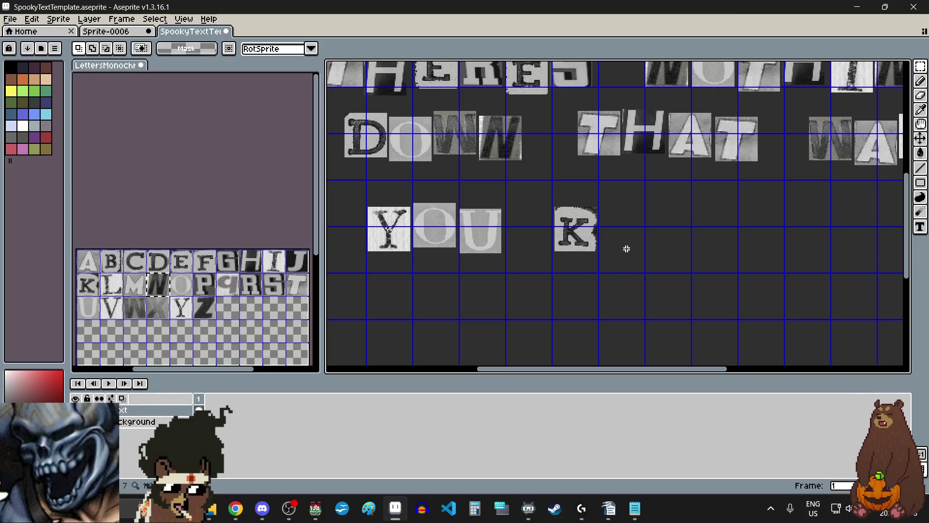
{"action": "key", "text": "ctrl+v"}
{"action": "mouse_move", "coordinate": [458, 223]}
{"action": "left_mouse_down"}
{"action": "mouse_move", "coordinate": [641, 235]}
{"action": "mouse_move", "coordinate": [629, 234]}
{"action": "mouse_move", "coordinate": [637, 224]}
{"action": "left_mouse_up"}
{"action": "scroll", "coordinate": [619, 237], "scroll_direction": "up", "scroll_amount": 5}
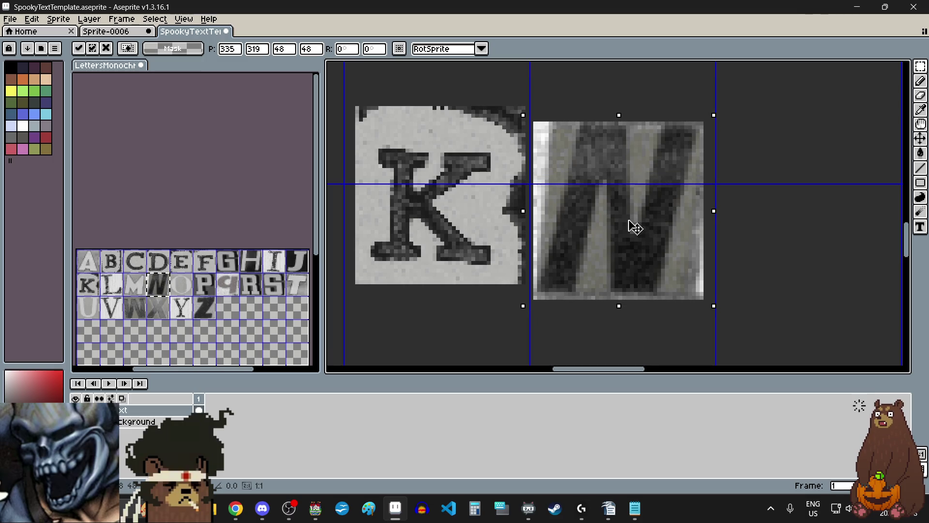
{"action": "scroll", "coordinate": [634, 224], "scroll_direction": "down", "scroll_amount": 2}
{"action": "left_click", "coordinate": [730, 237]}
{"action": "scroll", "coordinate": [730, 237], "scroll_direction": "down", "scroll_amount": 3}
{"action": "scroll", "coordinate": [569, 279], "scroll_direction": "up", "scroll_amount": 2}
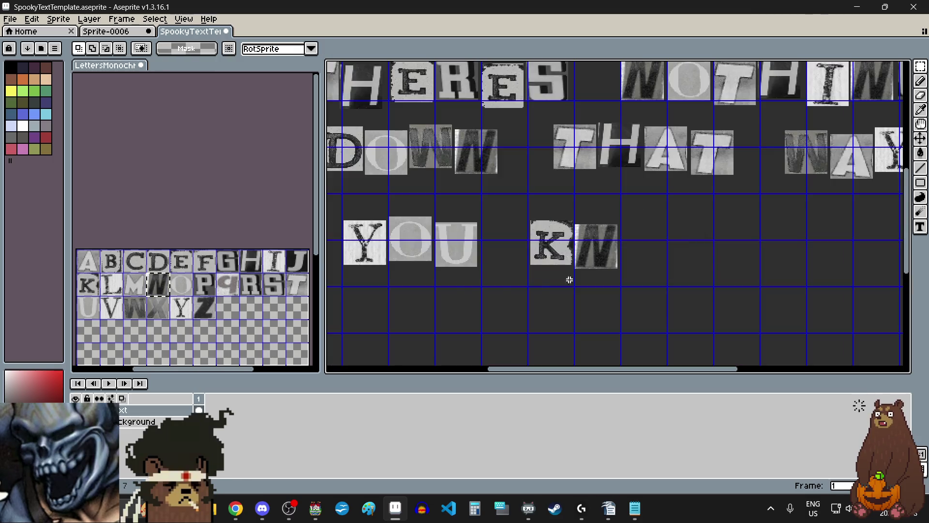
Add O and W cut-outs after the N to complete KNOW.
{"action": "left_click", "coordinate": [183, 293]}
{"action": "left_click_drag", "start_coordinate": [169, 272], "coordinate": [193, 296]}
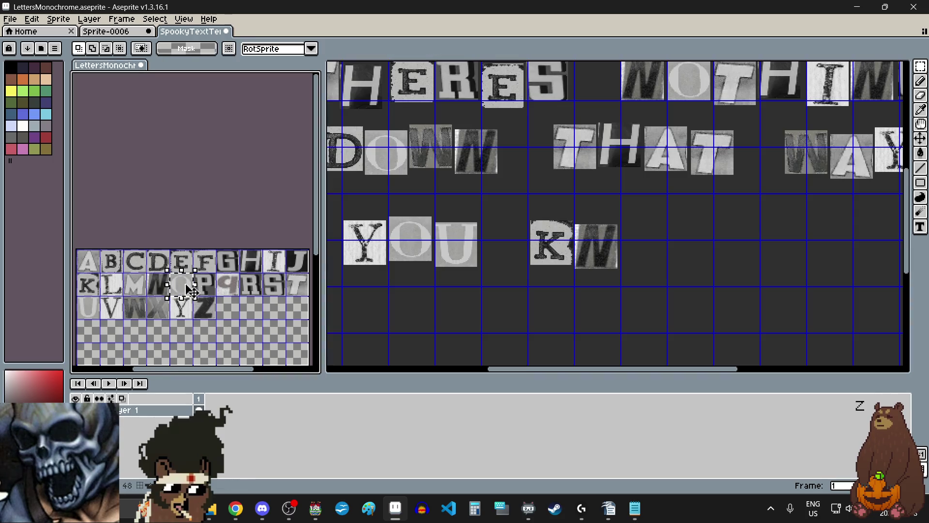
{"action": "left_click", "coordinate": [650, 252]}
{"action": "key", "text": "ctrl+v"}
{"action": "scroll", "coordinate": [653, 242], "scroll_direction": "up", "scroll_amount": 3}
{"action": "mouse_move", "coordinate": [460, 211]}
{"action": "left_mouse_down"}
{"action": "mouse_move", "coordinate": [649, 234]}
{"action": "mouse_move", "coordinate": [587, 249]}
{"action": "mouse_move", "coordinate": [588, 261]}
{"action": "left_mouse_up"}
{"action": "scroll", "coordinate": [588, 261], "scroll_direction": "down", "scroll_amount": 2}
{"action": "left_click", "coordinate": [663, 265]}
{"action": "left_click_drag", "start_coordinate": [122, 295], "coordinate": [143, 319]}
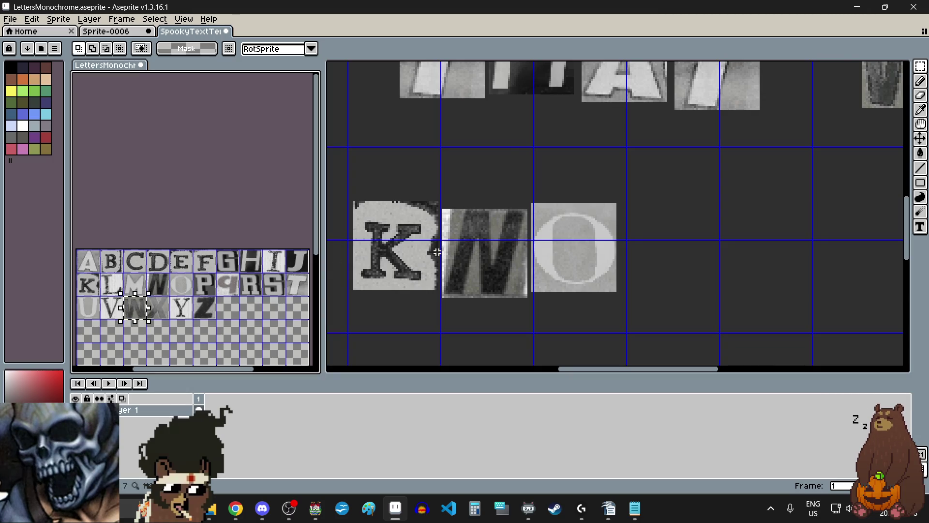
{"action": "scroll", "coordinate": [437, 252], "scroll_direction": "down", "scroll_amount": 3}
{"action": "scroll", "coordinate": [554, 257], "scroll_direction": "up", "scroll_amount": 3}
{"action": "left_click", "coordinate": [554, 257]}
{"action": "key", "text": "ctrl+v"}
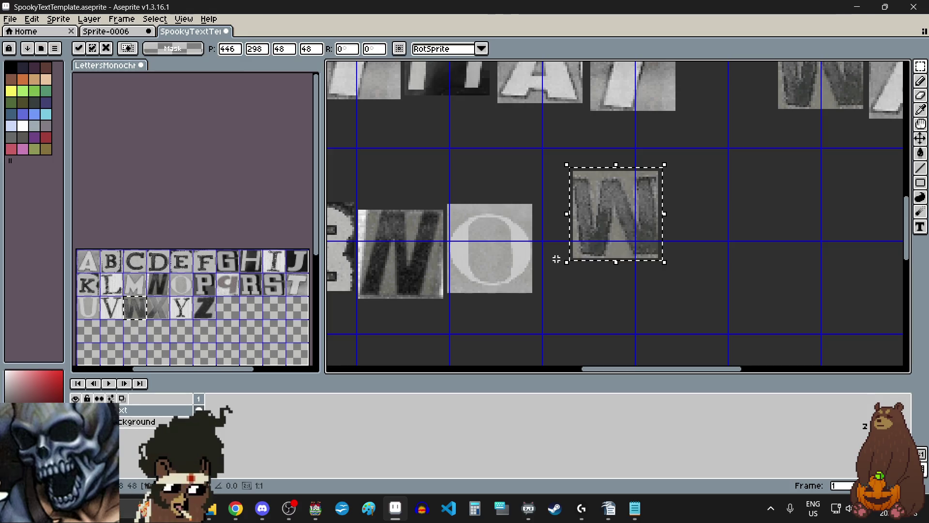
{"action": "mouse_move", "coordinate": [611, 232]}
{"action": "left_mouse_down"}
{"action": "mouse_move", "coordinate": [575, 251]}
{"action": "mouse_move", "coordinate": [579, 262]}
{"action": "left_mouse_up"}
{"action": "scroll", "coordinate": [576, 252], "scroll_direction": "down", "scroll_amount": 2}
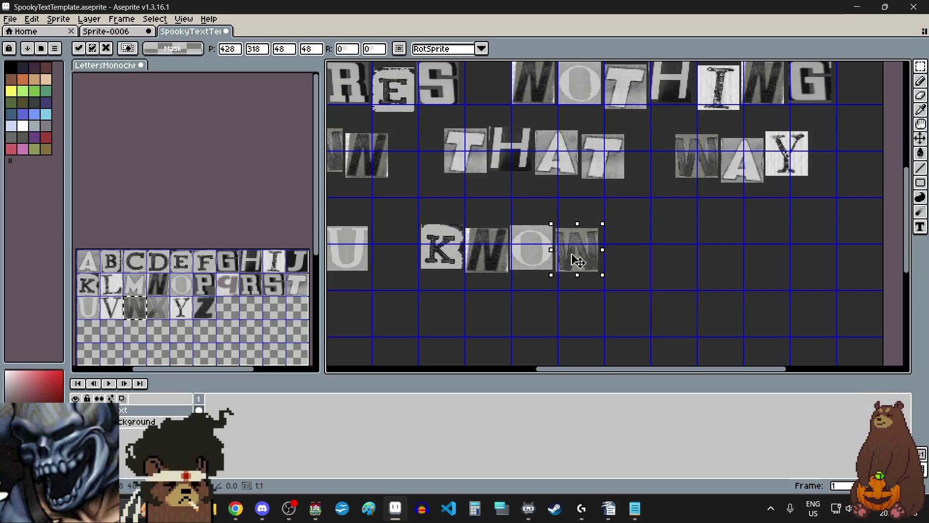
{"action": "left_click", "coordinate": [656, 286]}
{"action": "scroll", "coordinate": [534, 261], "scroll_direction": "down", "scroll_amount": 2}
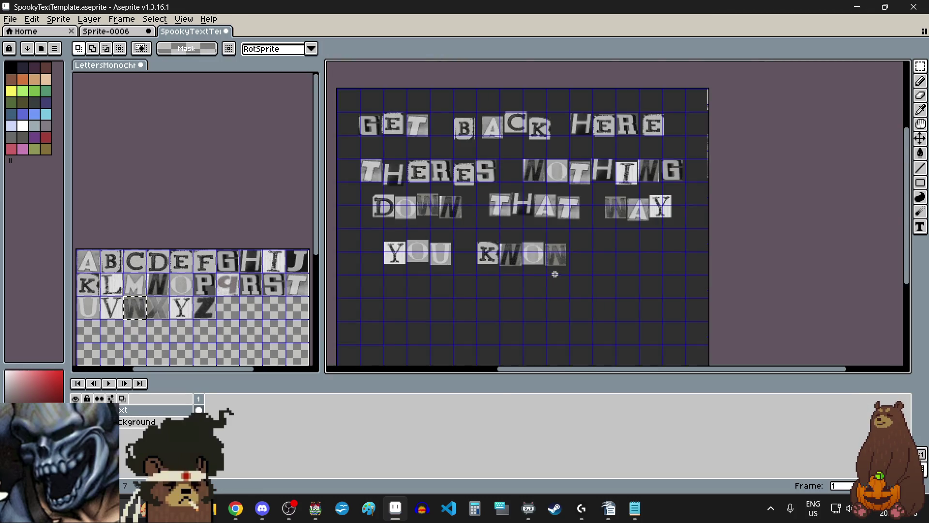
{"action": "scroll", "coordinate": [521, 293], "scroll_direction": "up", "scroll_amount": 2}
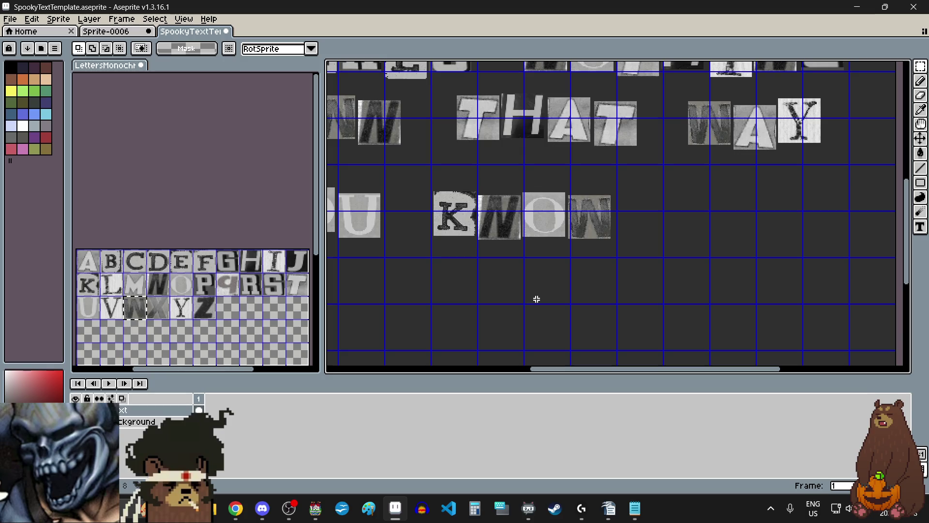
{"action": "scroll", "coordinate": [584, 248], "scroll_direction": "down", "scroll_amount": 2}
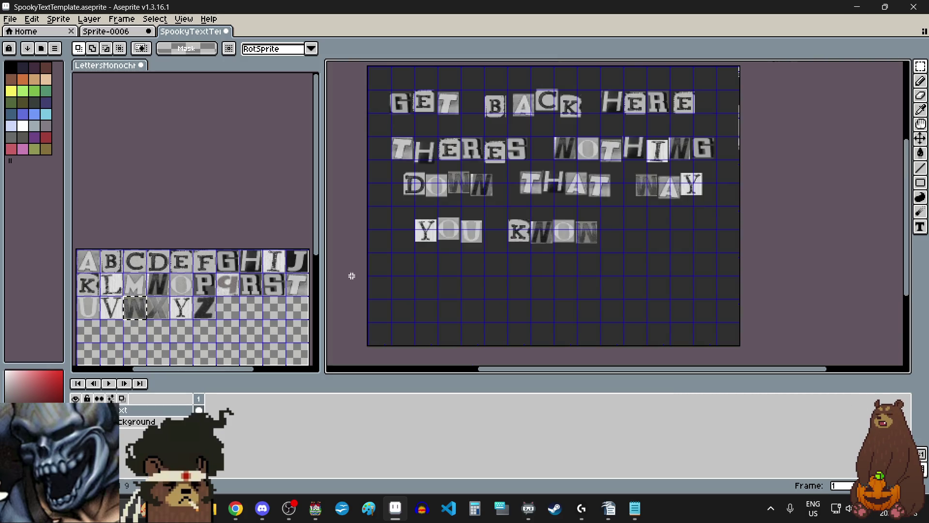
Paste an I cut-out right after KNOW on the fourth row.
{"action": "left_click_drag", "start_coordinate": [274, 260], "coordinate": [282, 265]}
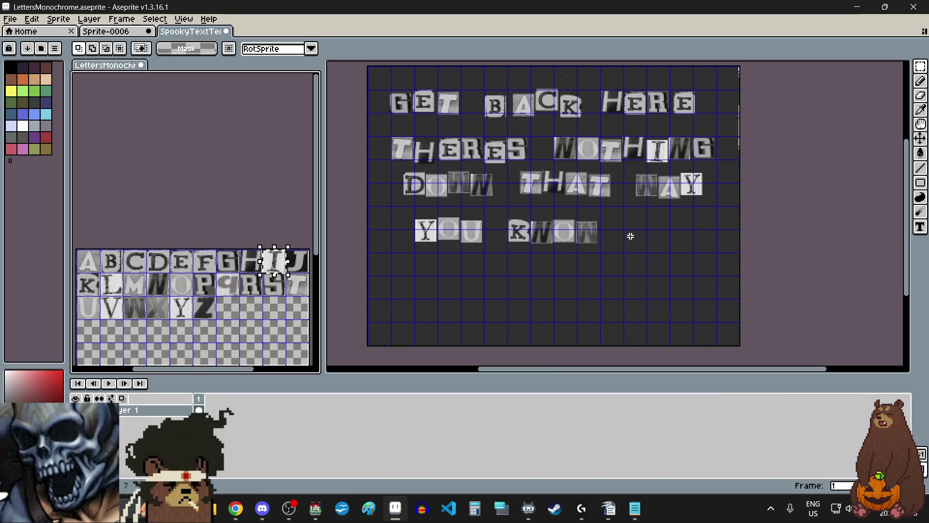
{"action": "scroll", "coordinate": [628, 233], "scroll_direction": "up", "scroll_amount": 2}
{"action": "key", "text": "ctrl+v"}
{"action": "mouse_move", "coordinate": [506, 223]}
{"action": "left_mouse_down"}
{"action": "mouse_move", "coordinate": [543, 215]}
{"action": "mouse_move", "coordinate": [648, 236]}
{"action": "left_mouse_up"}
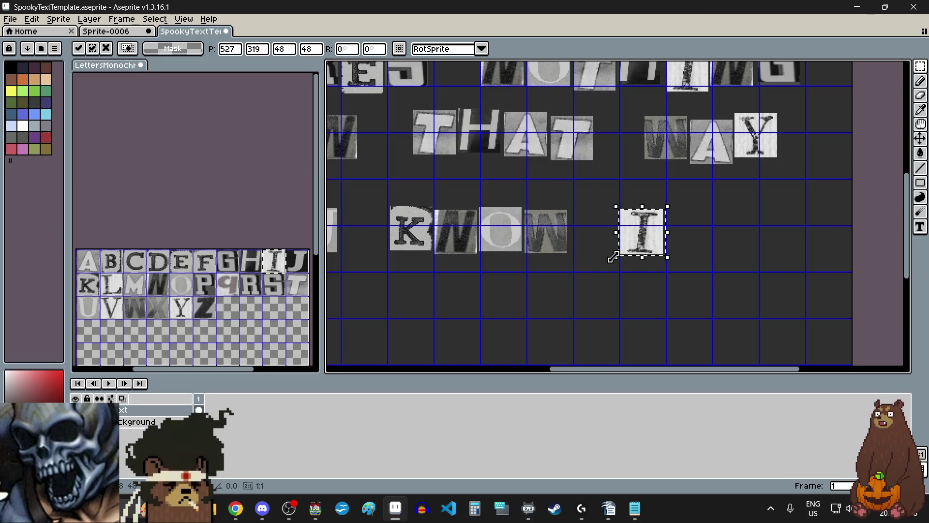
{"action": "left_click", "coordinate": [583, 286]}
Paste a T cut-out just right of the I to spell IT.
{"action": "left_click_drag", "start_coordinate": [284, 273], "coordinate": [303, 292]}
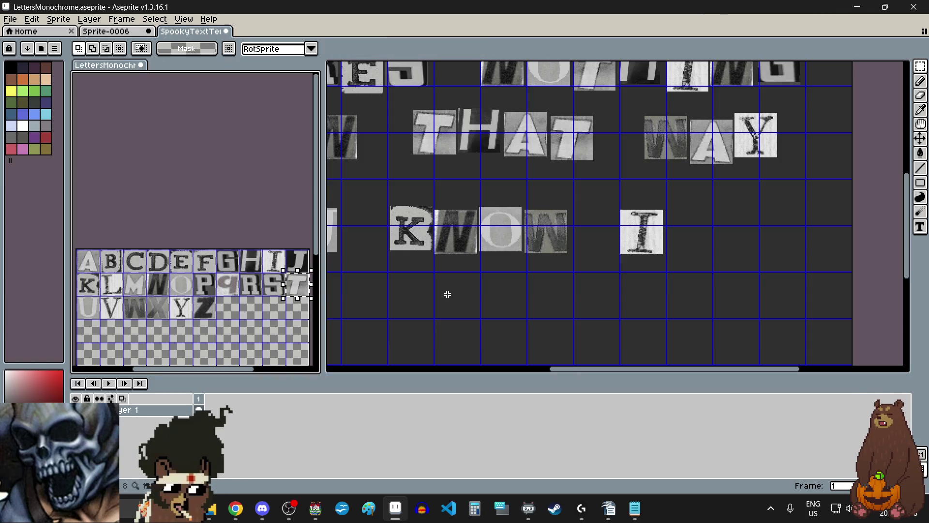
{"action": "left_click", "coordinate": [693, 243]}
{"action": "key", "text": "ctrl+v"}
{"action": "mouse_move", "coordinate": [550, 213]}
{"action": "left_mouse_down"}
{"action": "mouse_move", "coordinate": [694, 227]}
{"action": "mouse_move", "coordinate": [689, 238]}
{"action": "left_mouse_up"}
{"action": "scroll", "coordinate": [702, 232], "scroll_direction": "up", "scroll_amount": 3}
{"action": "scroll", "coordinate": [677, 244], "scroll_direction": "down", "scroll_amount": 3}
{"action": "left_click", "coordinate": [606, 301]}
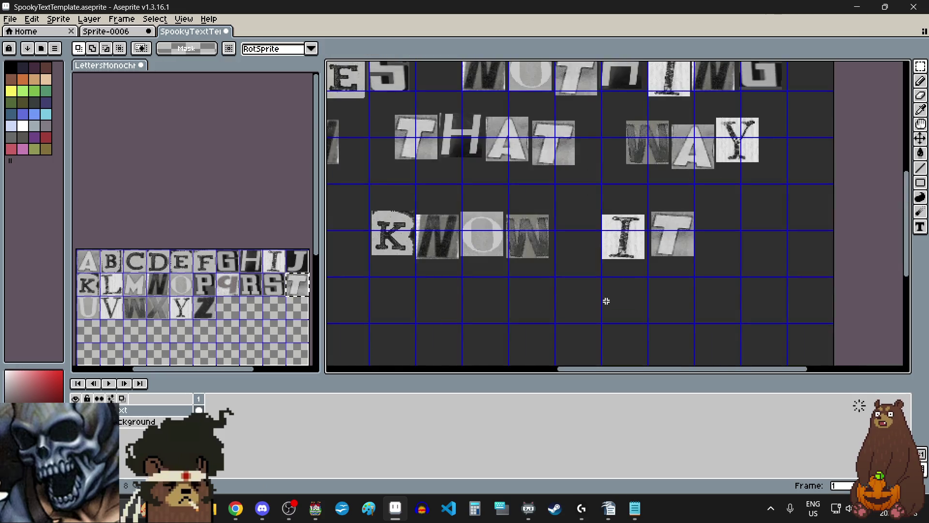
Select the whole YOU KNOW IT line.
{"action": "scroll", "coordinate": [608, 303], "scroll_direction": "down", "scroll_amount": 3}
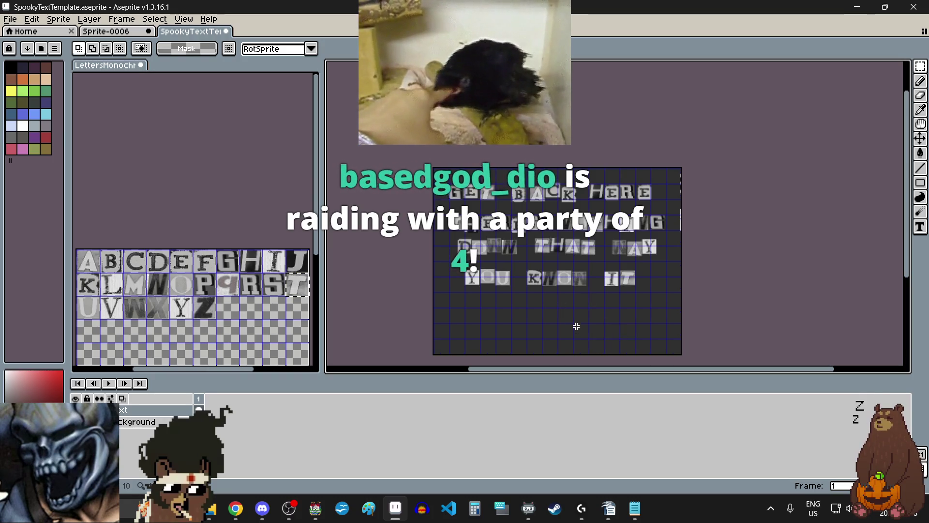
{"action": "scroll", "coordinate": [463, 286], "scroll_direction": "up", "scroll_amount": 1}
{"action": "scroll", "coordinate": [464, 286], "scroll_direction": "up", "scroll_amount": 1}
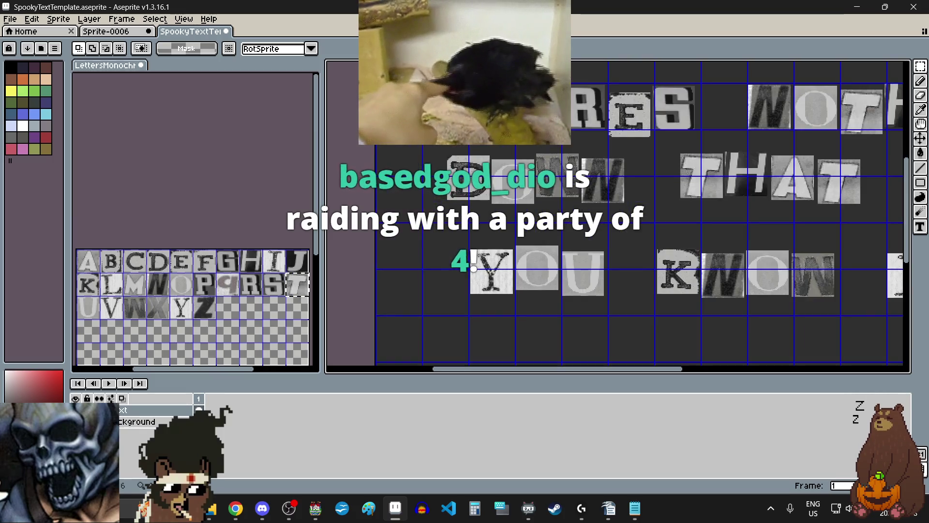
{"action": "scroll", "coordinate": [484, 242], "scroll_direction": "down", "scroll_amount": 2}
{"action": "left_click_drag", "start_coordinate": [451, 221], "coordinate": [670, 267]}
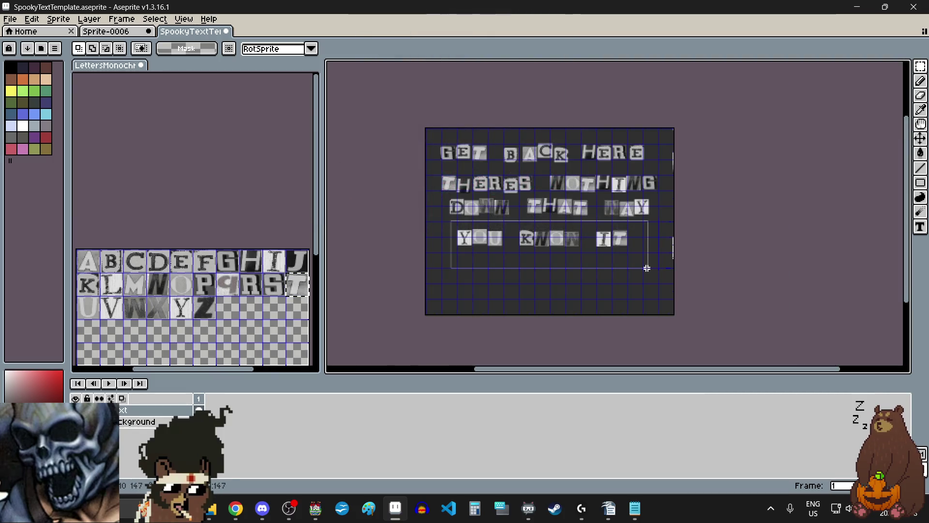
Remove the YOU KNOW IT line from the canvas.
{"action": "scroll", "coordinate": [639, 261], "scroll_direction": "up", "scroll_amount": 1}
{"action": "left_click_drag", "start_coordinate": [625, 244], "coordinate": [636, 248]}
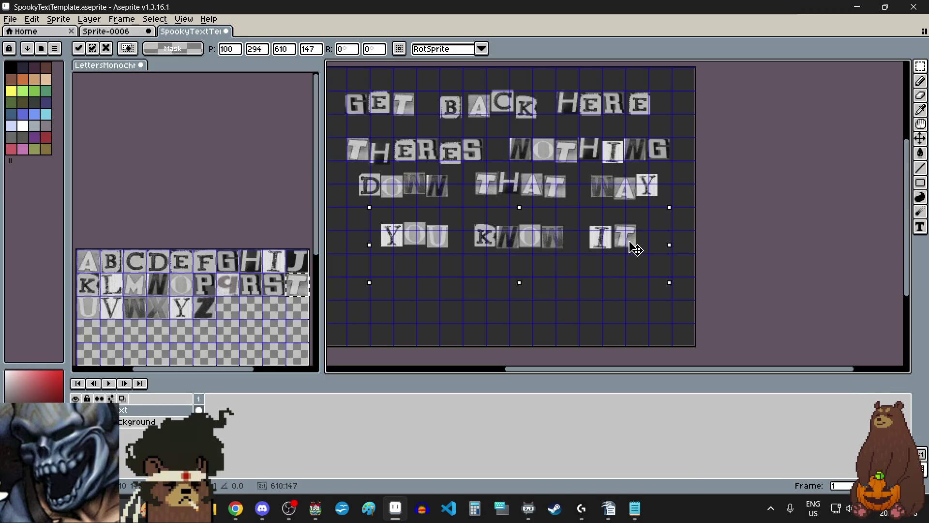
{"action": "left_click_drag", "start_coordinate": [635, 249], "coordinate": [636, 249]}
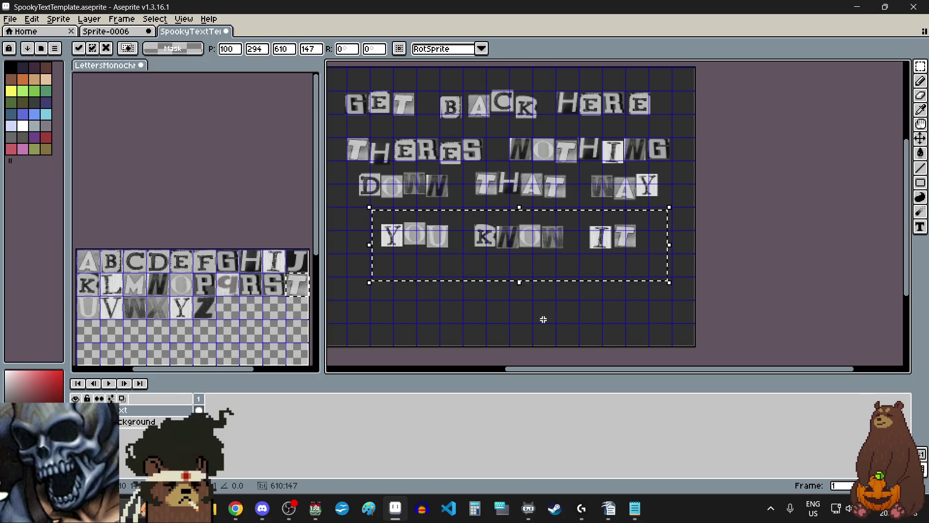
{"action": "key", "text": "Delete"}
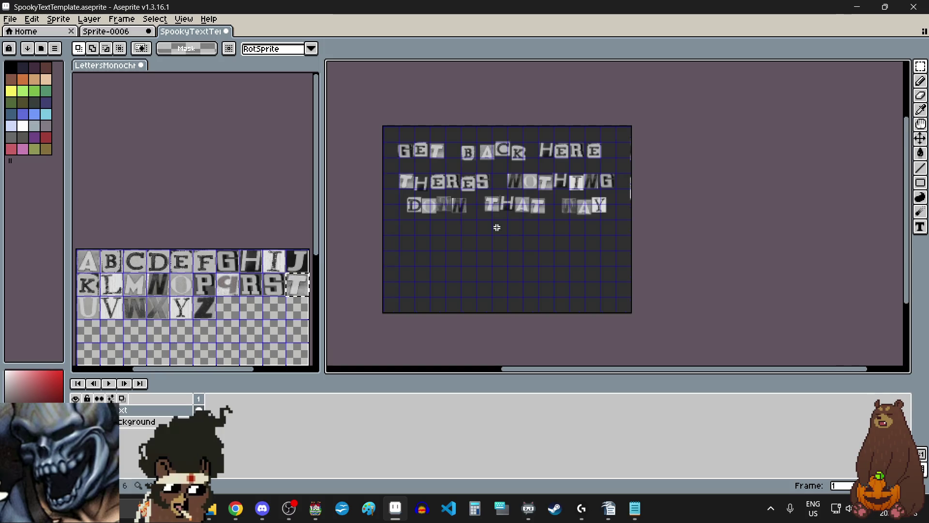
Move the THERES NOTHING and DOWN THAT WAY lines down slightly and deselect.
{"action": "scroll", "coordinate": [499, 271], "scroll_direction": "down", "scroll_amount": 1}
{"action": "scroll", "coordinate": [400, 167], "scroll_direction": "up", "scroll_amount": 1}
{"action": "left_click_drag", "start_coordinate": [390, 170], "coordinate": [735, 262]}
{"action": "left_click_drag", "start_coordinate": [701, 216], "coordinate": [700, 224]}
{"action": "key", "text": "Down"}
{"action": "key", "text": "Down"}
{"action": "key", "text": "Down"}
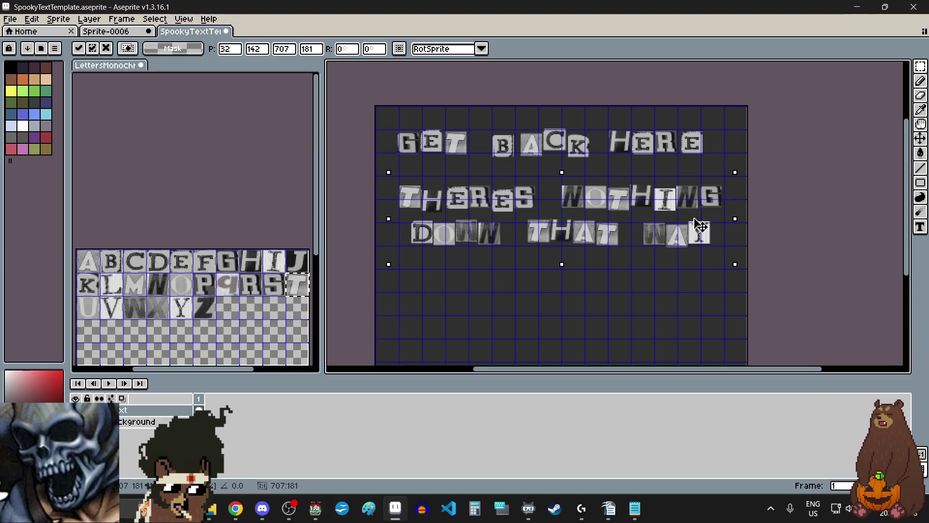
{"action": "key", "text": "Return"}
{"action": "key", "text": "ctrl+d"}
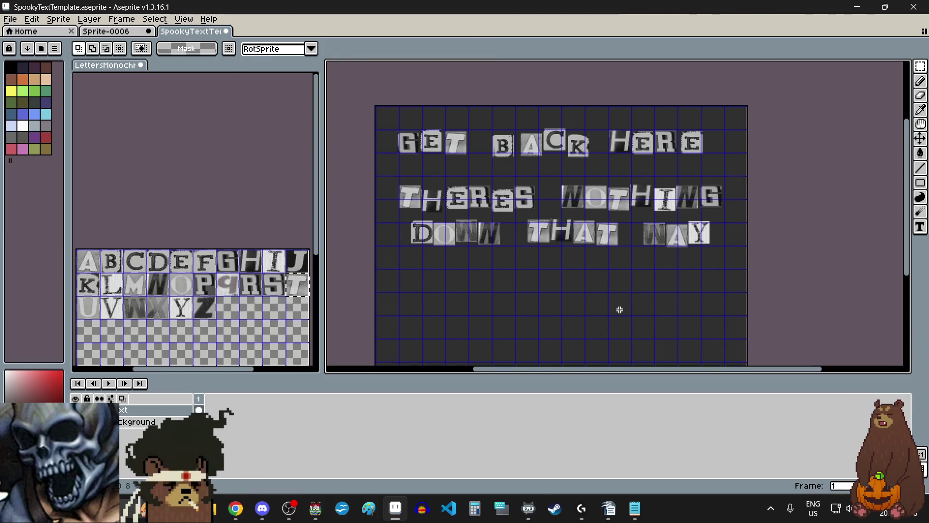
Export the three-line note as PNG over GETBACKHERE2.png, then paste the line back.
{"action": "left_click", "coordinate": [9, 18]}
{"action": "mouse_move", "coordinate": [58, 116]}
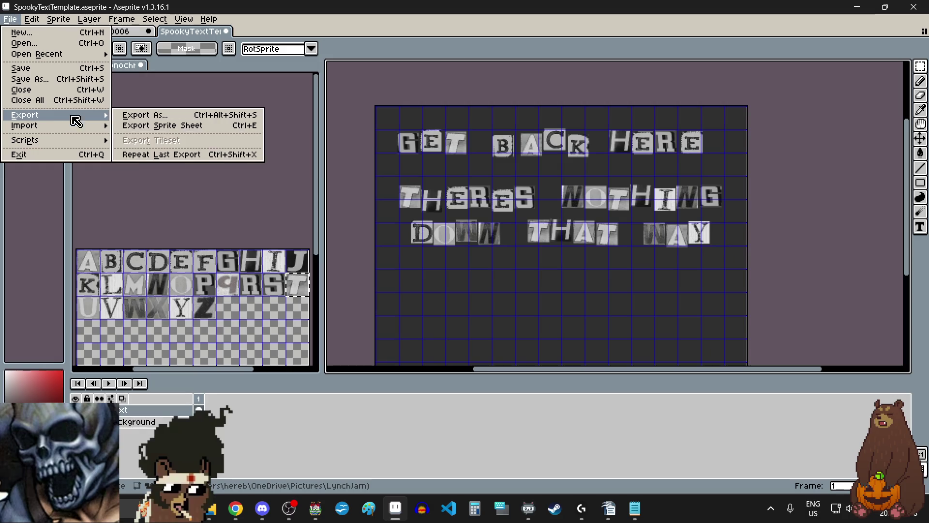
{"action": "left_click", "coordinate": [170, 116]}
{"action": "left_click", "coordinate": [596, 331]}
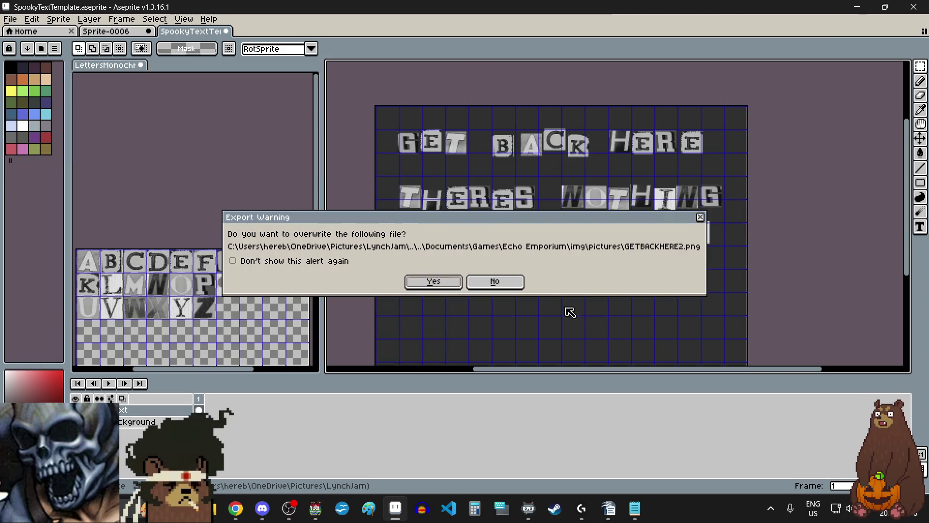
{"action": "left_click", "coordinate": [446, 282]}
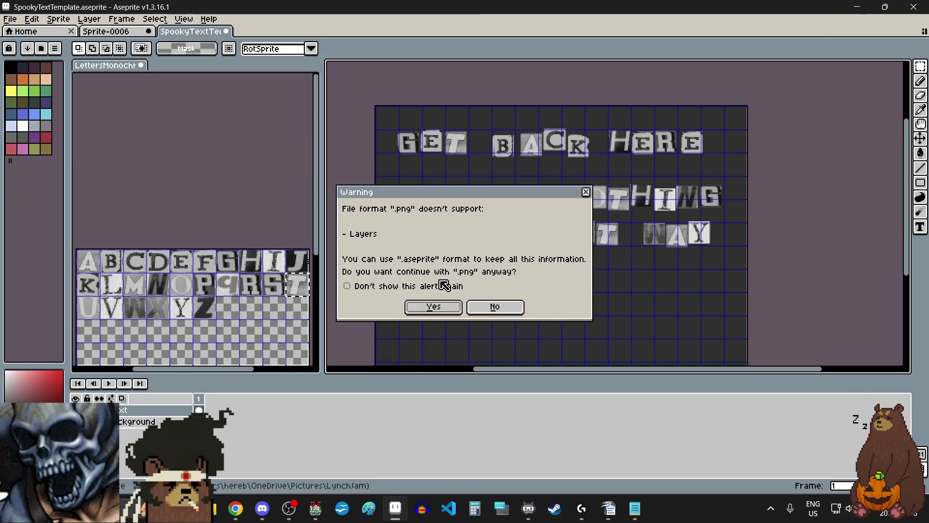
{"action": "left_click", "coordinate": [441, 307]}
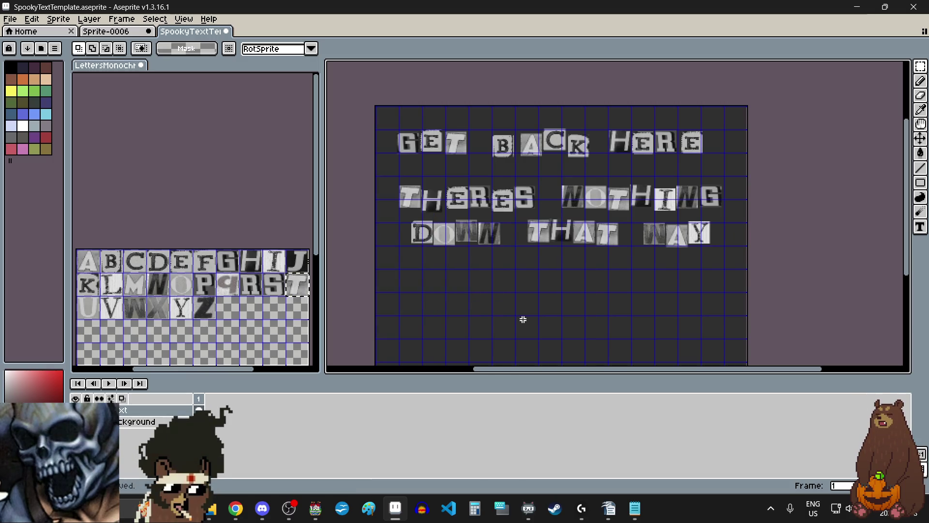
{"action": "key", "text": "ctrl+v"}
Drop the pasted YOU KNOW IT line slightly further right than before.
{"action": "left_click_drag", "start_coordinate": [538, 282], "coordinate": [529, 300]}
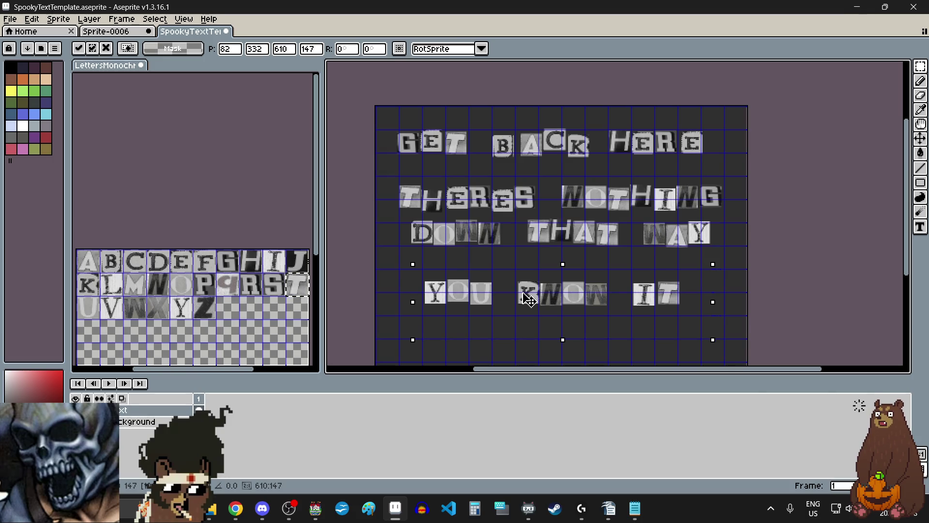
{"action": "scroll", "coordinate": [517, 266], "scroll_direction": "down", "scroll_amount": 1}
{"action": "scroll", "coordinate": [526, 315], "scroll_direction": "up", "scroll_amount": 1}
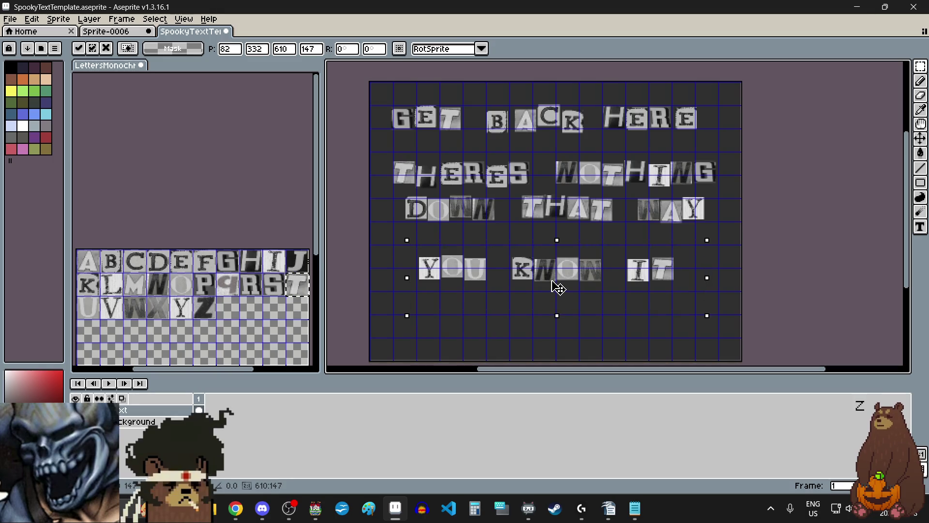
{"action": "left_click_drag", "start_coordinate": [558, 287], "coordinate": [568, 288]}
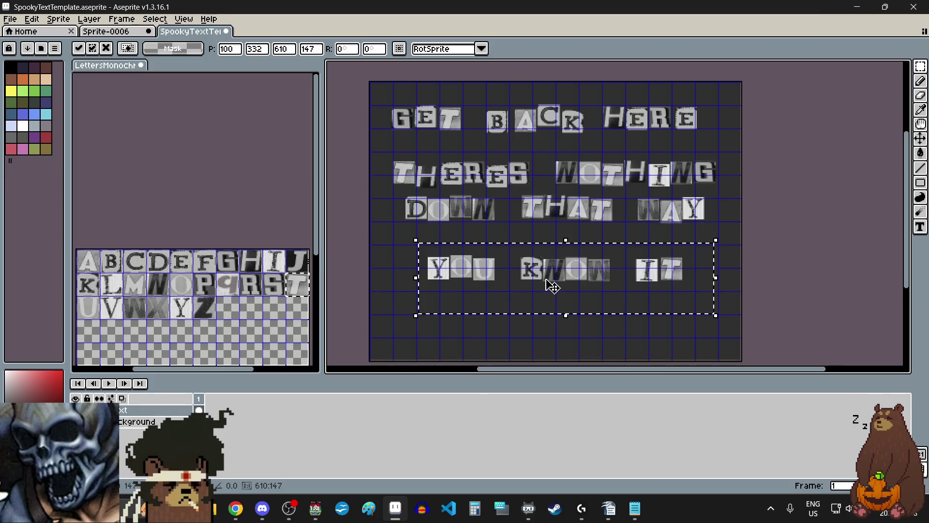
{"action": "left_click", "coordinate": [539, 331]}
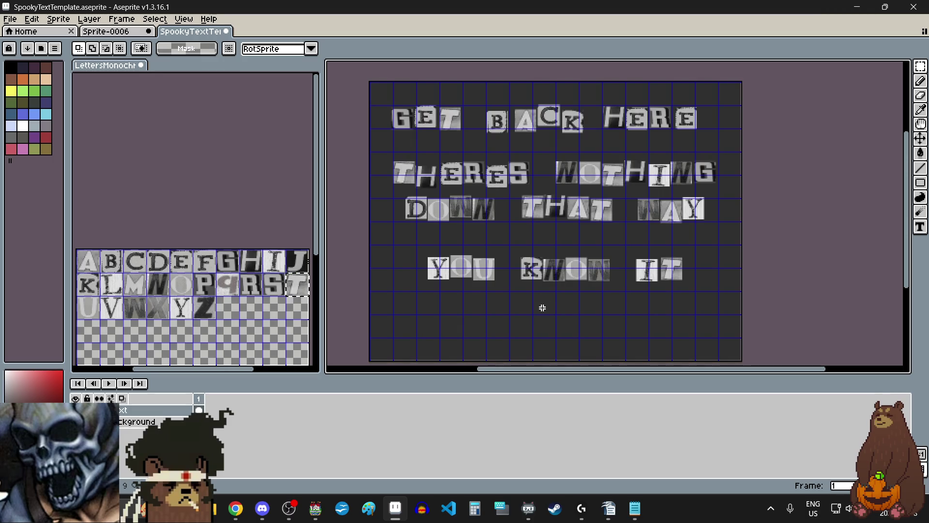
{"action": "scroll", "coordinate": [542, 308], "scroll_direction": "down", "scroll_amount": 1}
{"action": "scroll", "coordinate": [542, 308], "scroll_direction": "up", "scroll_amount": 2}
{"action": "scroll", "coordinate": [545, 322], "scroll_direction": "down", "scroll_amount": 1}
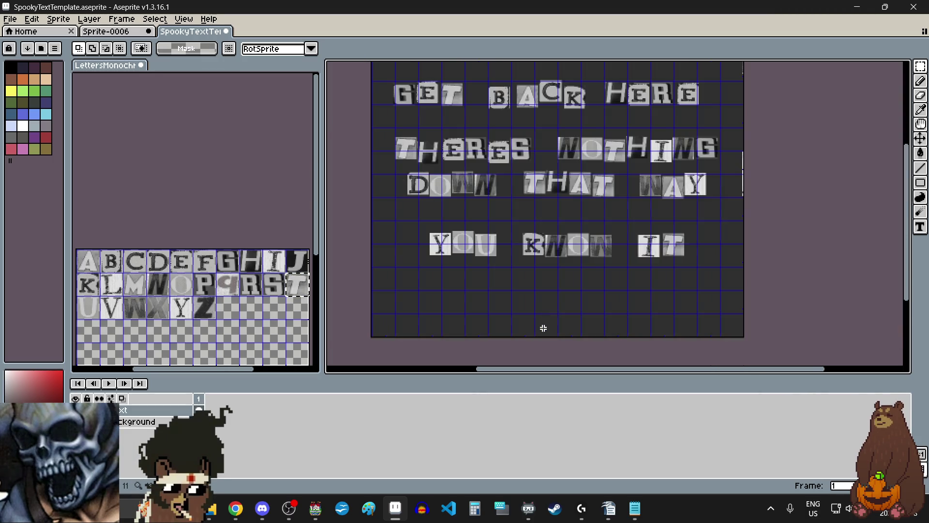
{"action": "scroll", "coordinate": [543, 326], "scroll_direction": "up", "scroll_amount": 1}
{"action": "scroll", "coordinate": [532, 310], "scroll_direction": "down", "scroll_amount": 1}
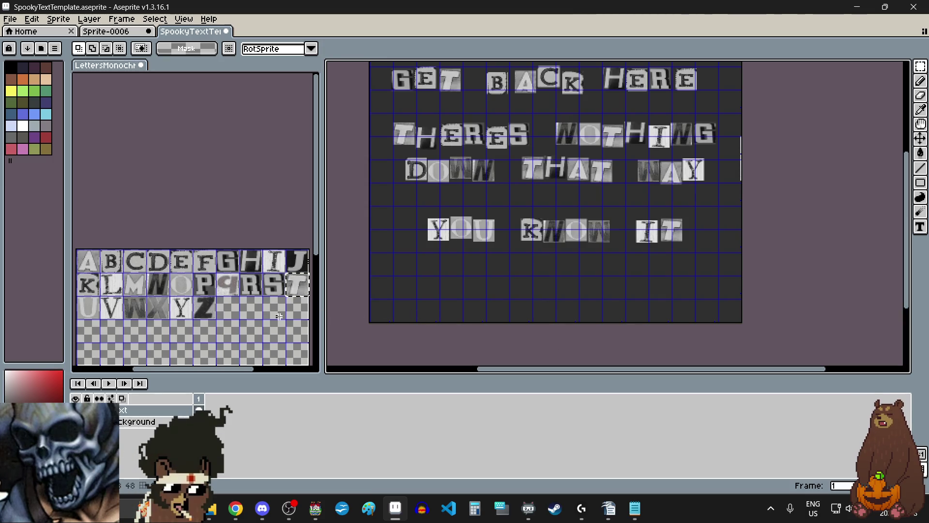
Paste an I cut-out on a new line beneath YOU.
{"action": "left_click", "coordinate": [278, 286]}
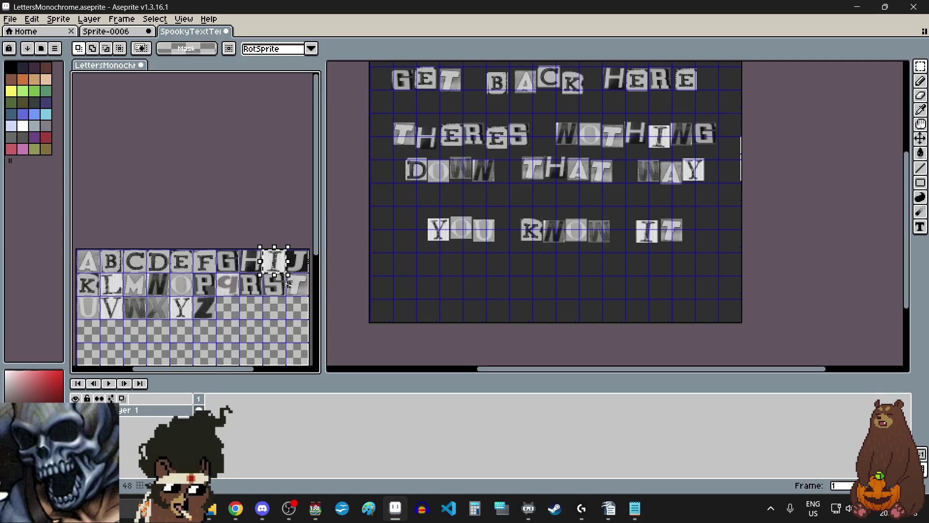
{"action": "left_click", "coordinate": [450, 275]}
{"action": "key", "text": "ctrl+v"}
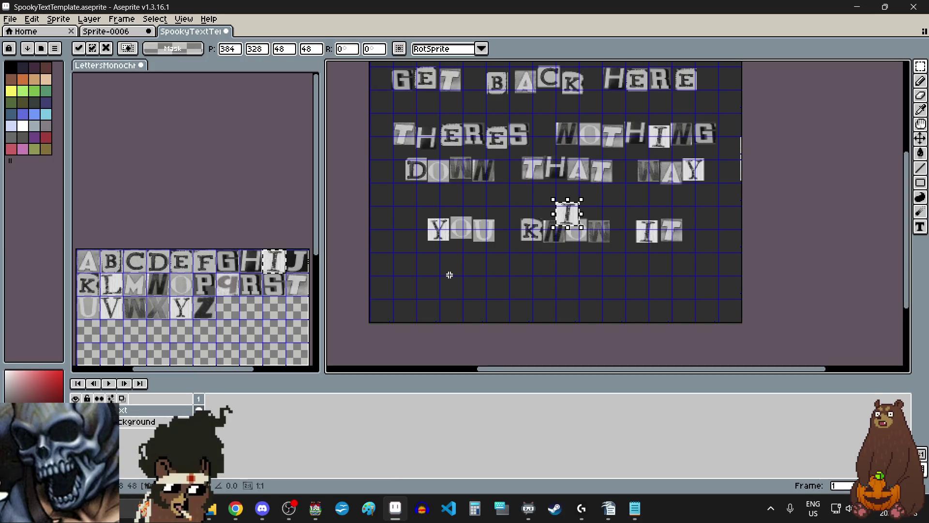
{"action": "scroll", "coordinate": [453, 264], "scroll_direction": "up", "scroll_amount": 3}
{"action": "mouse_move", "coordinate": [572, 218]}
{"action": "left_mouse_down"}
{"action": "mouse_move", "coordinate": [453, 264]}
{"action": "mouse_move", "coordinate": [453, 254]}
{"action": "left_mouse_up"}
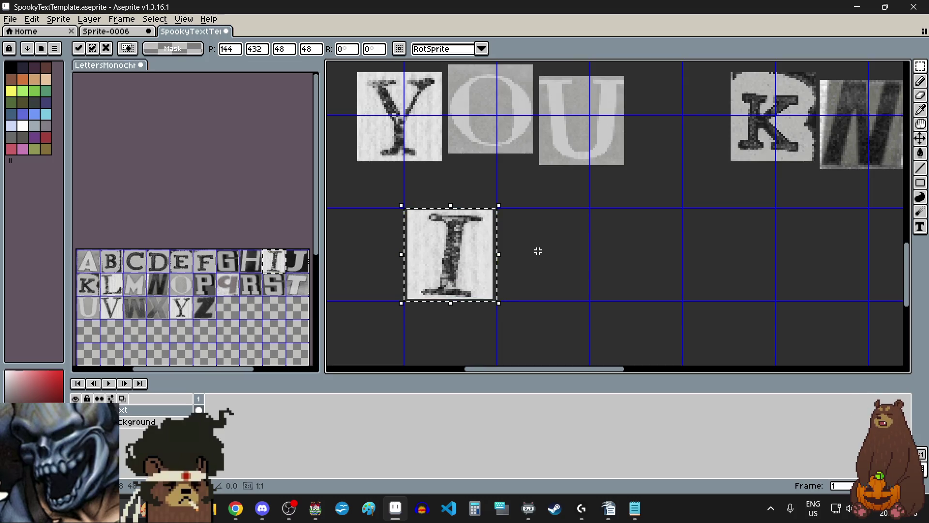
Commit the I and add a cut-out S right after it on the last line.
{"action": "left_click", "coordinate": [537, 249]}
{"action": "left_click", "coordinate": [279, 279]}
{"action": "left_click_drag", "start_coordinate": [279, 279], "coordinate": [282, 290]}
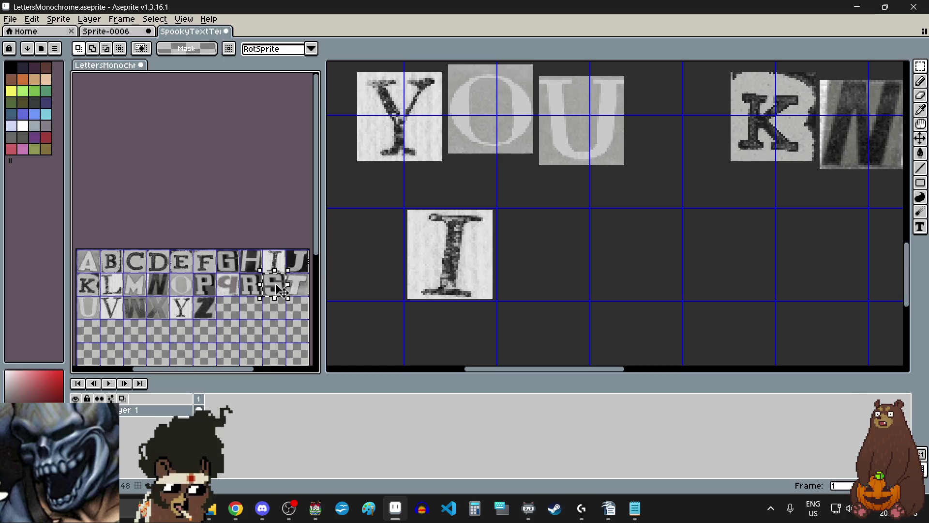
{"action": "left_click", "coordinate": [542, 263]}
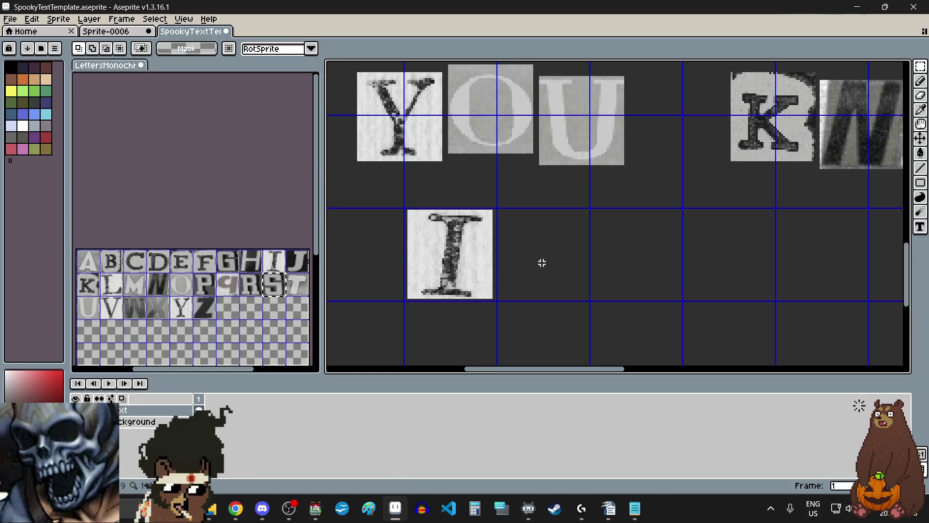
{"action": "key", "text": "ctrl+v"}
{"action": "left_click_drag", "start_coordinate": [629, 234], "coordinate": [543, 271]}
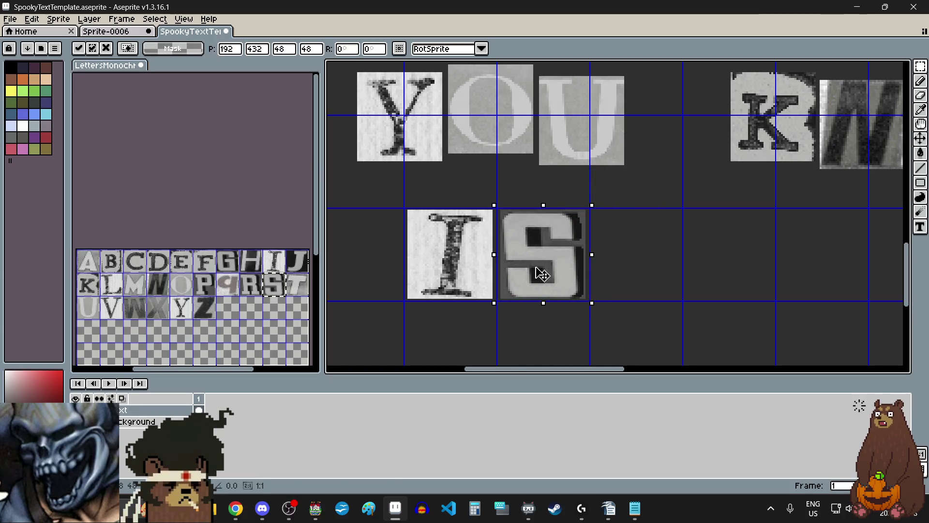
{"action": "key", "text": "Return"}
{"action": "scroll", "coordinate": [599, 278], "scroll_direction": "down", "scroll_amount": 3}
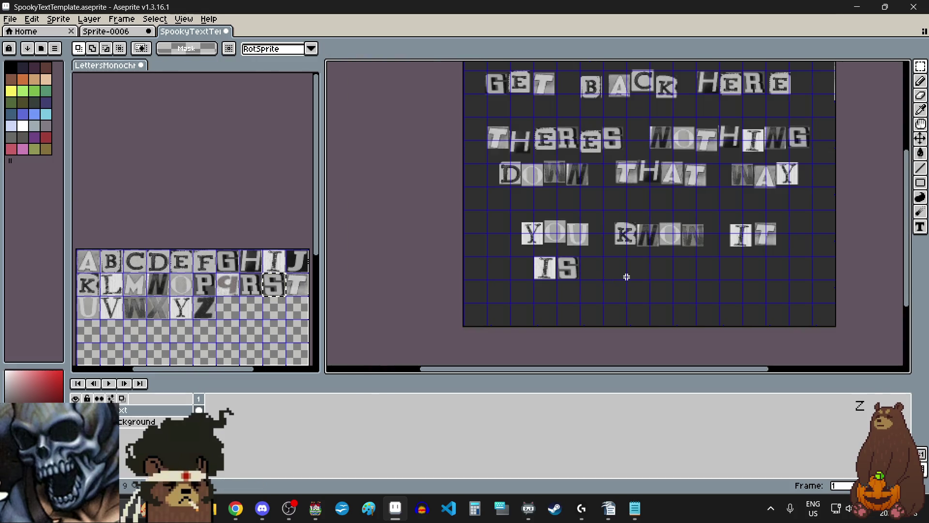
Copy the N tile from the letter sheet and place it after the S.
{"action": "left_click", "coordinate": [160, 288]}
{"action": "left_click_drag", "start_coordinate": [146, 271], "coordinate": [165, 294]}
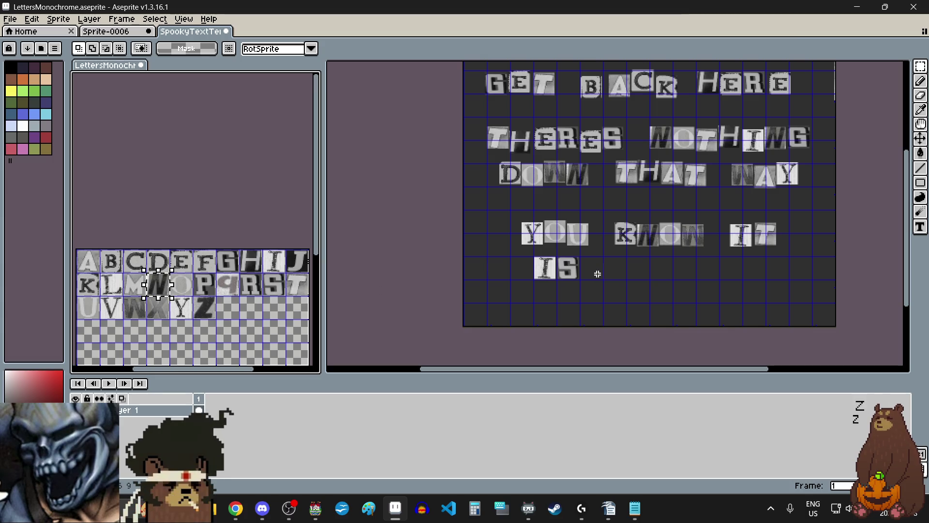
{"action": "scroll", "coordinate": [598, 273], "scroll_direction": "up", "scroll_amount": 1}
{"action": "key", "text": "ctrl+v"}
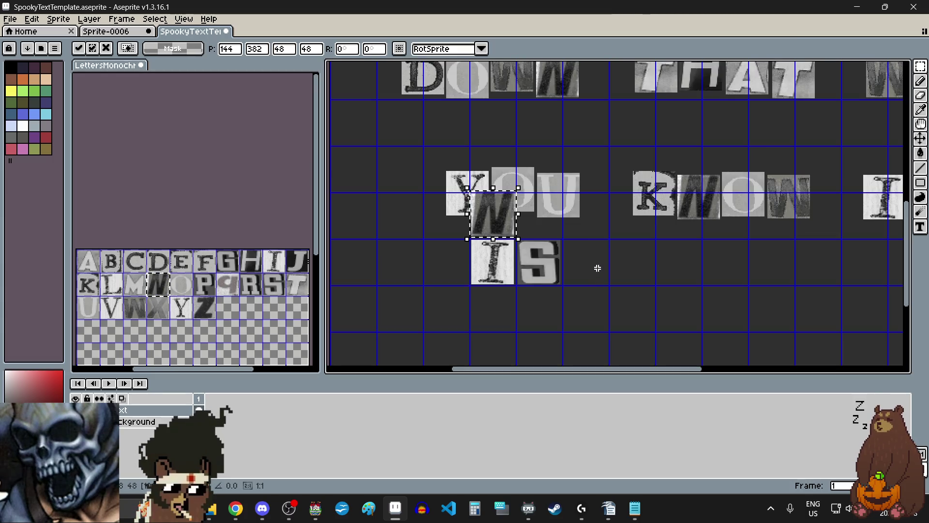
{"action": "scroll", "coordinate": [599, 278], "scroll_direction": "up", "scroll_amount": 1}
{"action": "mouse_move", "coordinate": [504, 223]}
{"action": "left_mouse_down"}
{"action": "mouse_move", "coordinate": [600, 278]}
{"action": "mouse_move", "coordinate": [589, 266]}
{"action": "left_mouse_up"}
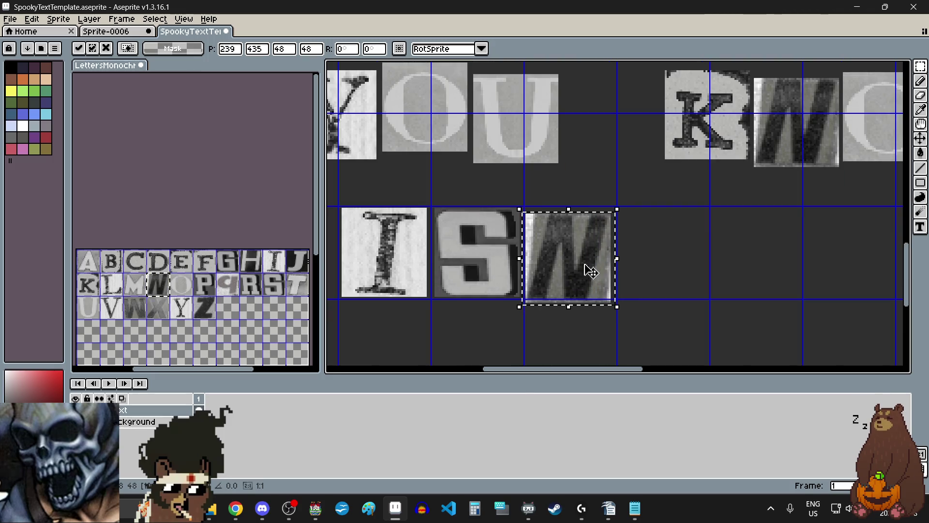
{"action": "left_click", "coordinate": [656, 270]}
Copy the T tile and place it after the N to spell ISNT.
{"action": "left_click_drag", "start_coordinate": [285, 271], "coordinate": [306, 290]}
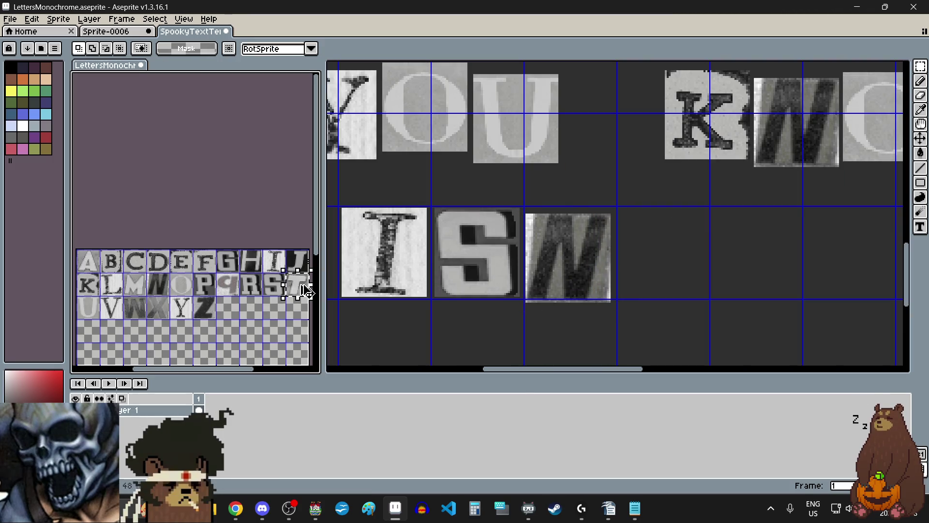
{"action": "scroll", "coordinate": [552, 251], "scroll_direction": "down", "scroll_amount": 2}
{"action": "scroll", "coordinate": [552, 251], "scroll_direction": "up", "scroll_amount": 1}
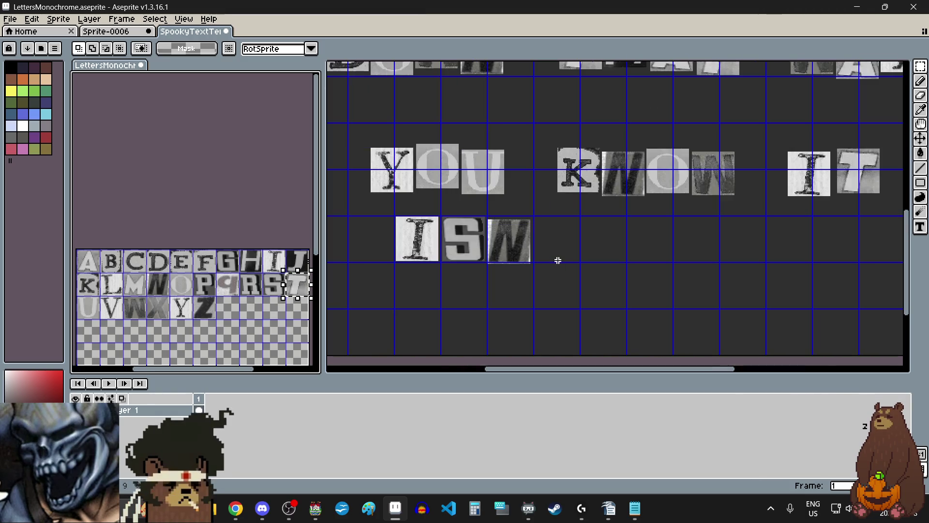
{"action": "key", "text": "ctrl+v"}
{"action": "mouse_move", "coordinate": [692, 213]}
{"action": "left_mouse_down"}
{"action": "mouse_move", "coordinate": [591, 243]}
{"action": "mouse_move", "coordinate": [531, 238]}
{"action": "left_mouse_up"}
{"action": "scroll", "coordinate": [554, 253], "scroll_direction": "up", "scroll_amount": 4}
{"action": "scroll", "coordinate": [575, 274], "scroll_direction": "down", "scroll_amount": 3}
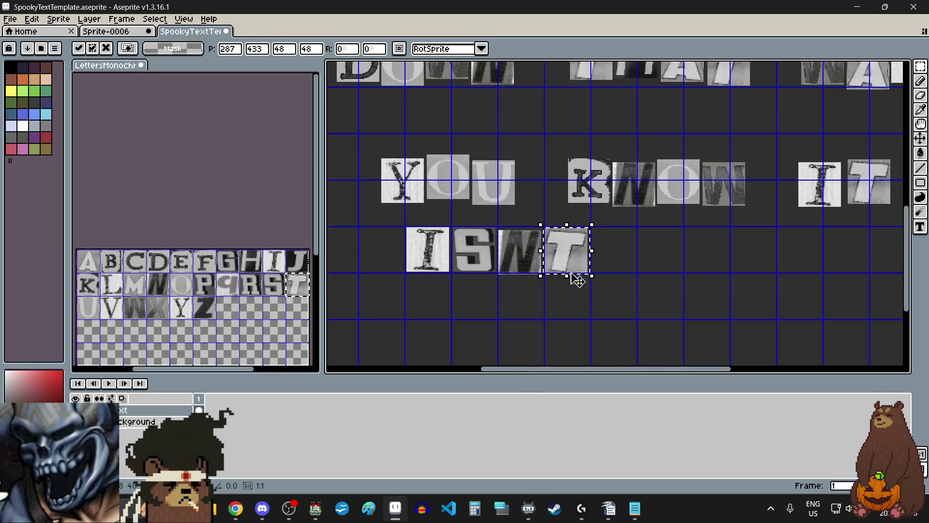
{"action": "left_click", "coordinate": [593, 284]}
{"action": "scroll", "coordinate": [641, 286], "scroll_direction": "down", "scroll_amount": 2}
{"action": "scroll", "coordinate": [640, 286], "scroll_direction": "up", "scroll_amount": 1}
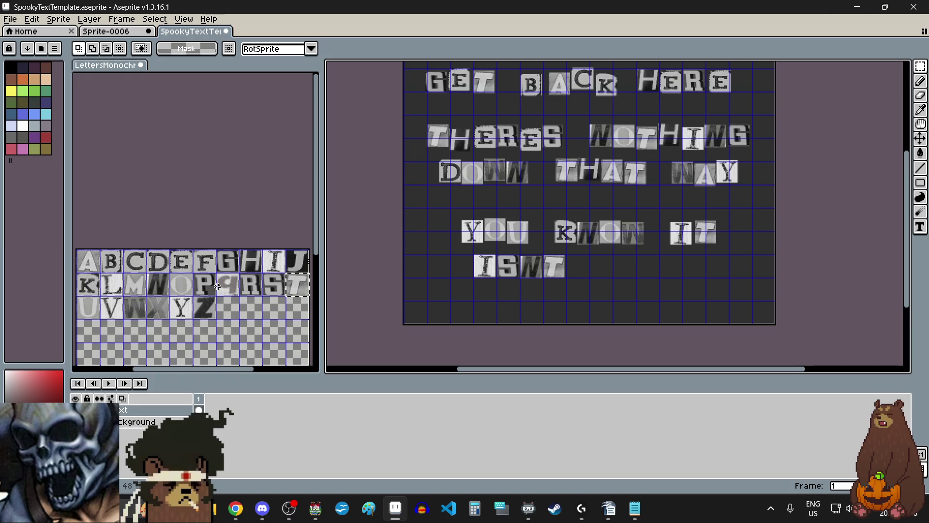
Copy another S tile from the letter sheet and paste it into the note.
{"action": "left_click", "coordinate": [274, 287]}
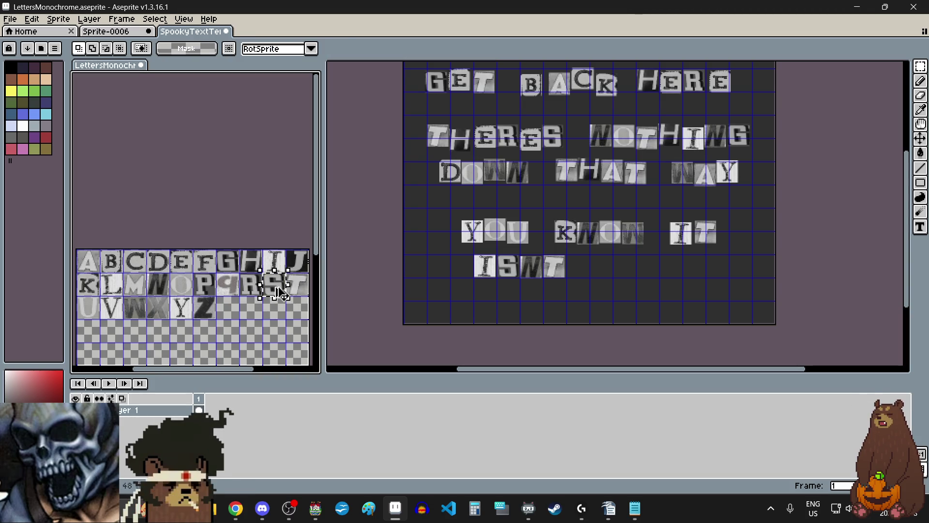
{"action": "left_click", "coordinate": [611, 265]}
{"action": "scroll", "coordinate": [611, 268], "scroll_direction": "up", "scroll_amount": 2}
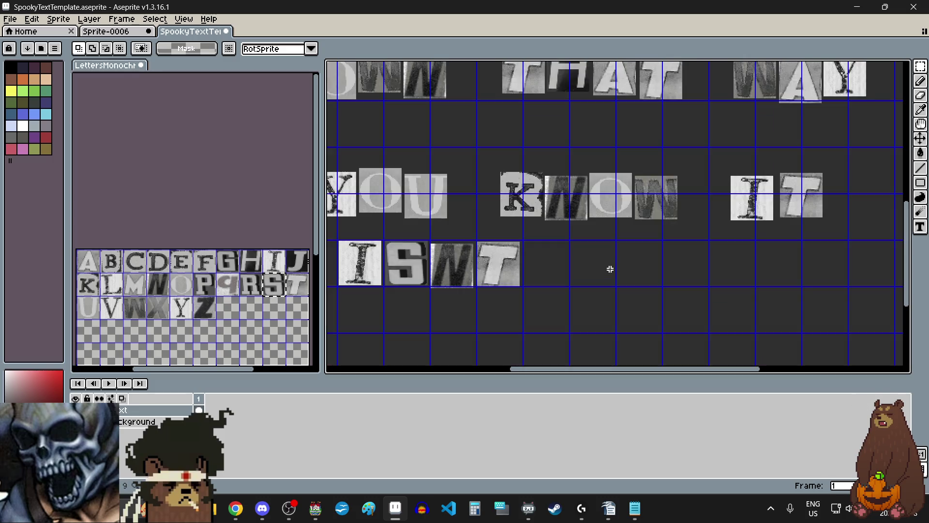
{"action": "key", "text": "ctrl+v"}
Place the S a gap after ISNT, then add the A tile beside it.
{"action": "left_click_drag", "start_coordinate": [591, 231], "coordinate": [591, 284]}
{"action": "left_click", "coordinate": [496, 328]}
{"action": "left_click", "coordinate": [90, 272]}
{"action": "left_click", "coordinate": [95, 269]}
{"action": "key", "text": "ctrl+c"}
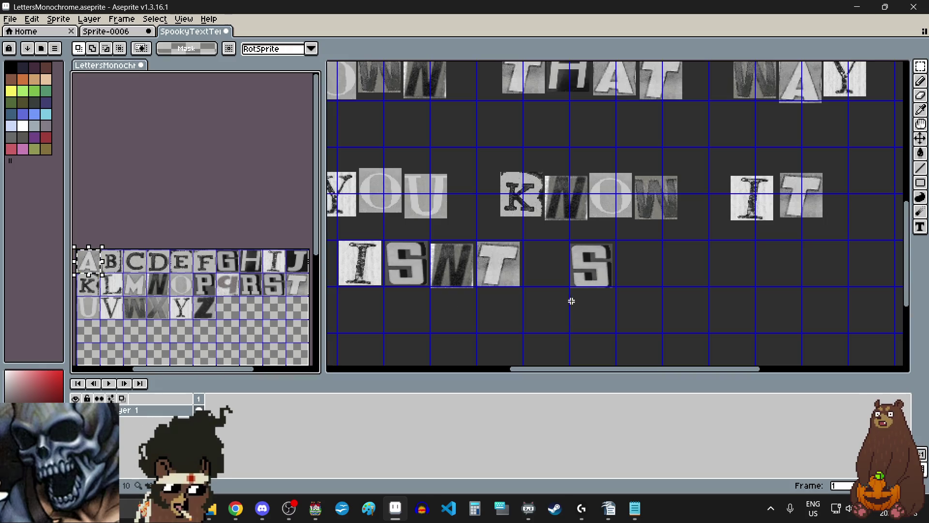
{"action": "left_click", "coordinate": [636, 270]}
{"action": "key", "text": "ctrl+v"}
{"action": "left_click_drag", "start_coordinate": [615, 237], "coordinate": [638, 271]}
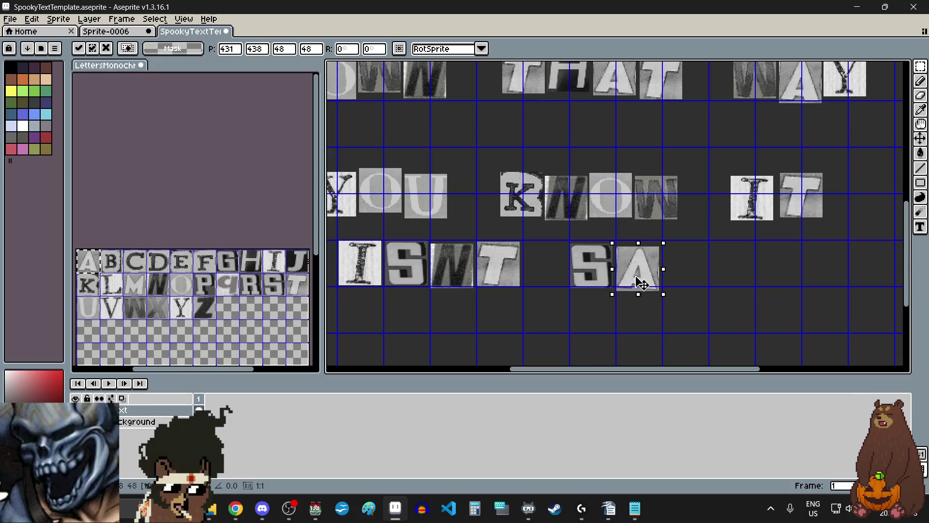
{"action": "scroll", "coordinate": [640, 274], "scroll_direction": "up", "scroll_amount": 2}
{"action": "scroll", "coordinate": [640, 275], "scroll_direction": "down", "scroll_amount": 2}
{"action": "scroll", "coordinate": [641, 280], "scroll_direction": "down", "scroll_amount": 2}
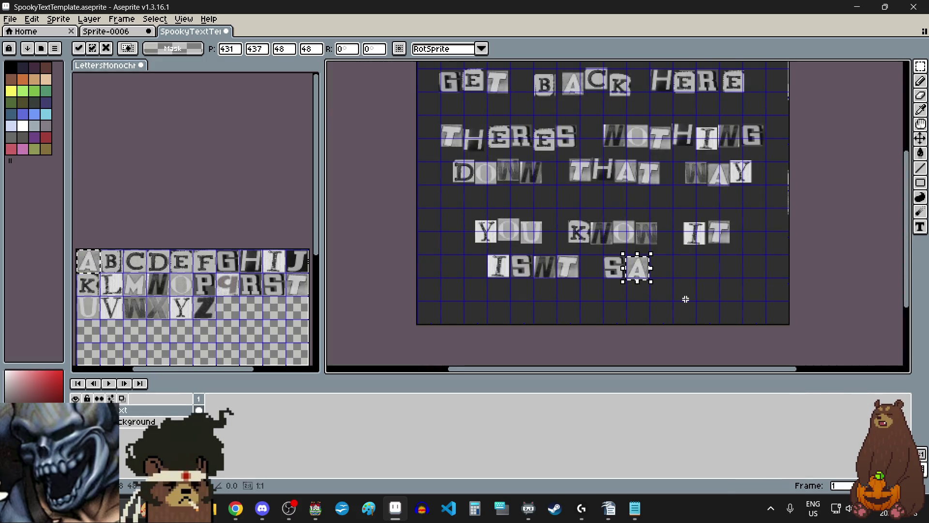
{"action": "left_click", "coordinate": [680, 299]}
Copy the F tile and place it right after SA.
{"action": "left_click", "coordinate": [199, 263]}
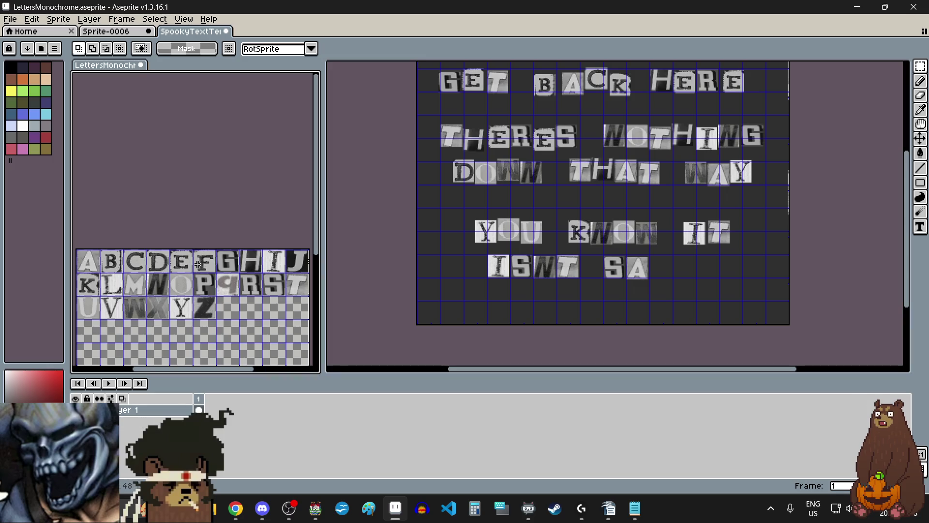
{"action": "left_click_drag", "start_coordinate": [198, 264], "coordinate": [204, 270]}
{"action": "scroll", "coordinate": [551, 293], "scroll_direction": "up", "scroll_amount": 2}
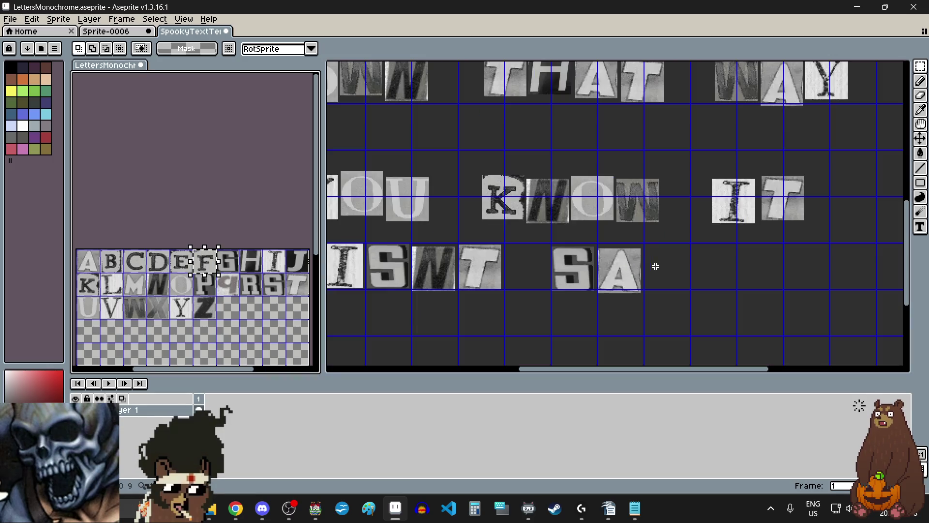
{"action": "left_click", "coordinate": [659, 271]}
{"action": "key", "text": "ctrl+v"}
{"action": "left_click_drag", "start_coordinate": [442, 224], "coordinate": [676, 273]}
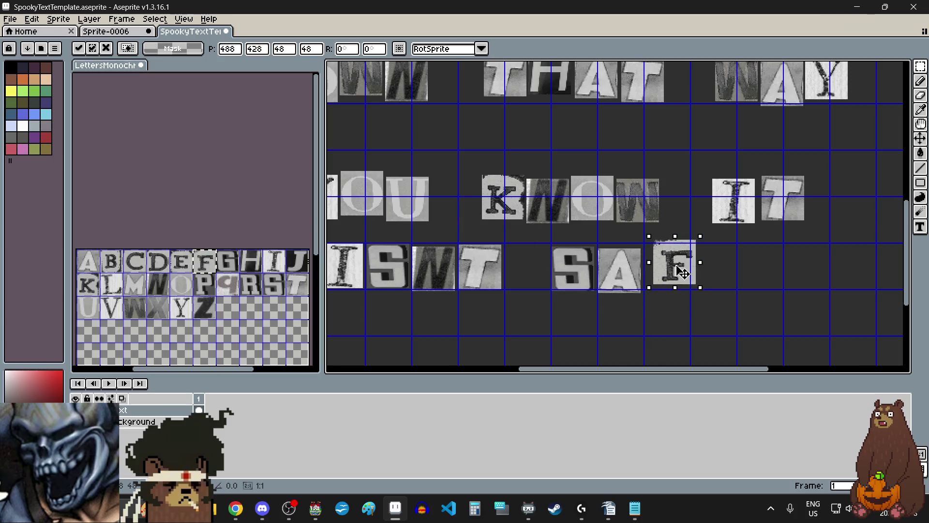
{"action": "left_click", "coordinate": [629, 322]}
Copy the E tile and place it after the F, slightly lower.
{"action": "left_click_drag", "start_coordinate": [178, 261], "coordinate": [181, 265]}
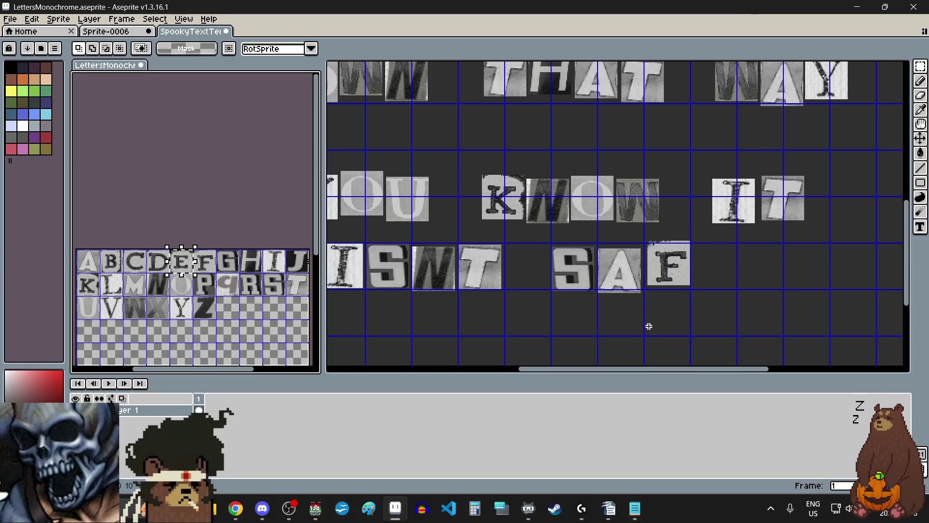
{"action": "left_click", "coordinate": [712, 297]}
{"action": "key", "text": "ctrl+v"}
{"action": "mouse_move", "coordinate": [712, 297]}
{"action": "left_mouse_down"}
{"action": "mouse_move", "coordinate": [727, 293]}
{"action": "mouse_move", "coordinate": [724, 282]}
{"action": "left_mouse_up"}
{"action": "left_click", "coordinate": [638, 320]}
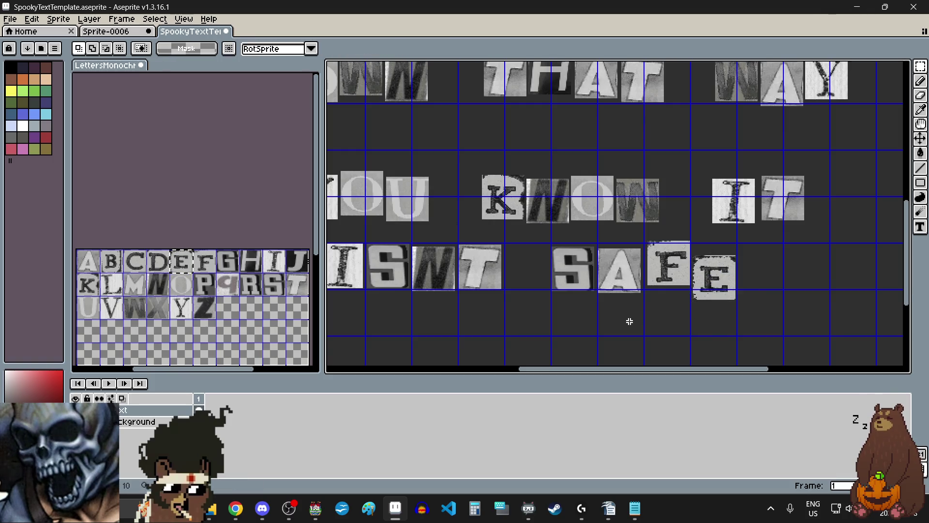
{"action": "scroll", "coordinate": [628, 320], "scroll_direction": "down", "scroll_amount": 2}
{"action": "scroll", "coordinate": [596, 345], "scroll_direction": "up", "scroll_amount": 2}
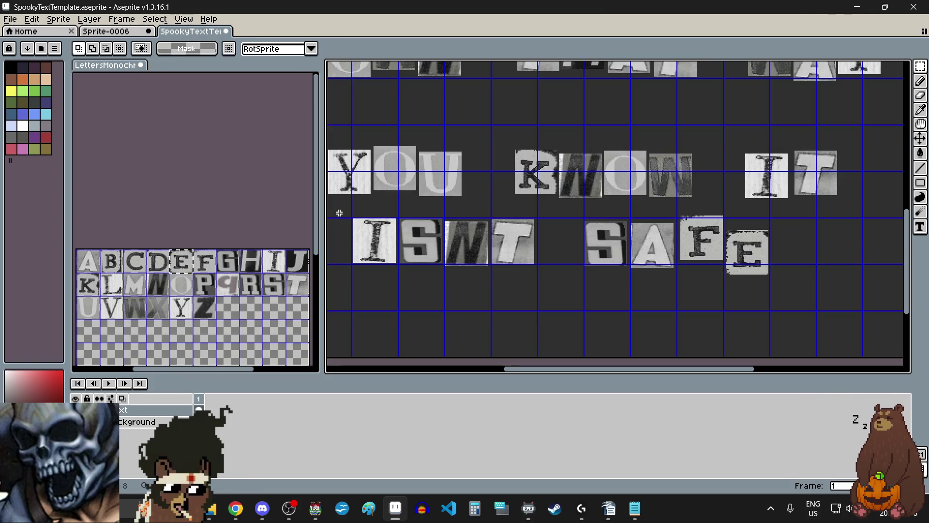
Select the whole ISNT SAFE row to reposition it.
{"action": "mouse_move", "coordinate": [342, 211]}
{"action": "left_mouse_down"}
{"action": "mouse_move", "coordinate": [787, 298]}
{"action": "mouse_move", "coordinate": [760, 295]}
{"action": "left_mouse_up"}
{"action": "scroll", "coordinate": [784, 299], "scroll_direction": "down", "scroll_amount": 2}
{"action": "left_click", "coordinate": [757, 292]}
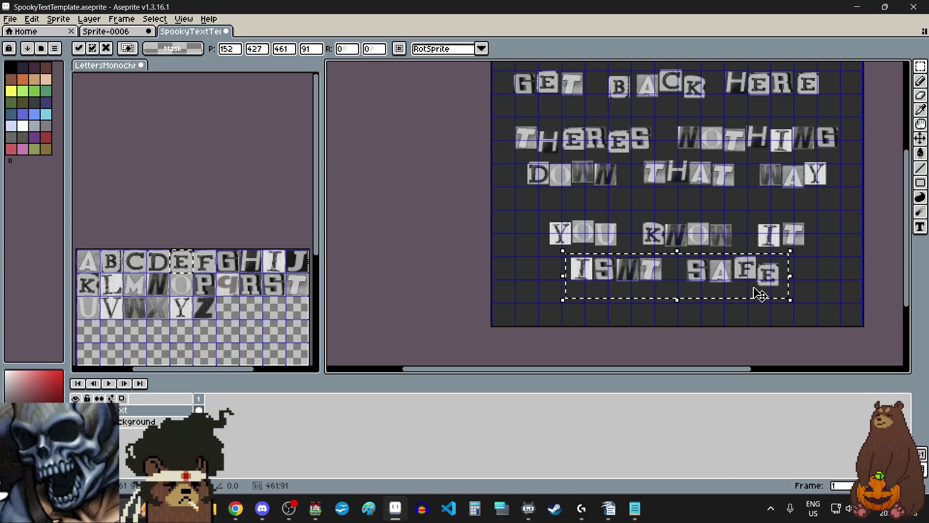
Commit the row placement and nudge the S of SAFE slightly upward.
{"action": "left_click", "coordinate": [699, 322]}
{"action": "scroll", "coordinate": [695, 258], "scroll_direction": "up", "scroll_amount": 4}
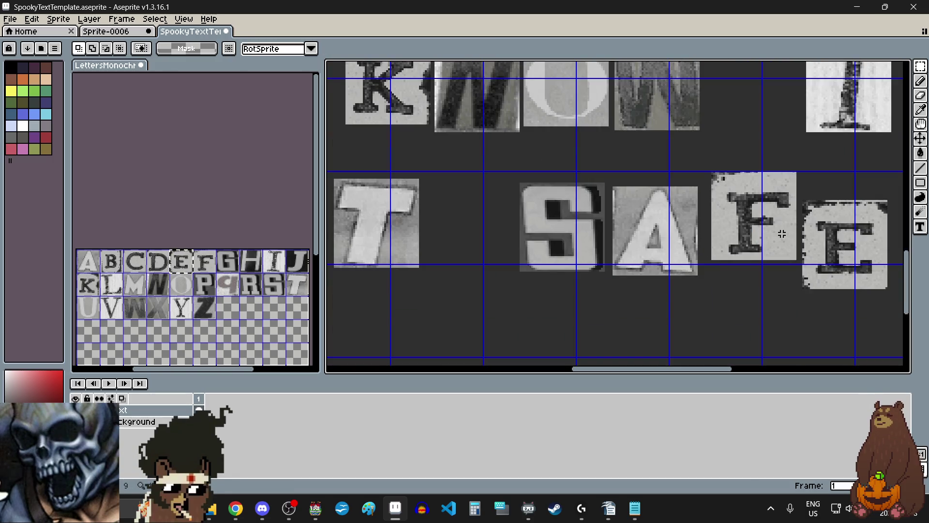
{"action": "mouse_move", "coordinate": [605, 176]}
{"action": "left_mouse_down"}
{"action": "mouse_move", "coordinate": [544, 271]}
{"action": "mouse_move", "coordinate": [507, 285]}
{"action": "left_mouse_up"}
{"action": "left_click_drag", "start_coordinate": [563, 226], "coordinate": [556, 207]}
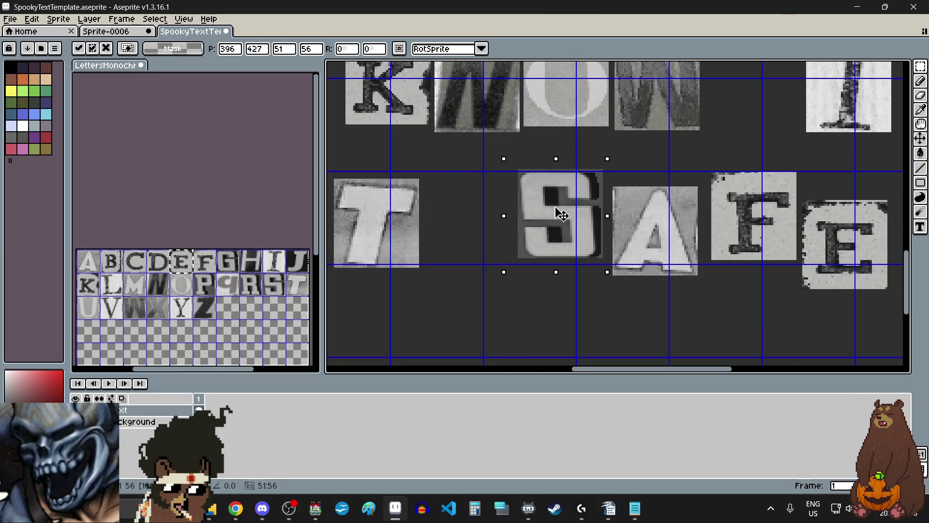
{"action": "left_click", "coordinate": [668, 319]}
Lower the S in ISNT slightly.
{"action": "scroll", "coordinate": [668, 318], "scroll_direction": "down", "scroll_amount": 4}
{"action": "scroll", "coordinate": [668, 318], "scroll_direction": "up", "scroll_amount": 2}
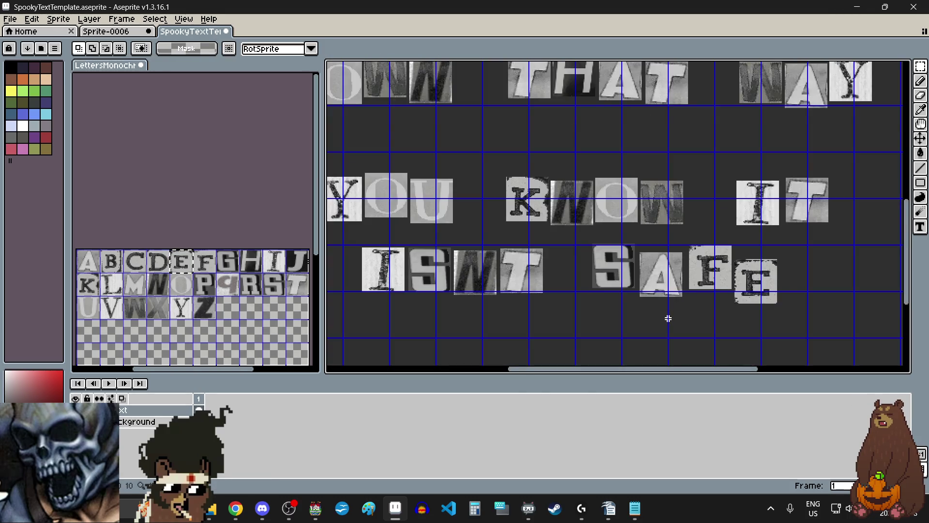
{"action": "scroll", "coordinate": [515, 320], "scroll_direction": "down", "scroll_amount": 1}
{"action": "scroll", "coordinate": [504, 288], "scroll_direction": "up", "scroll_amount": 3}
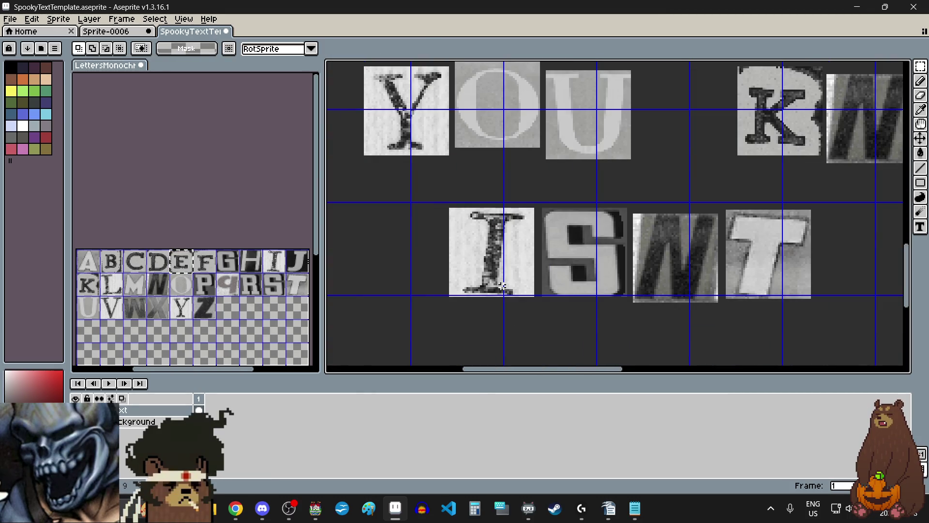
{"action": "scroll", "coordinate": [546, 203], "scroll_direction": "up", "scroll_amount": 2}
{"action": "scroll", "coordinate": [533, 208], "scroll_direction": "down", "scroll_amount": 2}
{"action": "mouse_move", "coordinate": [532, 208]}
{"action": "left_mouse_down"}
{"action": "mouse_move", "coordinate": [613, 300]}
{"action": "mouse_move", "coordinate": [590, 304]}
{"action": "left_mouse_up"}
{"action": "left_click", "coordinate": [805, 348]}
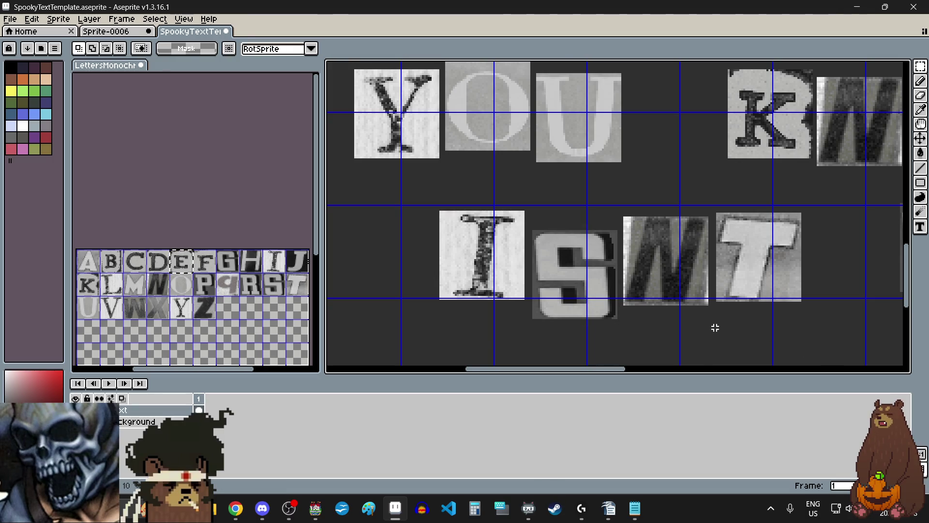
Select and reposition the T of ISNT.
{"action": "scroll", "coordinate": [716, 326], "scroll_direction": "down", "scroll_amount": 3}
{"action": "scroll", "coordinate": [711, 341], "scroll_direction": "down", "scroll_amount": 1}
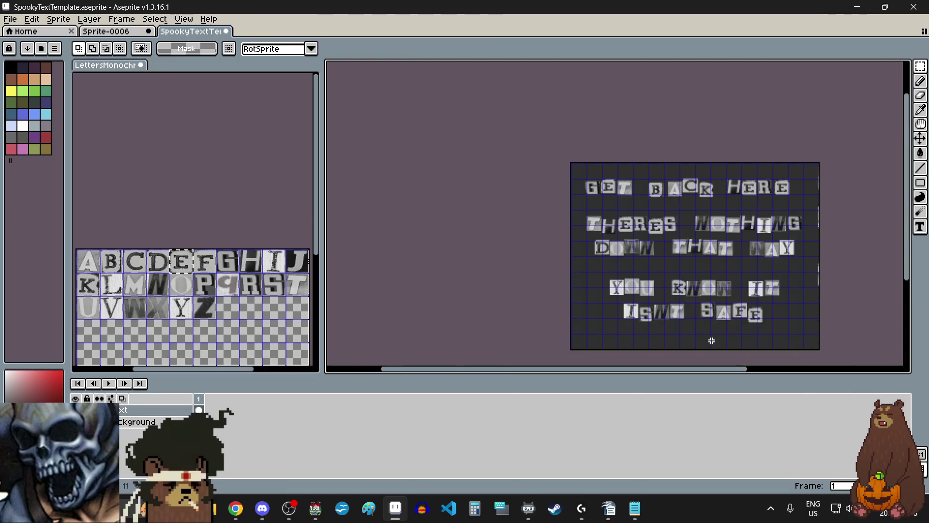
{"action": "scroll", "coordinate": [709, 336], "scroll_direction": "up", "scroll_amount": 4}
{"action": "scroll", "coordinate": [696, 332], "scroll_direction": "up", "scroll_amount": 3}
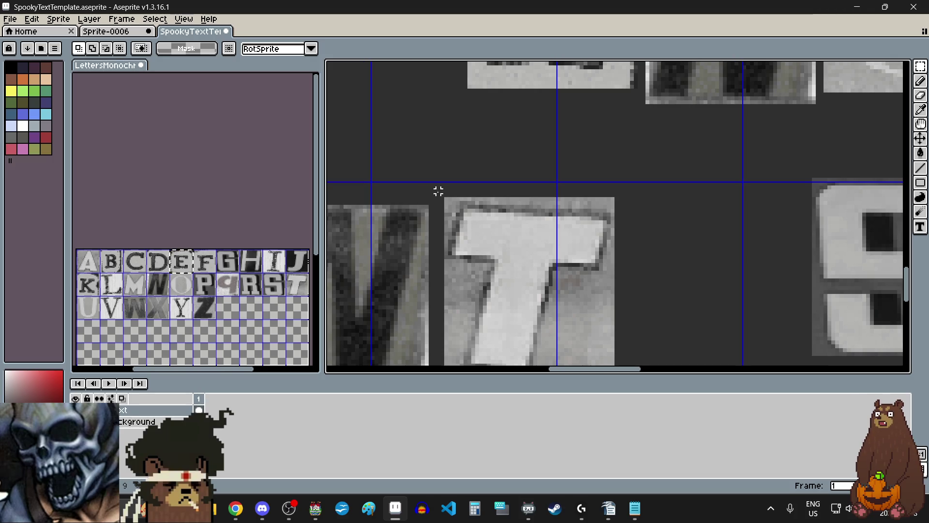
{"action": "scroll", "coordinate": [444, 199], "scroll_direction": "down", "scroll_amount": 2}
{"action": "mouse_move", "coordinate": [445, 191]}
{"action": "left_mouse_down"}
{"action": "mouse_move", "coordinate": [550, 314]}
{"action": "mouse_move", "coordinate": [553, 301]}
{"action": "left_mouse_up"}
{"action": "left_click", "coordinate": [530, 257]}
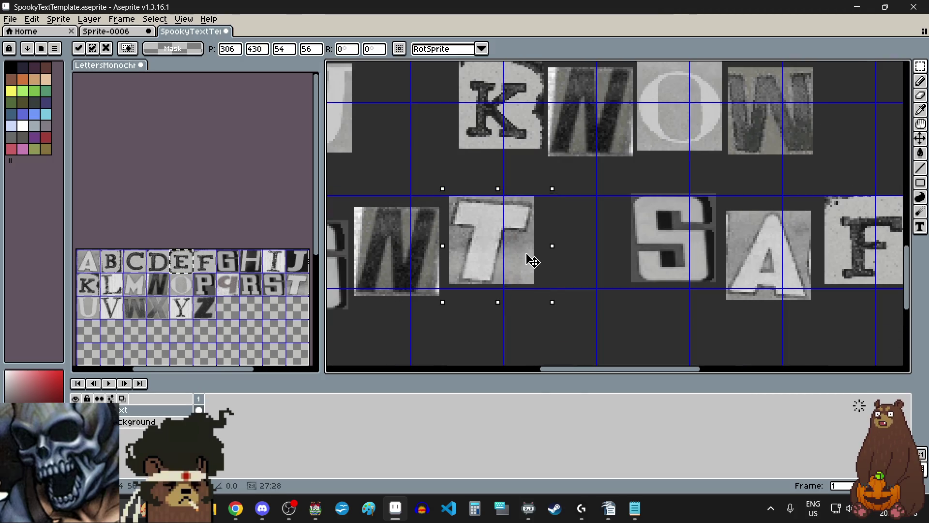
{"action": "key", "text": "Return"}
{"action": "scroll", "coordinate": [585, 301], "scroll_direction": "down", "scroll_amount": 4}
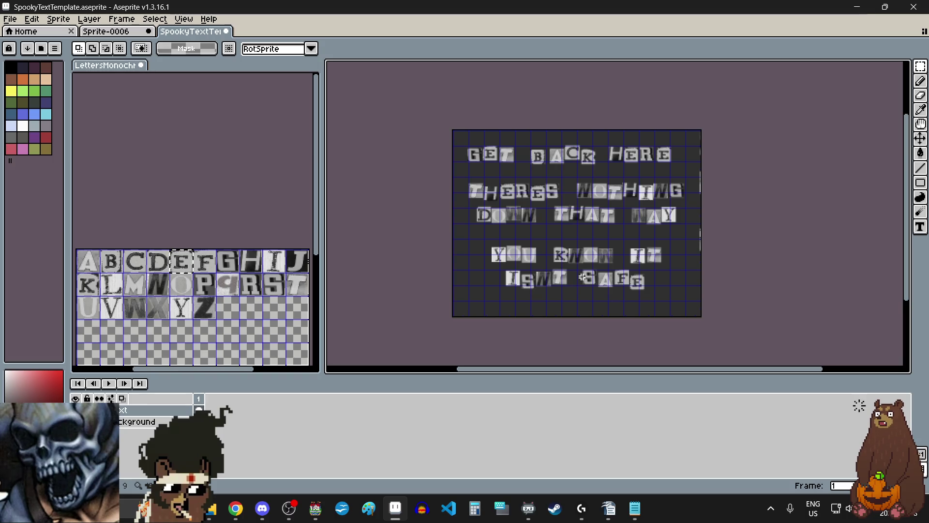
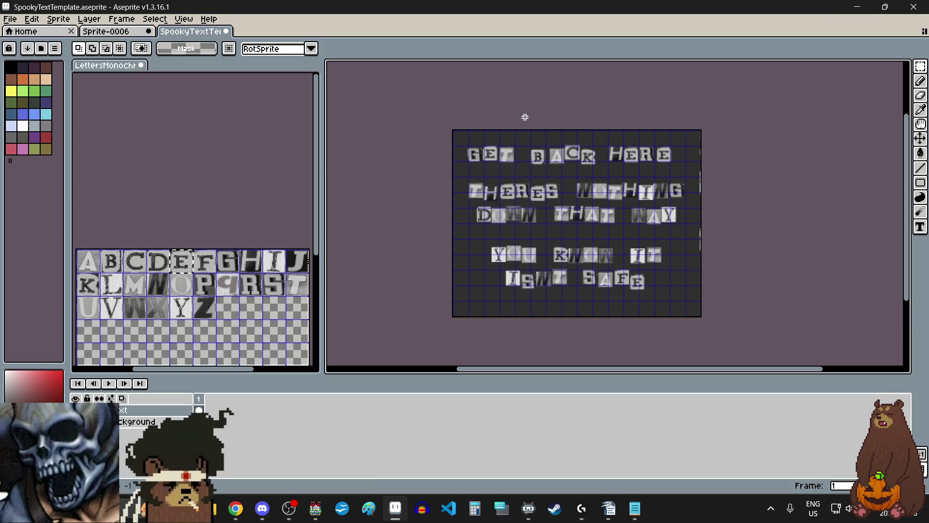
Shift the GET letters together a few pixels up and to the right.
{"action": "scroll", "coordinate": [486, 165], "scroll_direction": "up", "scroll_amount": 4}
{"action": "scroll", "coordinate": [508, 189], "scroll_direction": "up", "scroll_amount": 2}
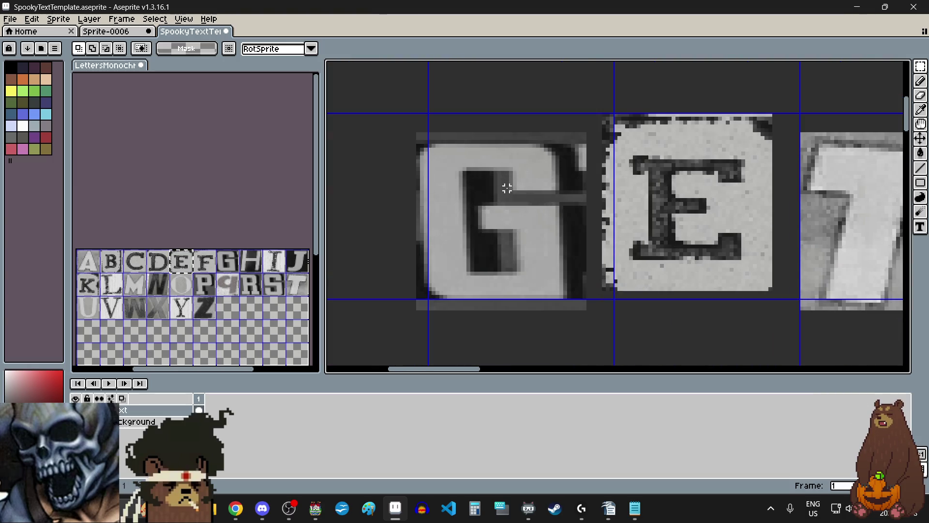
{"action": "scroll", "coordinate": [572, 234], "scroll_direction": "down", "scroll_amount": 2}
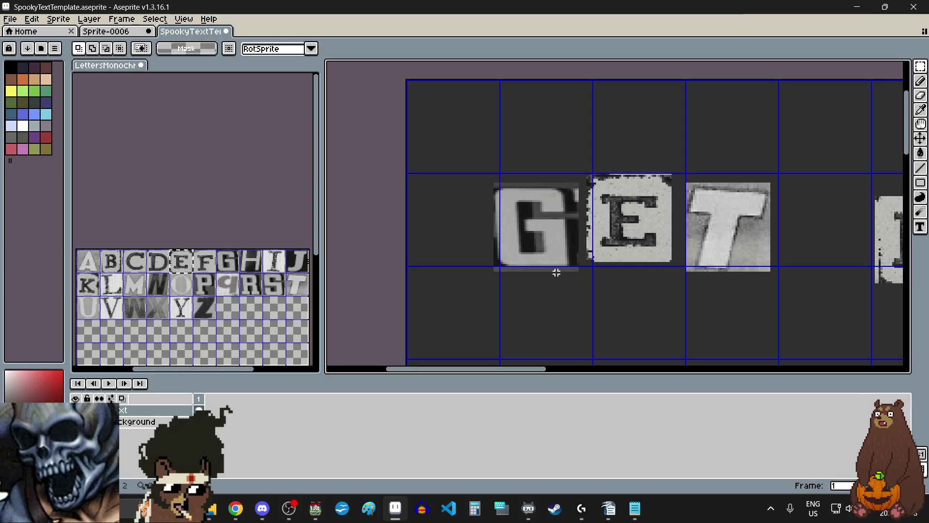
{"action": "scroll", "coordinate": [556, 272], "scroll_direction": "right", "scroll_amount": 4}
{"action": "left_click_drag", "start_coordinate": [361, 168], "coordinate": [635, 311]}
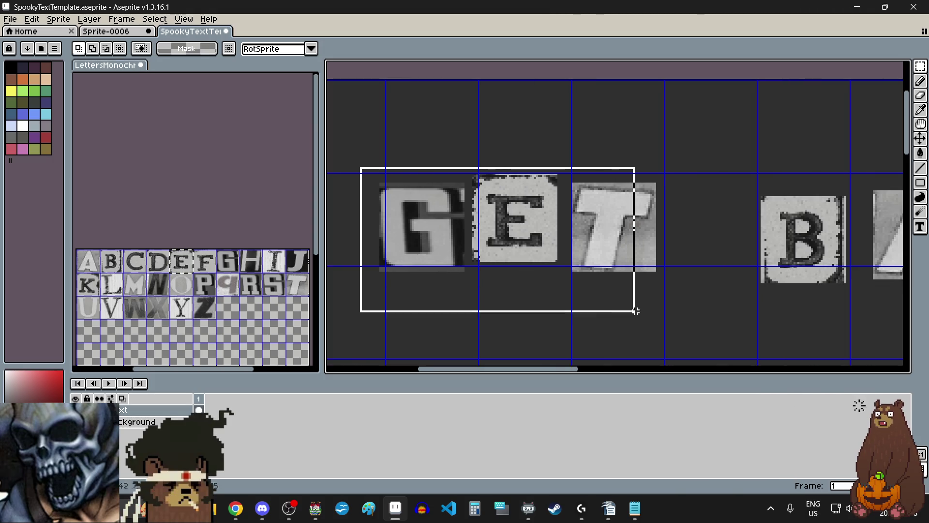
{"action": "left_click_drag", "start_coordinate": [603, 241], "coordinate": [614, 233]}
{"action": "key", "text": "ctrl+d"}
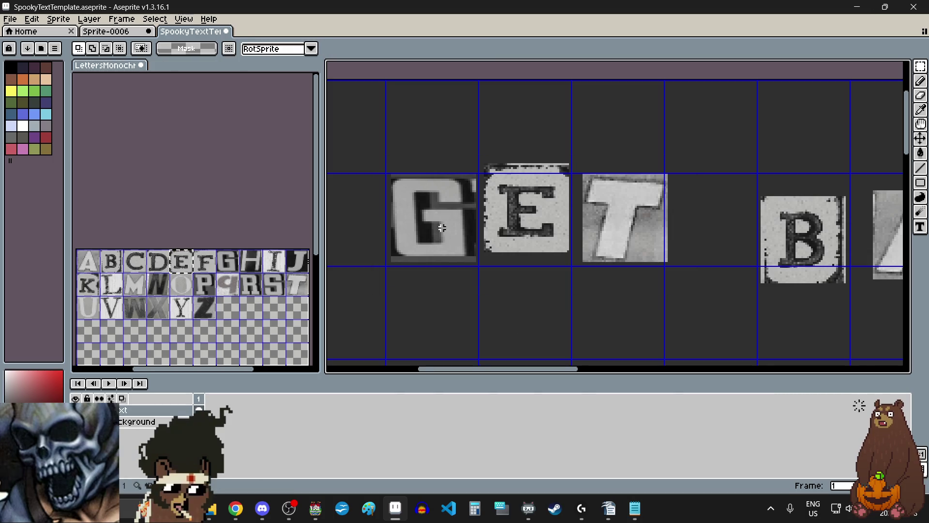
{"action": "scroll", "coordinate": [442, 228], "scroll_direction": "up", "scroll_amount": 2}
{"action": "scroll", "coordinate": [514, 119], "scroll_direction": "down", "scroll_amount": 2}
Lower the G a little and nudge the T slightly out of line.
{"action": "mouse_move", "coordinate": [515, 119]}
{"action": "left_mouse_down"}
{"action": "mouse_move", "coordinate": [423, 213]}
{"action": "mouse_move", "coordinate": [460, 202]}
{"action": "left_mouse_up"}
{"action": "key", "text": "ctrl+d"}
{"action": "scroll", "coordinate": [599, 271], "scroll_direction": "down", "scroll_amount": 2}
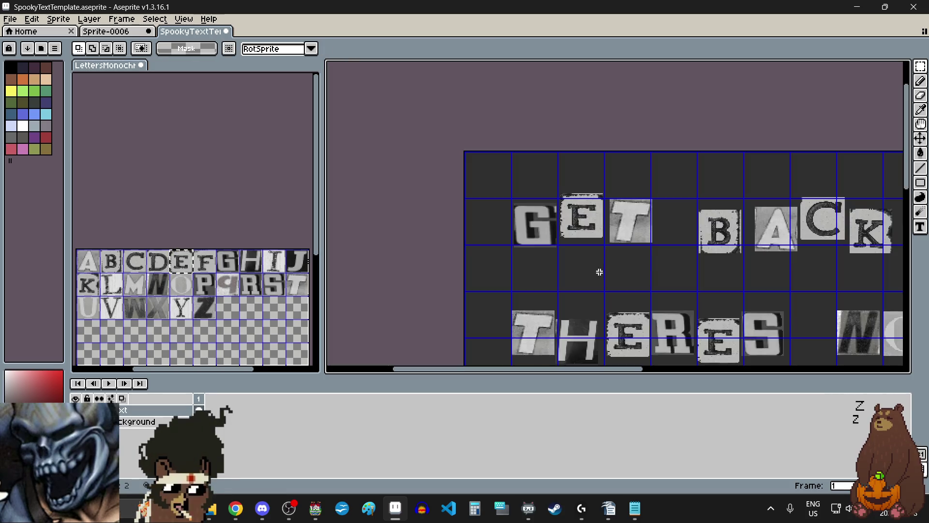
{"action": "scroll", "coordinate": [647, 224], "scroll_direction": "up", "scroll_amount": 4}
{"action": "left_click_drag", "start_coordinate": [476, 146], "coordinate": [635, 307]}
{"action": "left_click_drag", "start_coordinate": [556, 255], "coordinate": [550, 261]}
{"action": "scroll", "coordinate": [536, 252], "scroll_direction": "down", "scroll_amount": 3}
{"action": "key", "text": "ctrl+d"}
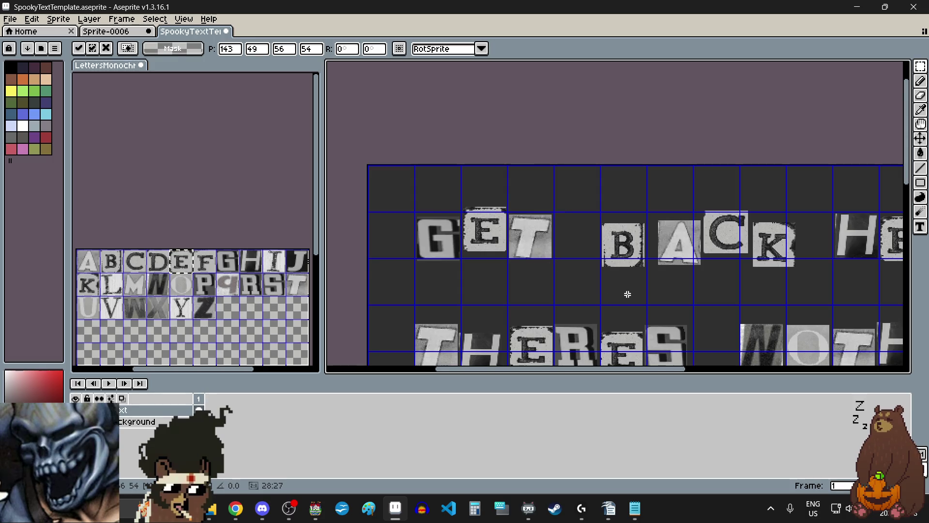
{"action": "scroll", "coordinate": [615, 293], "scroll_direction": "up", "scroll_amount": 2}
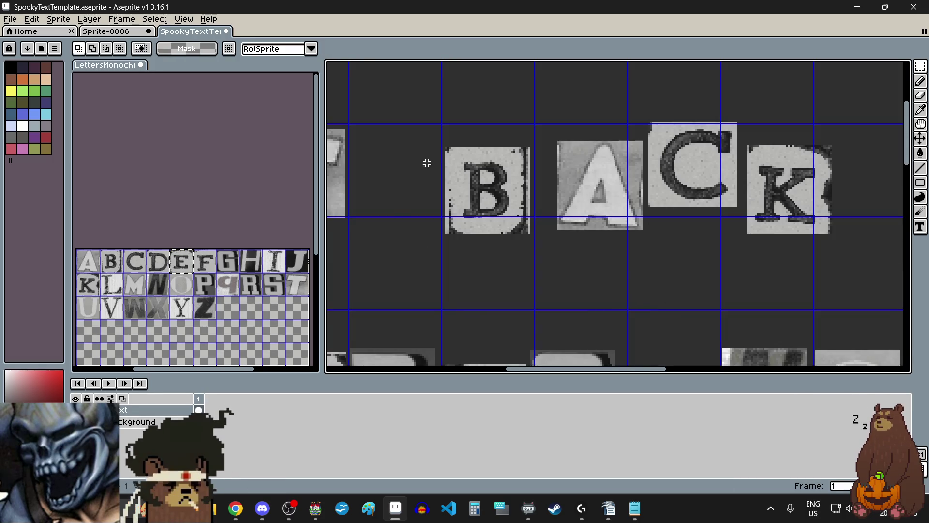
Drop BACK slightly, then lift the B up and to the right.
{"action": "left_click_drag", "start_coordinate": [433, 107], "coordinate": [857, 265]}
{"action": "left_click_drag", "start_coordinate": [677, 297], "coordinate": [676, 304]}
{"action": "key", "text": "ctrl+d"}
{"action": "scroll", "coordinate": [573, 155], "scroll_direction": "up", "scroll_amount": 1}
{"action": "mouse_move", "coordinate": [531, 138]}
{"action": "left_mouse_down"}
{"action": "mouse_move", "coordinate": [387, 276]}
{"action": "mouse_move", "coordinate": [369, 312]}
{"action": "left_mouse_up"}
{"action": "left_click_drag", "start_coordinate": [414, 258], "coordinate": [429, 253]}
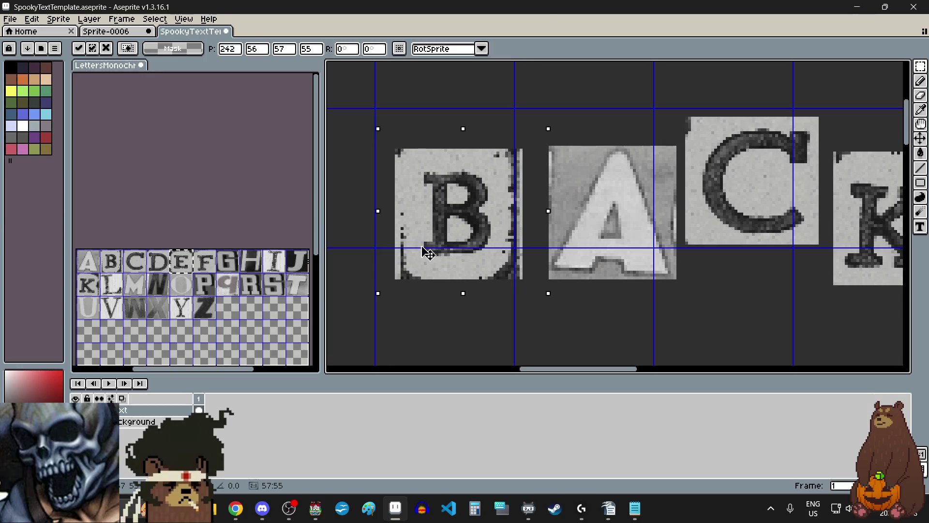
{"action": "key", "text": "ctrl+d"}
{"action": "scroll", "coordinate": [662, 317], "scroll_direction": "down", "scroll_amount": 2}
{"action": "scroll", "coordinate": [629, 315], "scroll_direction": "up", "scroll_amount": 1}
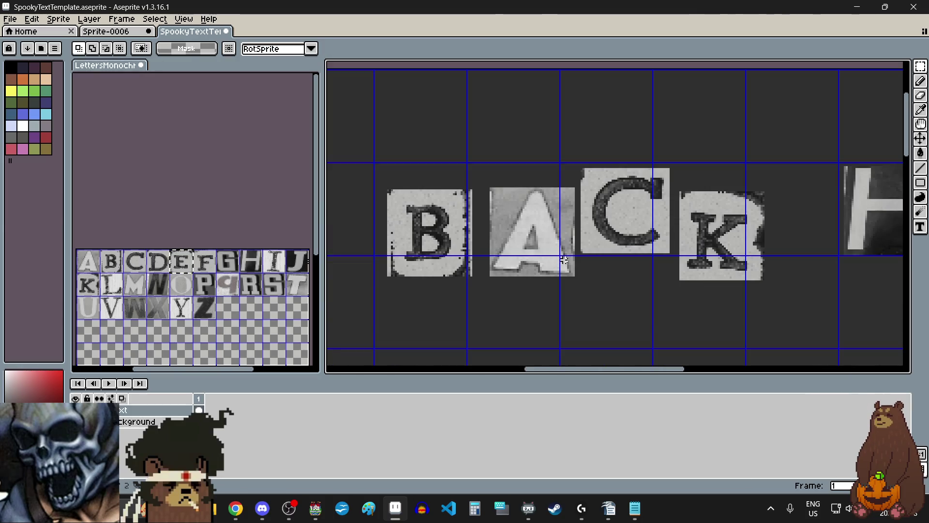
Stagger A, C and K: raise them, move K left-down, then C and K right-down.
{"action": "left_click_drag", "start_coordinate": [482, 162], "coordinate": [778, 303]}
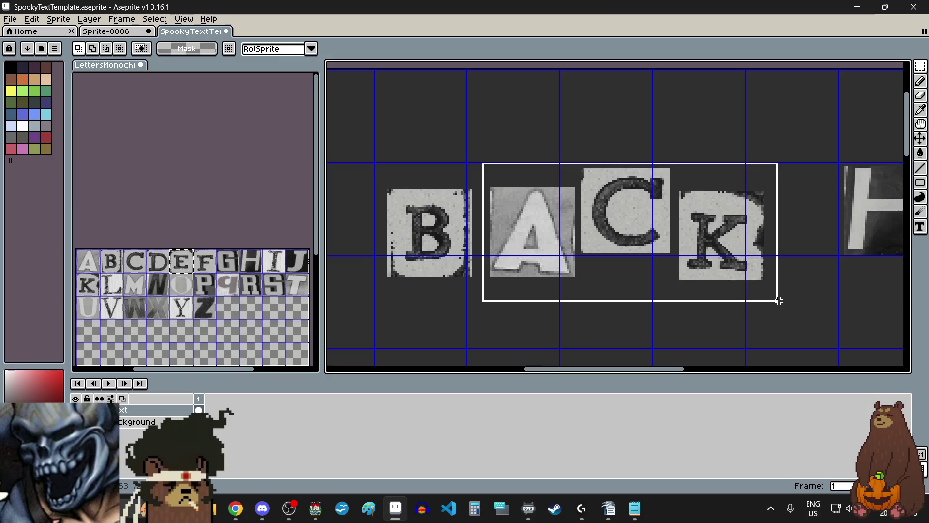
{"action": "left_click_drag", "start_coordinate": [704, 242], "coordinate": [705, 239]}
{"action": "key", "text": "ctrl+d"}
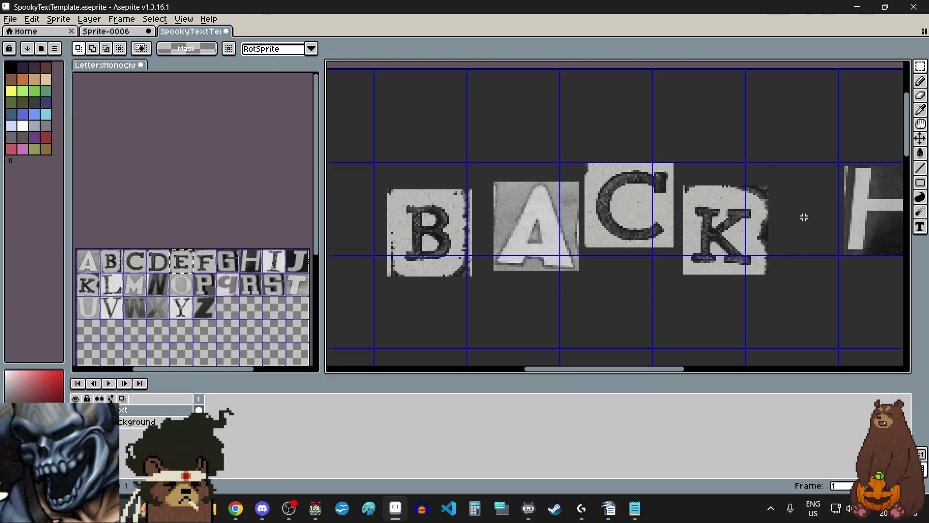
{"action": "scroll", "coordinate": [781, 159], "scroll_direction": "up", "scroll_amount": 1}
{"action": "left_click_drag", "start_coordinate": [781, 158], "coordinate": [612, 321]}
{"action": "left_click_drag", "start_coordinate": [673, 275], "coordinate": [661, 281]}
{"action": "left_click", "coordinate": [593, 278]}
{"action": "left_click", "coordinate": [537, 296]}
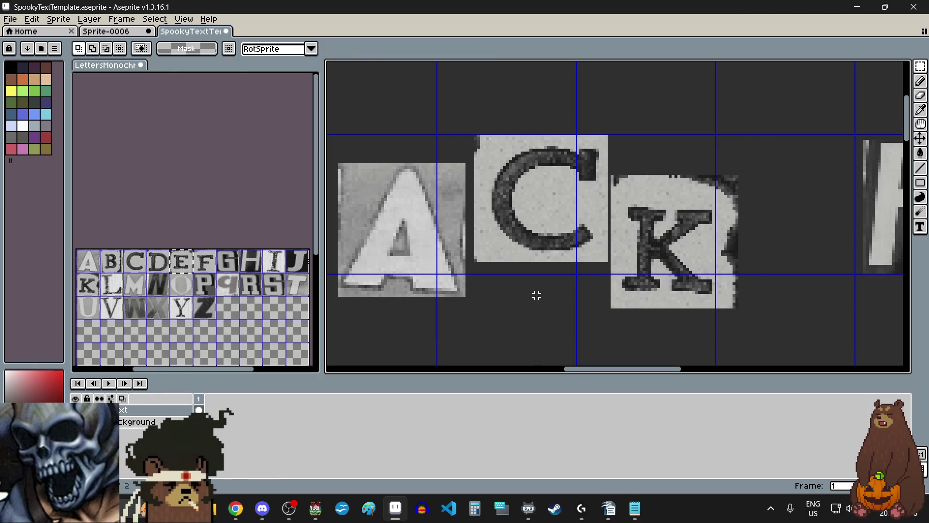
{"action": "left_click_drag", "start_coordinate": [470, 126], "coordinate": [773, 337]}
{"action": "left_click_drag", "start_coordinate": [679, 257], "coordinate": [684, 260]}
{"action": "scroll", "coordinate": [686, 259], "scroll_direction": "down", "scroll_amount": 3}
{"action": "left_click", "coordinate": [689, 284]}
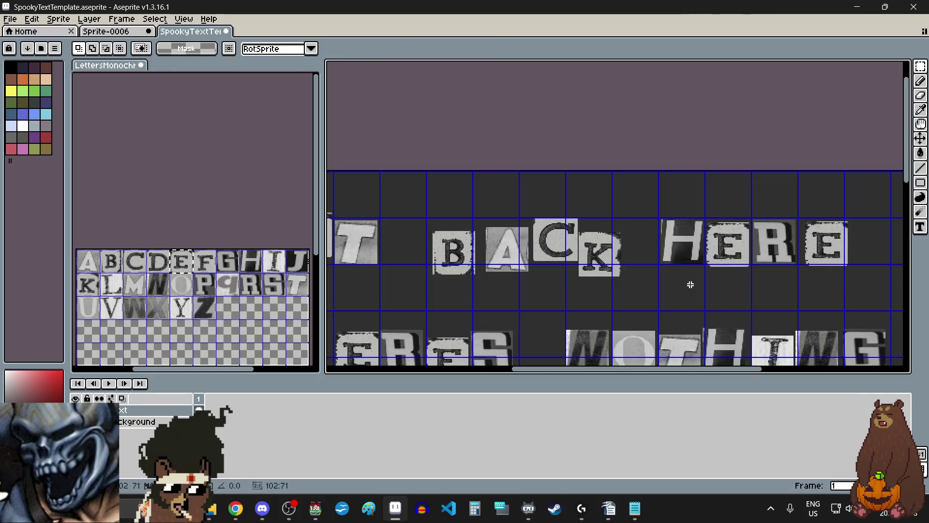
{"action": "scroll", "coordinate": [689, 284], "scroll_direction": "right", "scroll_amount": 3}
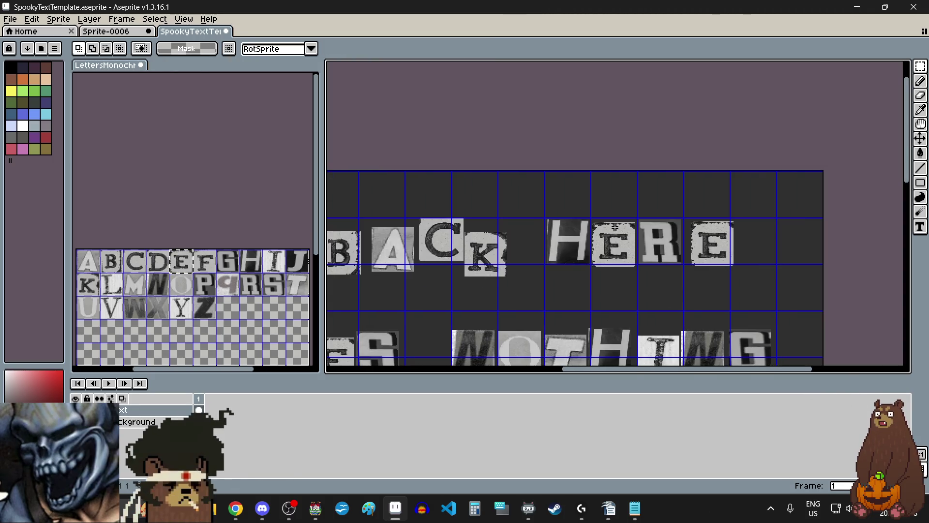
{"action": "scroll", "coordinate": [565, 242], "scroll_direction": "up", "scroll_amount": 3}
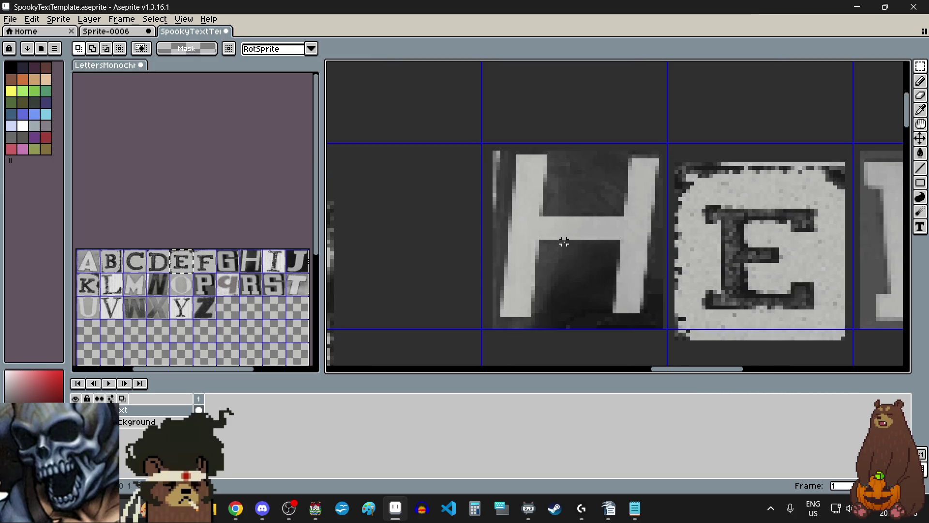
{"action": "scroll", "coordinate": [564, 242], "scroll_direction": "down", "scroll_amount": 3}
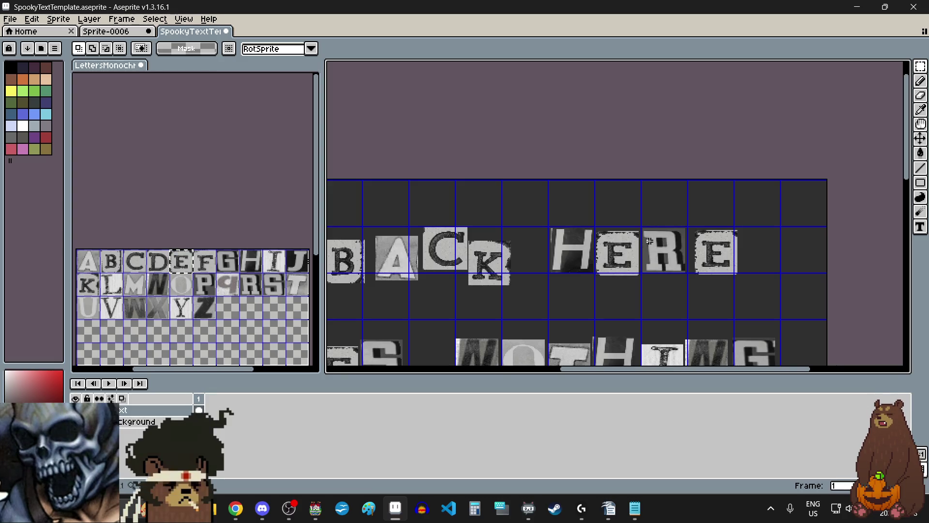
Shift the whole word HERE down and to the right.
{"action": "scroll", "coordinate": [698, 256], "scroll_direction": "up", "scroll_amount": 2}
{"action": "mouse_move", "coordinate": [377, 178]}
{"action": "left_mouse_down"}
{"action": "mouse_move", "coordinate": [556, 259]}
{"action": "mouse_move", "coordinate": [813, 323]}
{"action": "left_mouse_up"}
{"action": "left_click_drag", "start_coordinate": [732, 276], "coordinate": [744, 287]}
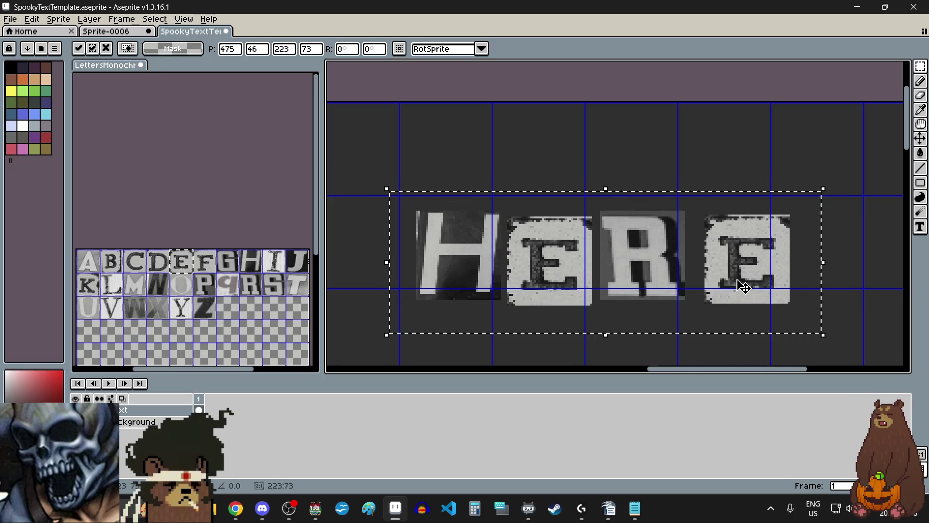
{"action": "left_click", "coordinate": [554, 152]}
{"action": "scroll", "coordinate": [452, 248], "scroll_direction": "up", "scroll_amount": 1}
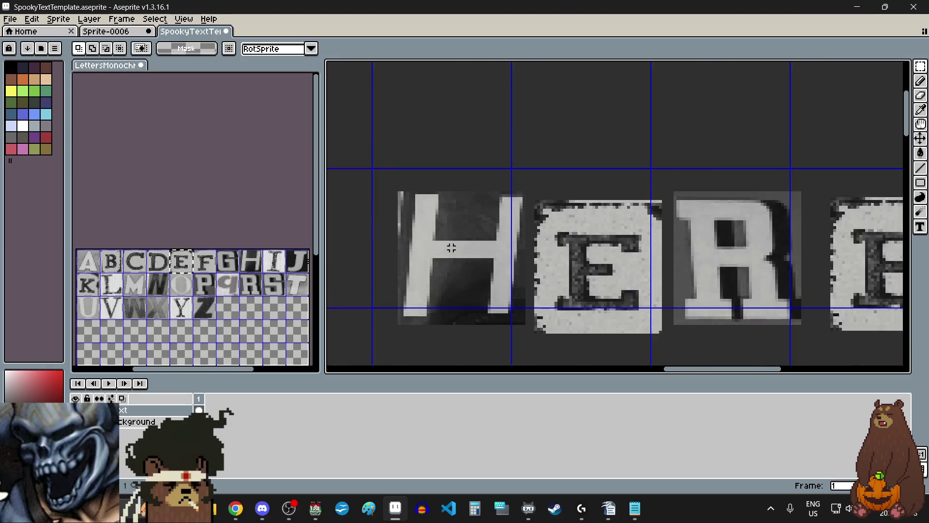
{"action": "scroll", "coordinate": [494, 217], "scroll_direction": "up", "scroll_amount": 5}
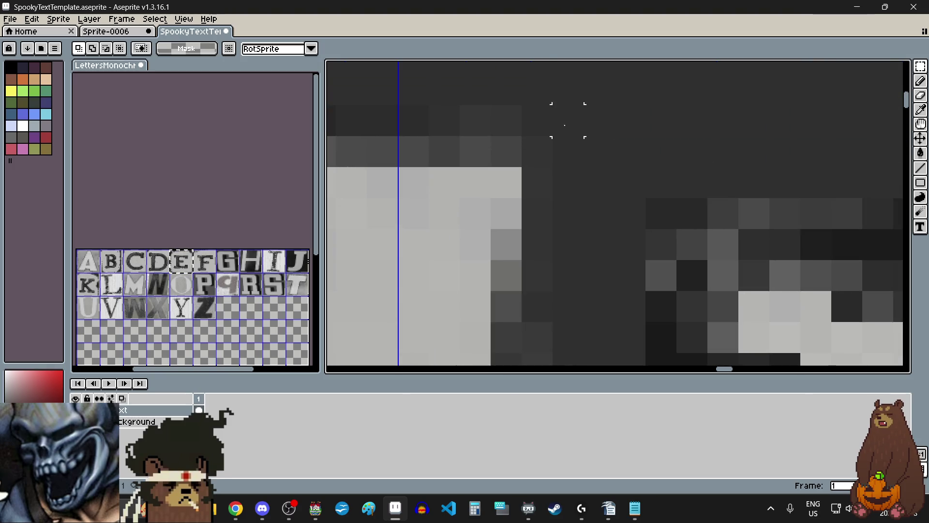
{"action": "scroll", "coordinate": [539, 124], "scroll_direction": "down", "scroll_amount": 5}
Move the H slightly left-down and the first E slightly up-left.
{"action": "left_click_drag", "start_coordinate": [541, 124], "coordinate": [444, 226]}
{"action": "left_click_drag", "start_coordinate": [494, 195], "coordinate": [488, 201]}
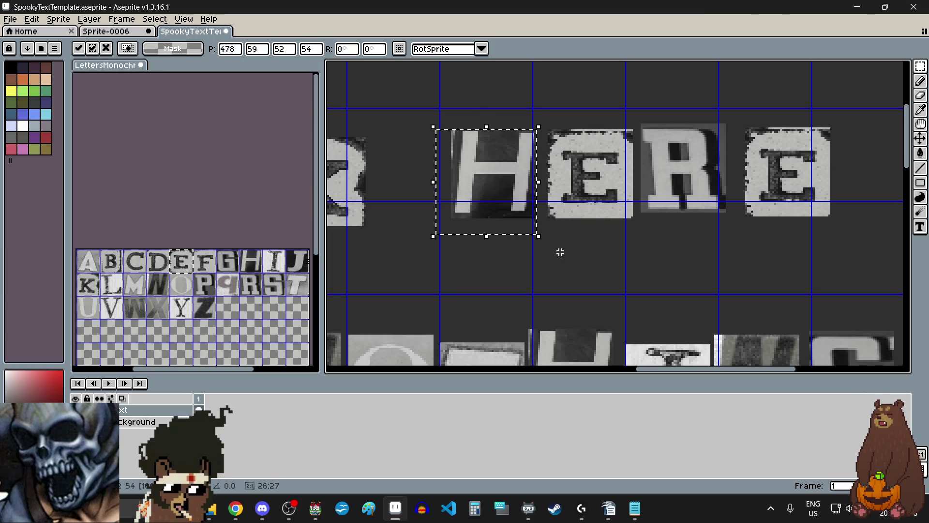
{"action": "key", "text": "Return"}
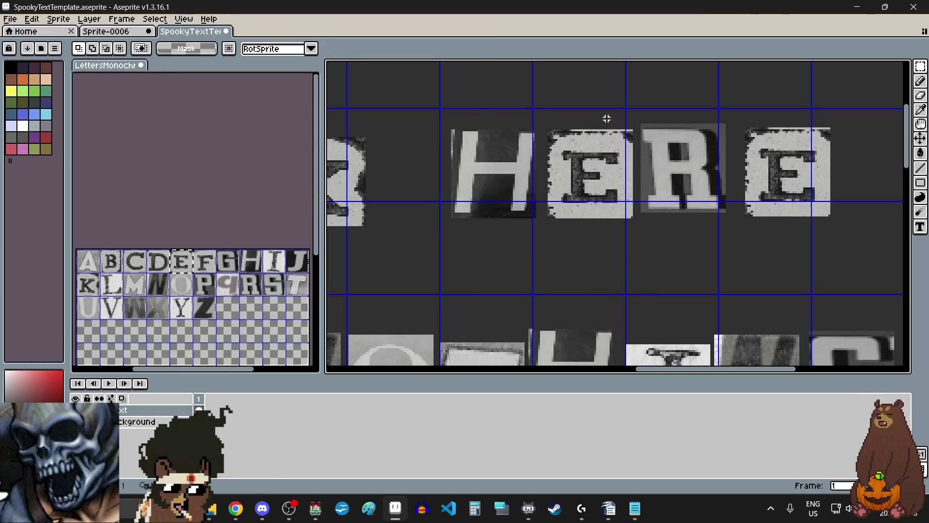
{"action": "scroll", "coordinate": [624, 125], "scroll_direction": "up", "scroll_amount": 4}
{"action": "scroll", "coordinate": [665, 141], "scroll_direction": "down", "scroll_amount": 2}
{"action": "mouse_move", "coordinate": [664, 141]}
{"action": "left_mouse_down"}
{"action": "mouse_move", "coordinate": [523, 321]}
{"action": "mouse_move", "coordinate": [478, 346]}
{"action": "left_mouse_up"}
{"action": "left_click", "coordinate": [527, 272]}
{"action": "left_click_drag", "start_coordinate": [527, 272], "coordinate": [518, 256]}
{"action": "scroll", "coordinate": [517, 258], "scroll_direction": "down", "scroll_amount": 3}
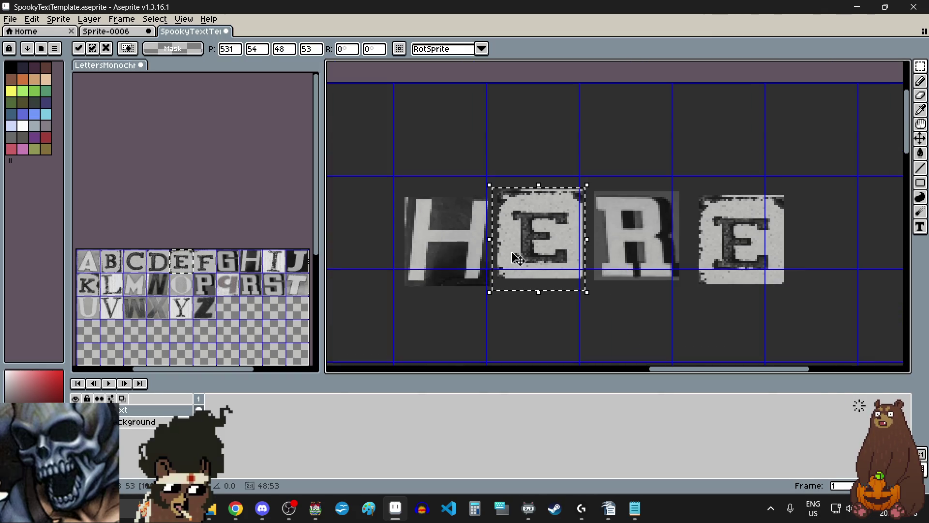
{"action": "scroll", "coordinate": [697, 313], "scroll_direction": "up", "scroll_amount": 2}
{"action": "left_click", "coordinate": [622, 286]}
Raise the R up-right and shift the final E slightly left.
{"action": "scroll", "coordinate": [532, 128], "scroll_direction": "up", "scroll_amount": 2}
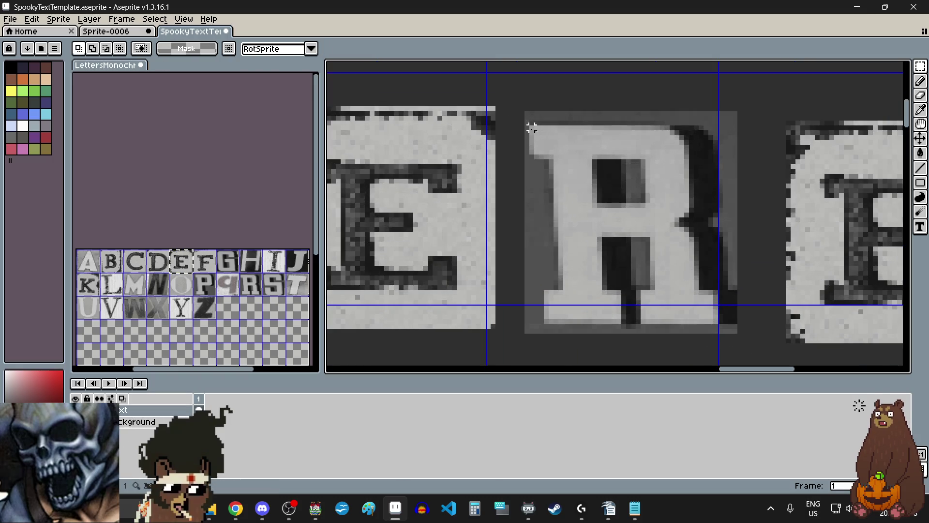
{"action": "left_click_drag", "start_coordinate": [517, 108], "coordinate": [748, 349]}
{"action": "left_click_drag", "start_coordinate": [639, 259], "coordinate": [644, 250]}
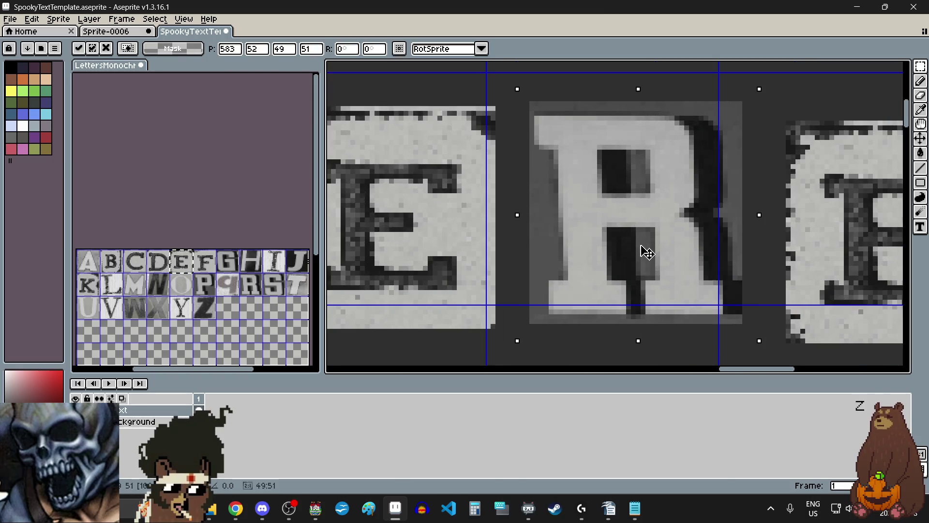
{"action": "scroll", "coordinate": [634, 255], "scroll_direction": "down", "scroll_amount": 2}
{"action": "left_click", "coordinate": [753, 323]}
{"action": "scroll", "coordinate": [753, 324], "scroll_direction": "right", "scroll_amount": 1}
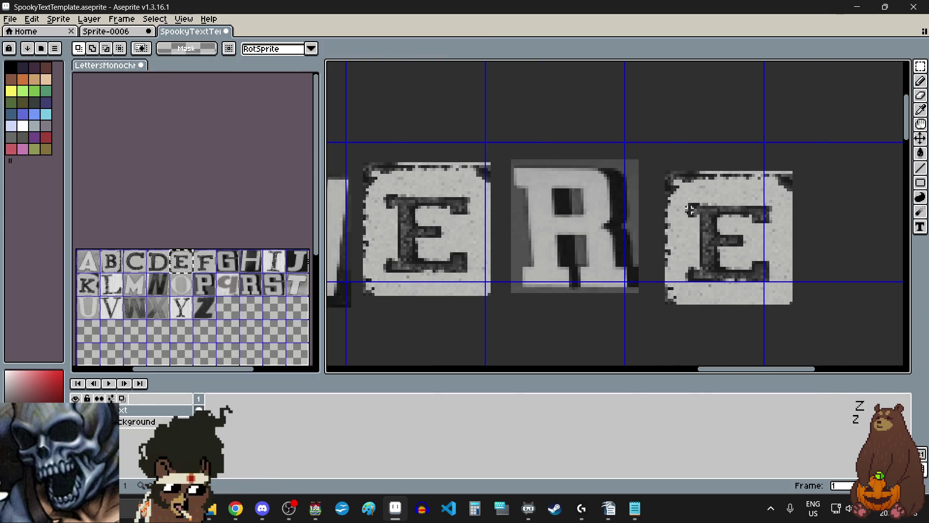
{"action": "left_click_drag", "start_coordinate": [660, 172], "coordinate": [812, 326]}
{"action": "left_click_drag", "start_coordinate": [753, 295], "coordinate": [739, 295]}
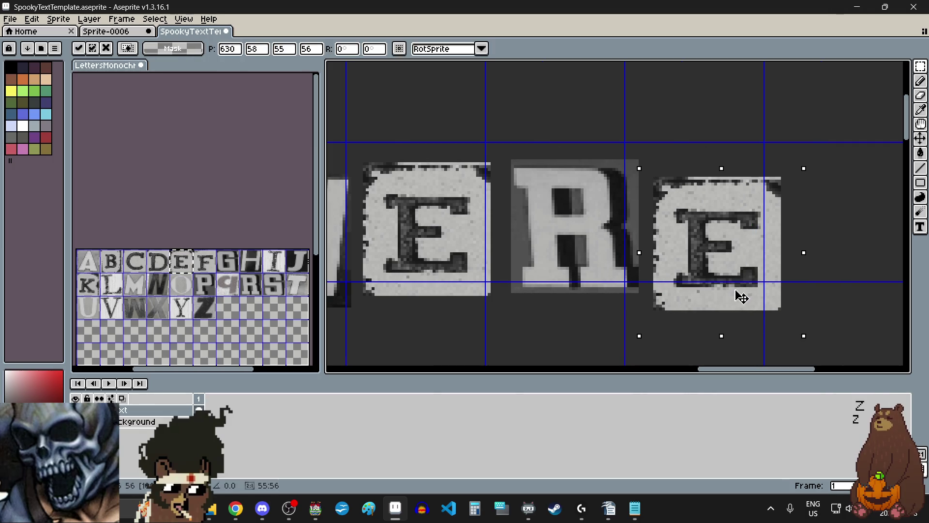
{"action": "scroll", "coordinate": [733, 292], "scroll_direction": "down", "scroll_amount": 2}
{"action": "scroll", "coordinate": [733, 292], "scroll_direction": "down", "scroll_amount": 2}
{"action": "scroll", "coordinate": [551, 266], "scroll_direction": "up", "scroll_amount": 1}
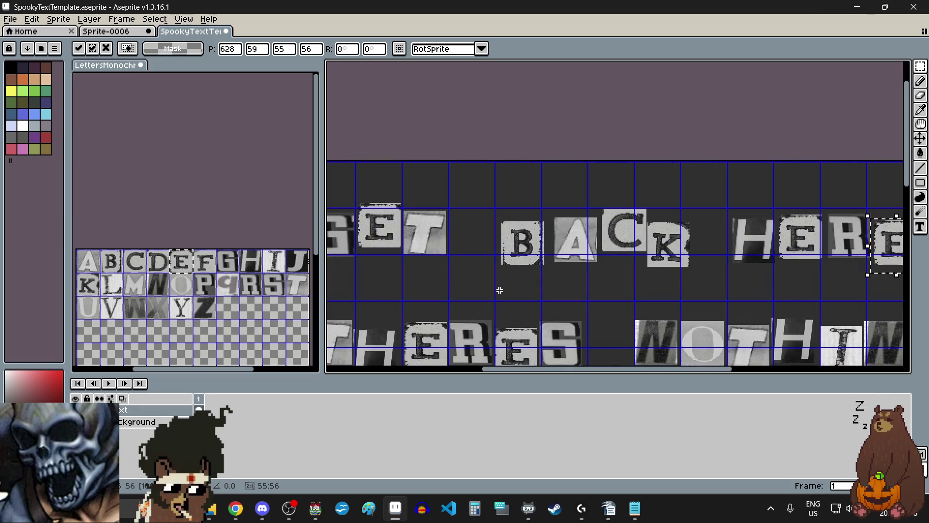
{"action": "left_click", "coordinate": [517, 303]}
{"action": "scroll", "coordinate": [517, 302], "scroll_direction": "down", "scroll_amount": 1}
{"action": "scroll", "coordinate": [517, 302], "scroll_direction": "down", "scroll_amount": 1}
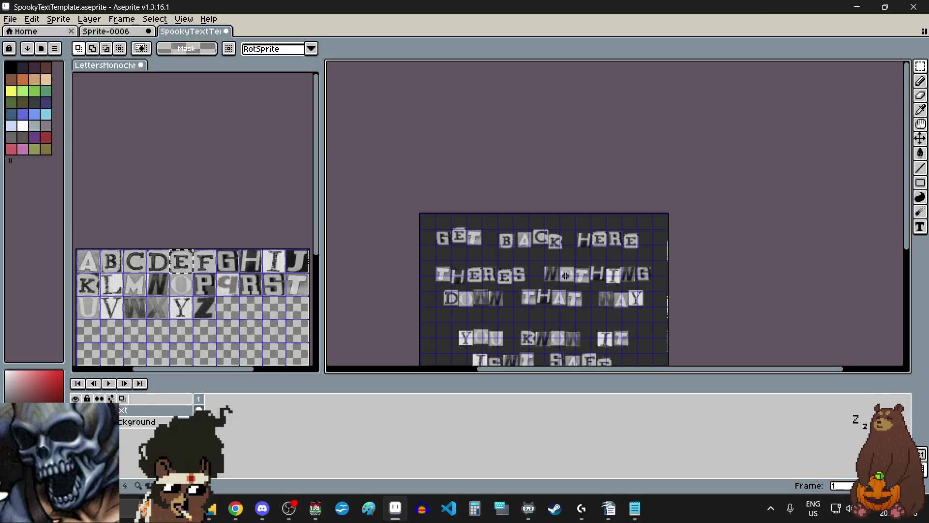
Lower the T of THERES slightly.
{"action": "scroll", "coordinate": [438, 300], "scroll_direction": "up", "scroll_amount": 1}
{"action": "scroll", "coordinate": [494, 268], "scroll_direction": "up", "scroll_amount": 1}
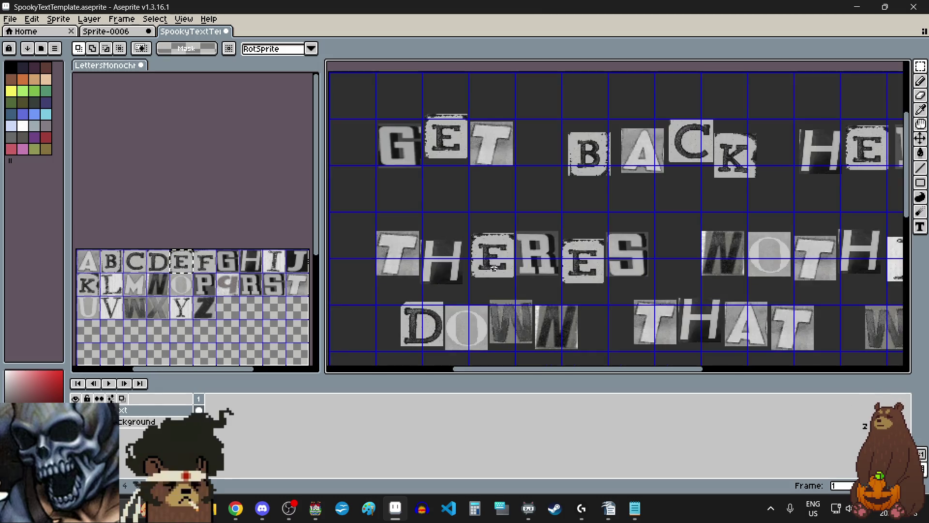
{"action": "scroll", "coordinate": [383, 268], "scroll_direction": "up", "scroll_amount": 1}
{"action": "scroll", "coordinate": [384, 267], "scroll_direction": "up", "scroll_amount": 1}
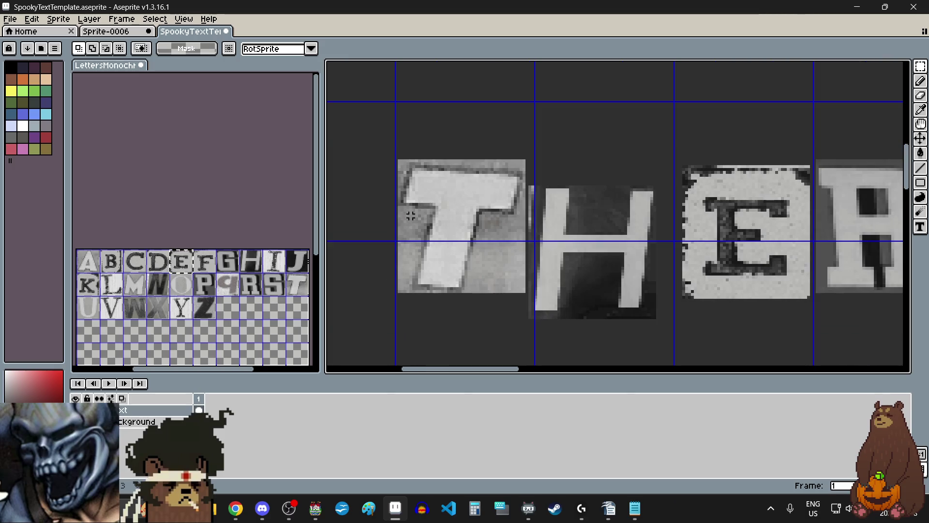
{"action": "scroll", "coordinate": [422, 194], "scroll_direction": "up", "scroll_amount": 1}
{"action": "scroll", "coordinate": [605, 130], "scroll_direction": "up", "scroll_amount": 2}
{"action": "scroll", "coordinate": [583, 151], "scroll_direction": "up", "scroll_amount": 1}
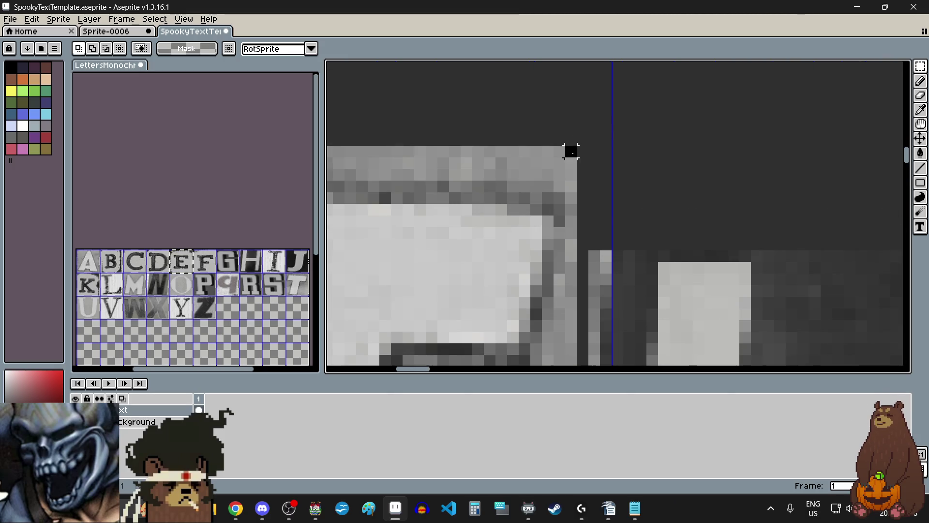
{"action": "scroll", "coordinate": [572, 152], "scroll_direction": "down", "scroll_amount": 3}
{"action": "mouse_move", "coordinate": [571, 151]}
{"action": "left_mouse_down"}
{"action": "mouse_move", "coordinate": [391, 327]}
{"action": "mouse_move", "coordinate": [402, 332]}
{"action": "left_mouse_up"}
{"action": "scroll", "coordinate": [433, 267], "scroll_direction": "down", "scroll_amount": 1}
{"action": "left_click_drag", "start_coordinate": [455, 284], "coordinate": [453, 294]}
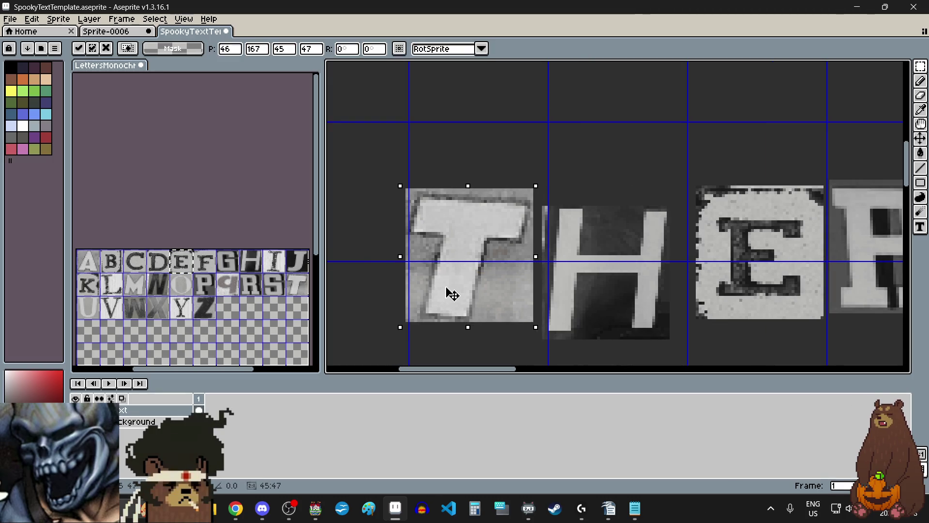
{"action": "left_click", "coordinate": [653, 267]}
{"action": "scroll", "coordinate": [587, 220], "scroll_direction": "up", "scroll_amount": 2}
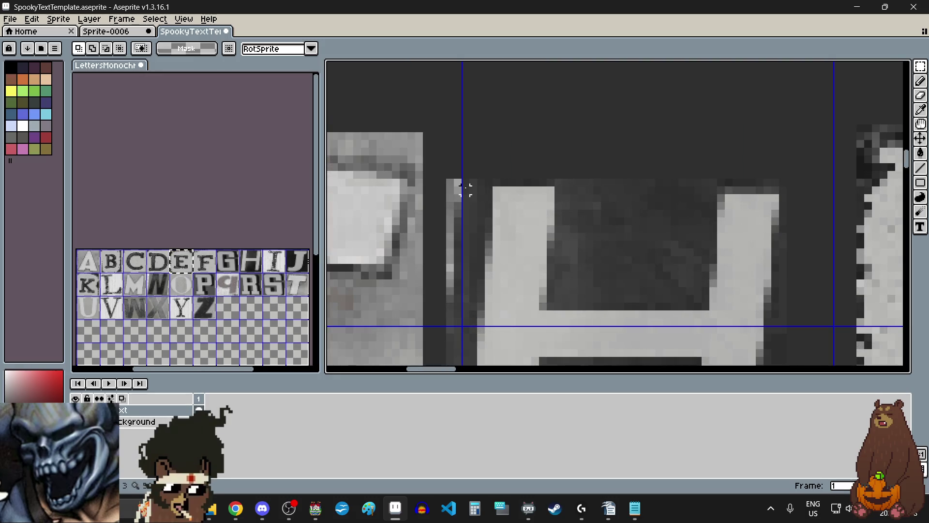
{"action": "scroll", "coordinate": [466, 190], "scroll_direction": "down", "scroll_amount": 2}
Nudge the H up with the arrow key and reselect the first E.
{"action": "left_click_drag", "start_coordinate": [451, 182], "coordinate": [624, 361]}
{"action": "key", "text": "Up"}
{"action": "key", "text": "Up"}
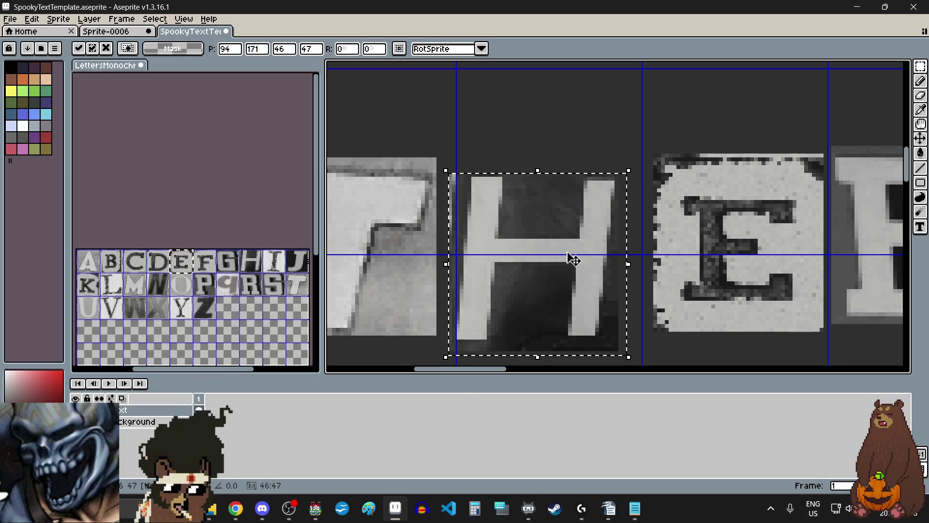
{"action": "scroll", "coordinate": [572, 260], "scroll_direction": "down", "scroll_amount": 3}
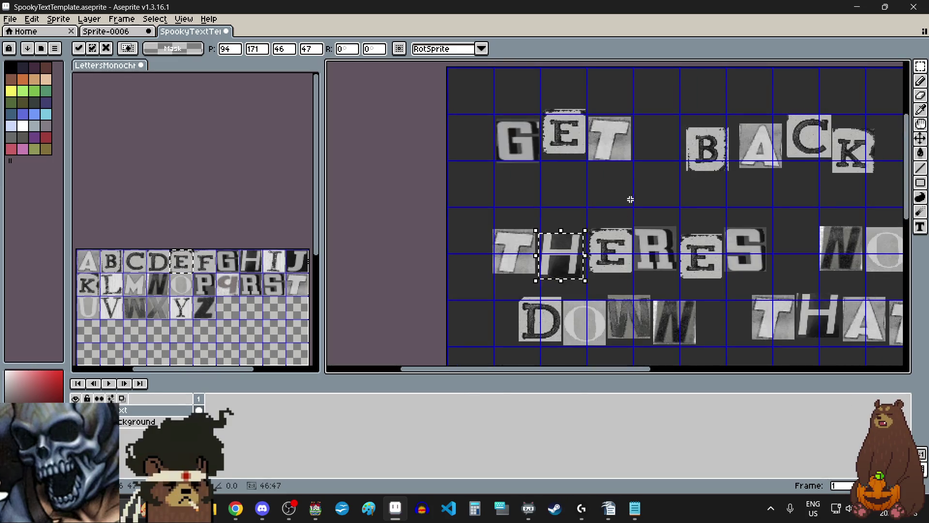
{"action": "key", "text": "Return"}
{"action": "scroll", "coordinate": [577, 213], "scroll_direction": "down", "scroll_amount": 2}
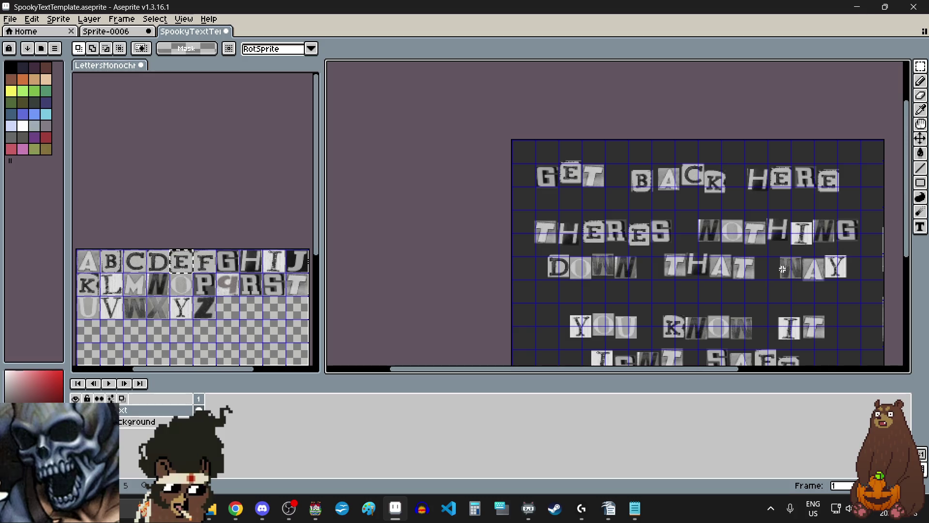
{"action": "scroll", "coordinate": [594, 234], "scroll_direction": "up", "scroll_amount": 5}
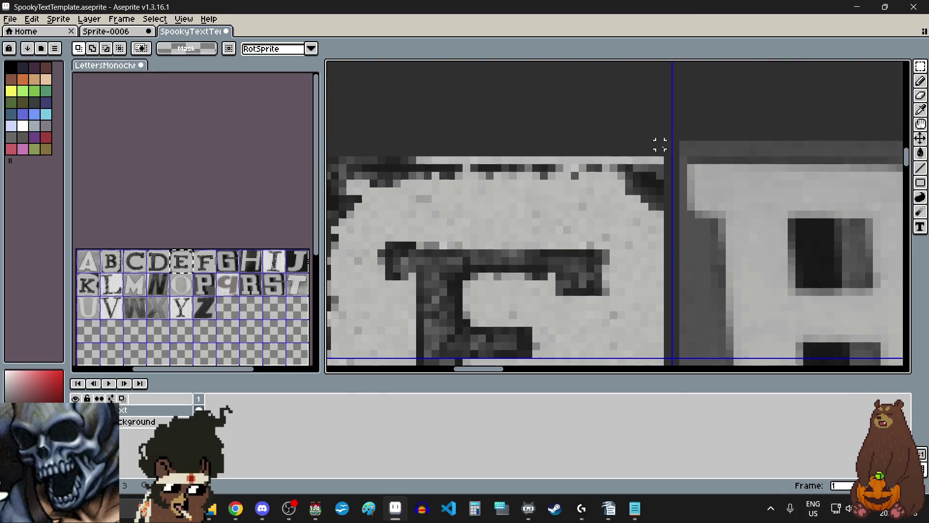
{"action": "scroll", "coordinate": [659, 160], "scroll_direction": "down", "scroll_amount": 2}
{"action": "mouse_move", "coordinate": [659, 159]}
{"action": "left_mouse_down"}
{"action": "mouse_move", "coordinate": [529, 304]}
{"action": "mouse_move", "coordinate": [483, 332]}
{"action": "mouse_move", "coordinate": [456, 321]}
{"action": "left_mouse_up"}
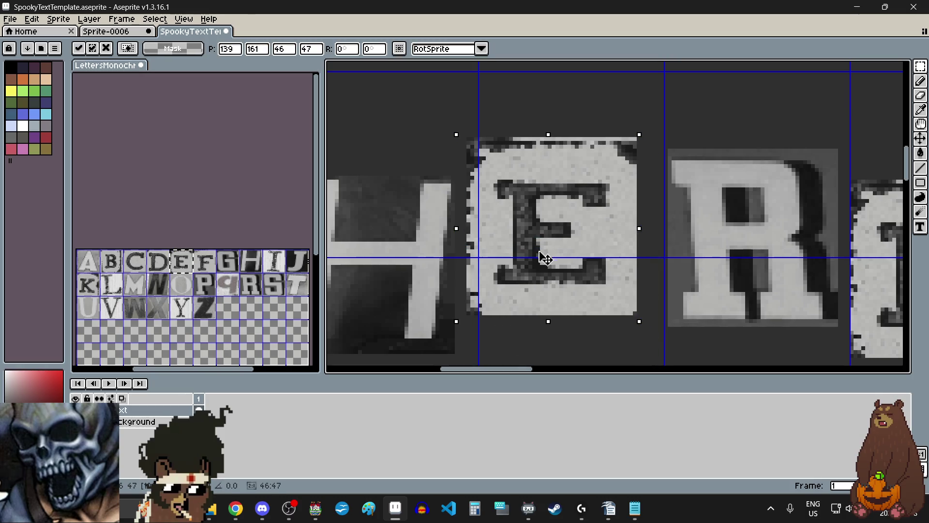
{"action": "left_click", "coordinate": [658, 205]}
{"action": "scroll", "coordinate": [768, 197], "scroll_direction": "down", "scroll_amount": 1}
{"action": "scroll", "coordinate": [795, 169], "scroll_direction": "up", "scroll_amount": 3}
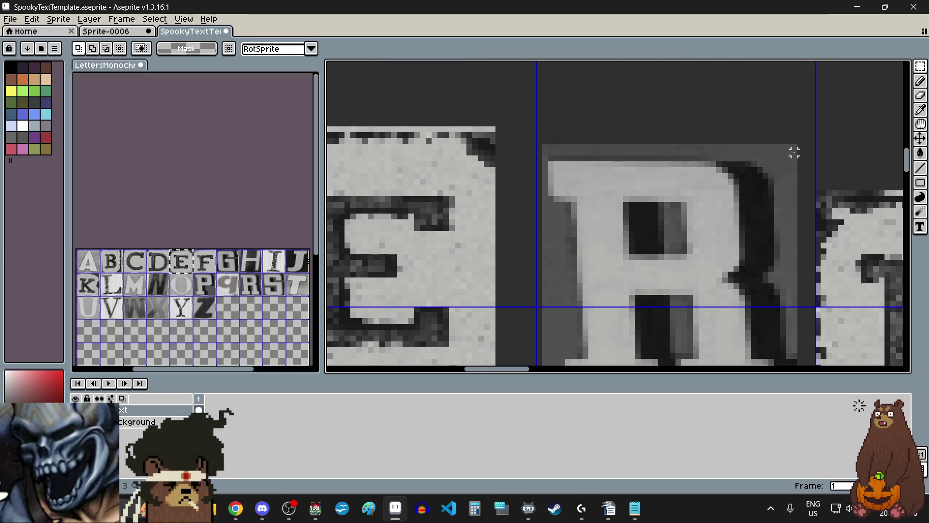
{"action": "scroll", "coordinate": [795, 147], "scroll_direction": "down", "scroll_amount": 2}
Nudge the R left and down, and raise the second E.
{"action": "left_click_drag", "start_coordinate": [794, 147], "coordinate": [660, 288]}
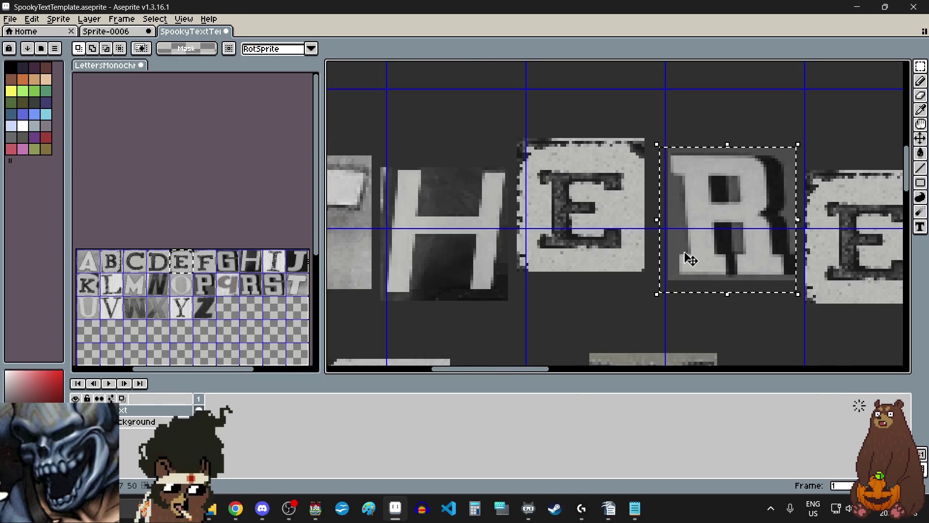
{"action": "left_click_drag", "start_coordinate": [685, 257], "coordinate": [680, 267]}
{"action": "scroll", "coordinate": [677, 267], "scroll_direction": "down", "scroll_amount": 2}
{"action": "scroll", "coordinate": [764, 291], "scroll_direction": "up", "scroll_amount": 1}
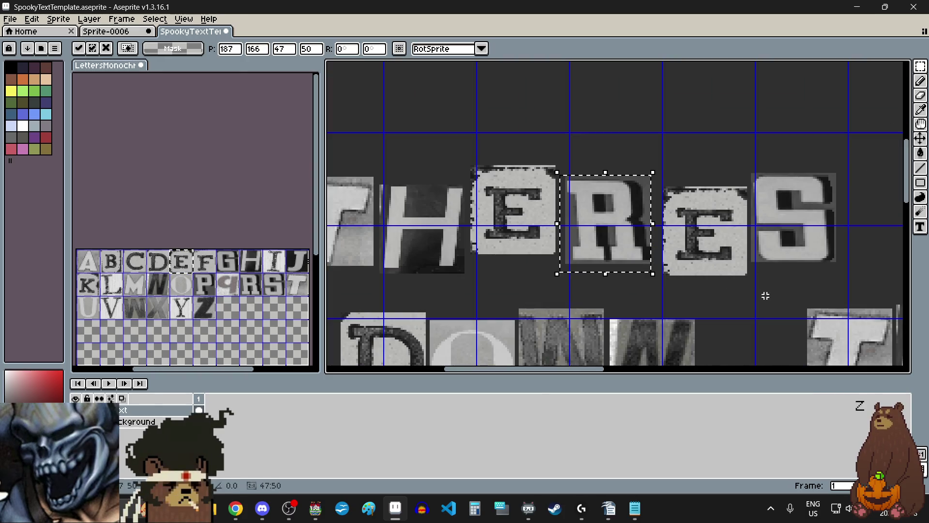
{"action": "left_click", "coordinate": [763, 290]}
{"action": "scroll", "coordinate": [745, 173], "scroll_direction": "up", "scroll_amount": 3}
{"action": "scroll", "coordinate": [748, 174], "scroll_direction": "down", "scroll_amount": 3}
{"action": "left_click_drag", "start_coordinate": [758, 170], "coordinate": [623, 318]}
{"action": "left_click_drag", "start_coordinate": [678, 261], "coordinate": [676, 225]}
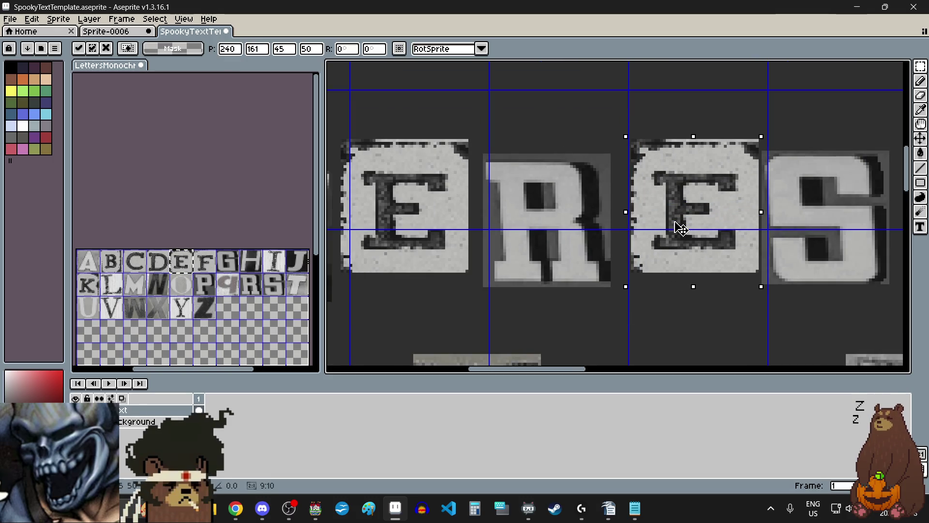
{"action": "left_click", "coordinate": [761, 321]}
{"action": "scroll", "coordinate": [759, 321], "scroll_direction": "right", "scroll_amount": 2}
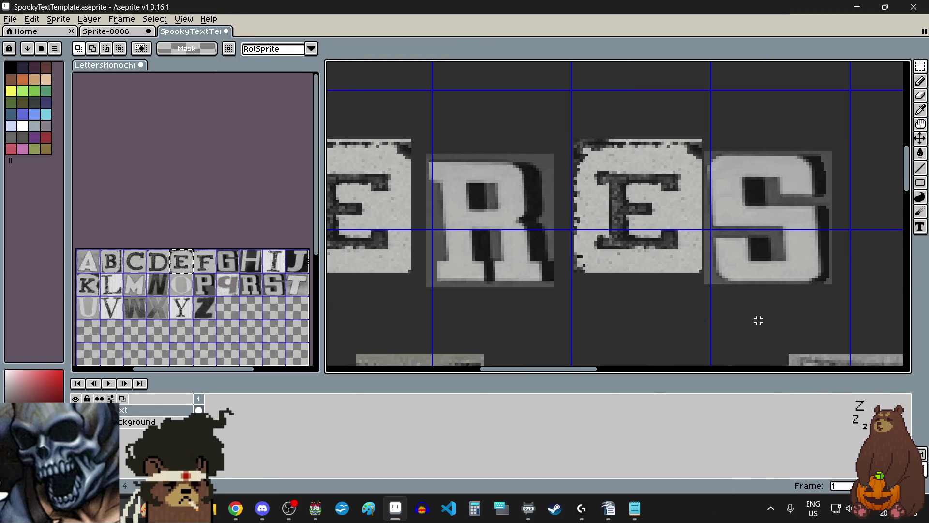
{"action": "scroll", "coordinate": [818, 164], "scroll_direction": "up", "scroll_amount": 1}
{"action": "scroll", "coordinate": [815, 160], "scroll_direction": "down", "scroll_amount": 1}
Lower the S slightly, then open Horse1.png in the photo viewer.
{"action": "mouse_move", "coordinate": [815, 160]}
{"action": "left_mouse_down"}
{"action": "mouse_move", "coordinate": [711, 292]}
{"action": "mouse_move", "coordinate": [664, 303]}
{"action": "left_mouse_up"}
{"action": "scroll", "coordinate": [711, 292], "scroll_direction": "up", "scroll_amount": 1}
{"action": "scroll", "coordinate": [664, 303], "scroll_direction": "down", "scroll_amount": 1}
{"action": "left_click_drag", "start_coordinate": [728, 257], "coordinate": [731, 269]}
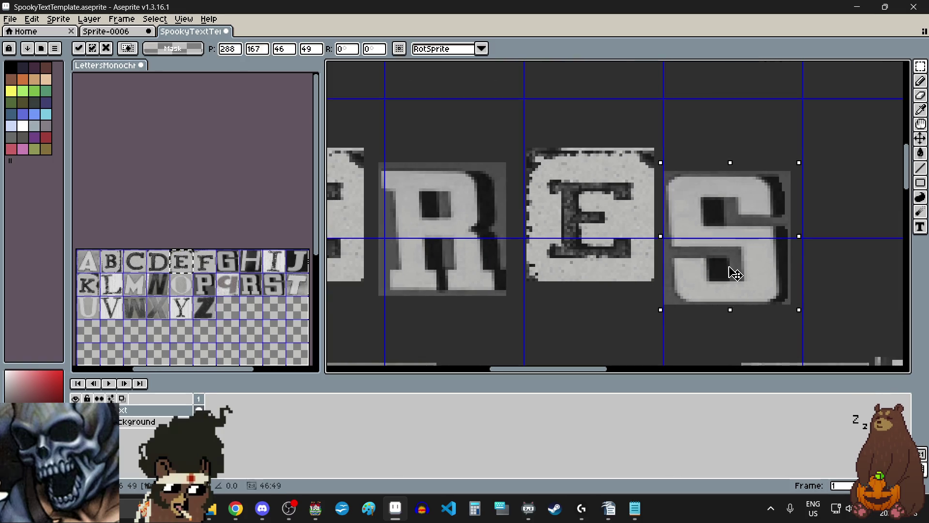
{"action": "left_click", "coordinate": [624, 318]}
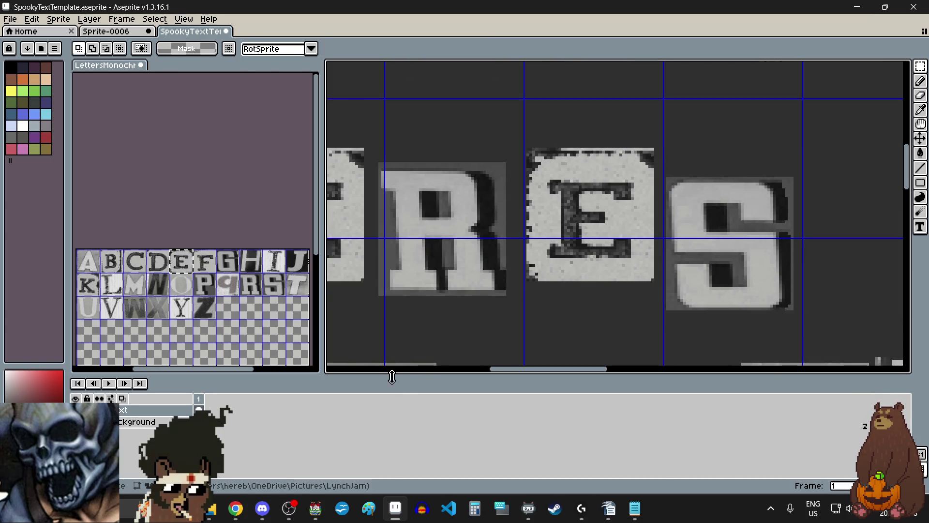
{"action": "left_click", "coordinate": [214, 504]}
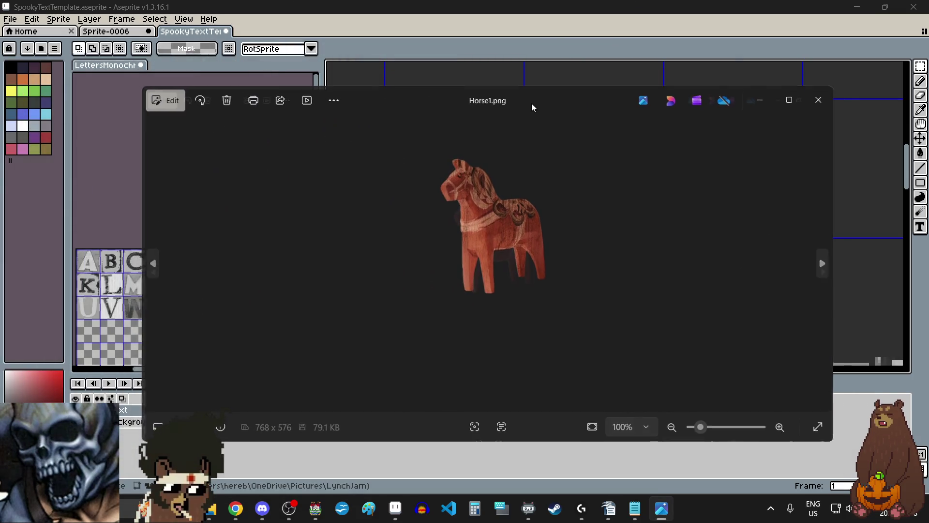
Maximize the Photos viewer to inspect the current image, then restore it to a window.
{"action": "double_click", "coordinate": [532, 103]}
{"action": "scroll", "coordinate": [475, 171], "scroll_direction": "up", "scroll_amount": 3}
{"action": "scroll", "coordinate": [494, 77], "scroll_direction": "up", "scroll_amount": 3}
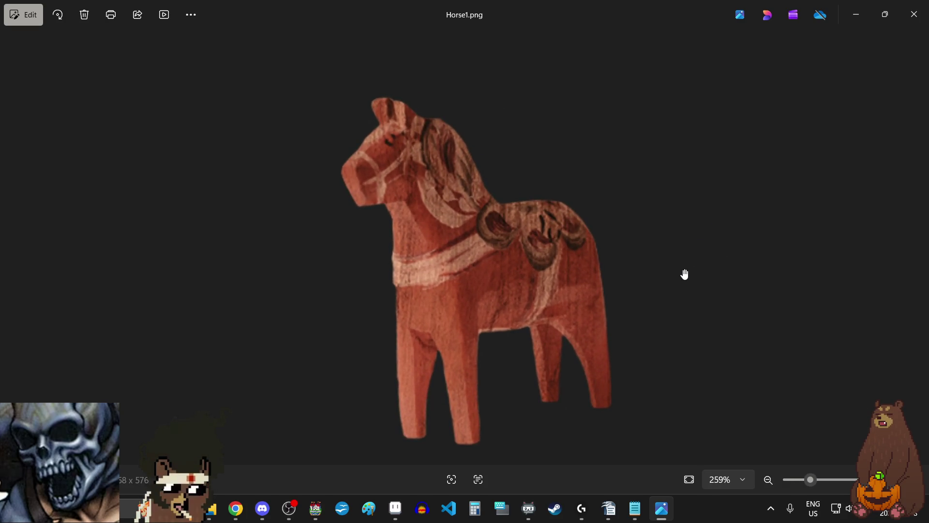
{"action": "scroll", "coordinate": [551, 283], "scroll_direction": "down", "scroll_amount": 4}
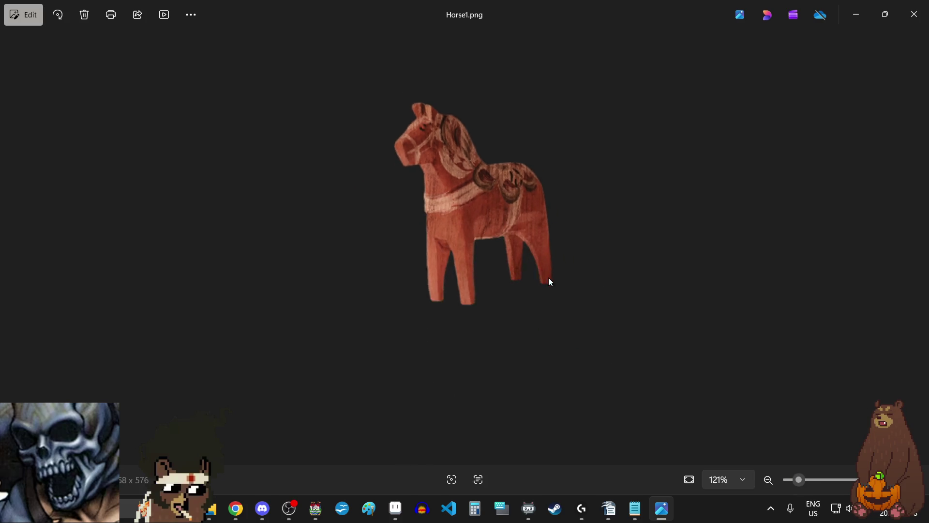
{"action": "left_click", "coordinate": [889, 23]}
Page back and forth through the Horse and Head reference images in Photos.
{"action": "left_click", "coordinate": [823, 265]}
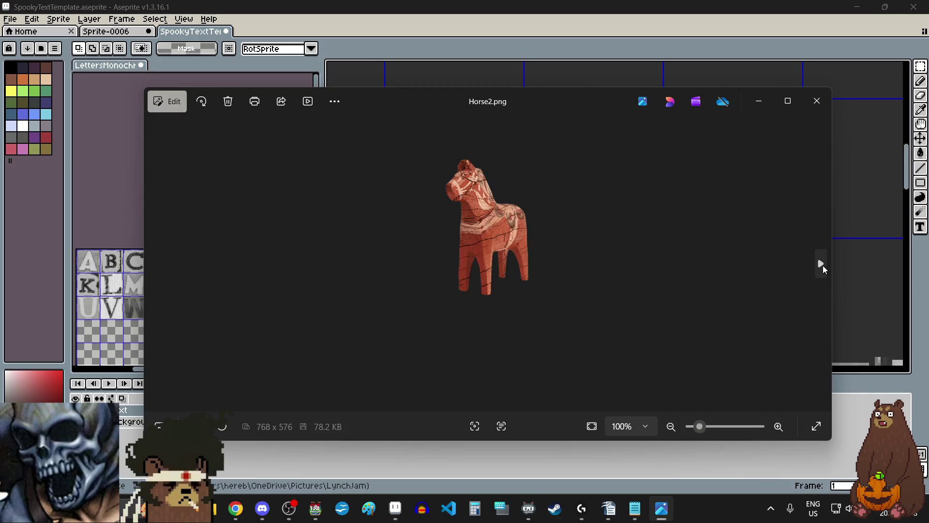
{"action": "left_click", "coordinate": [823, 265]}
{"action": "left_click", "coordinate": [154, 262]}
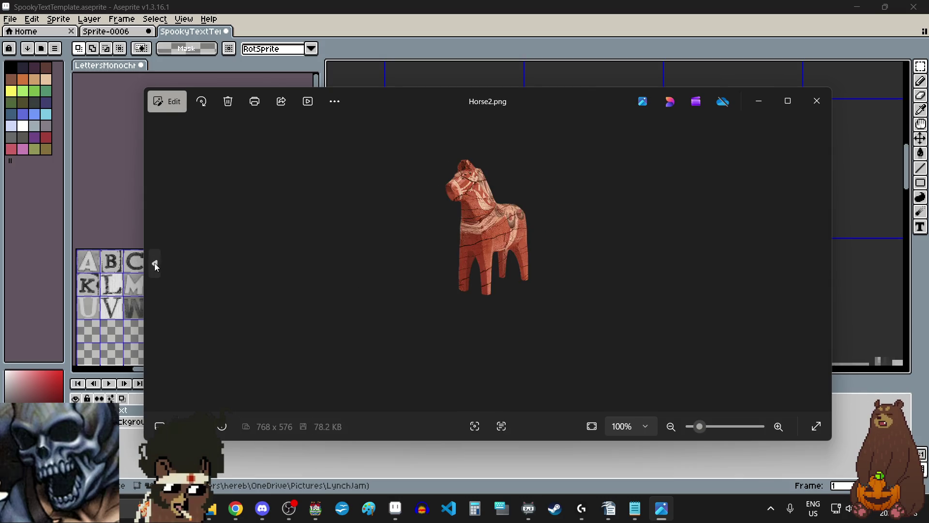
{"action": "left_click", "coordinate": [155, 263]}
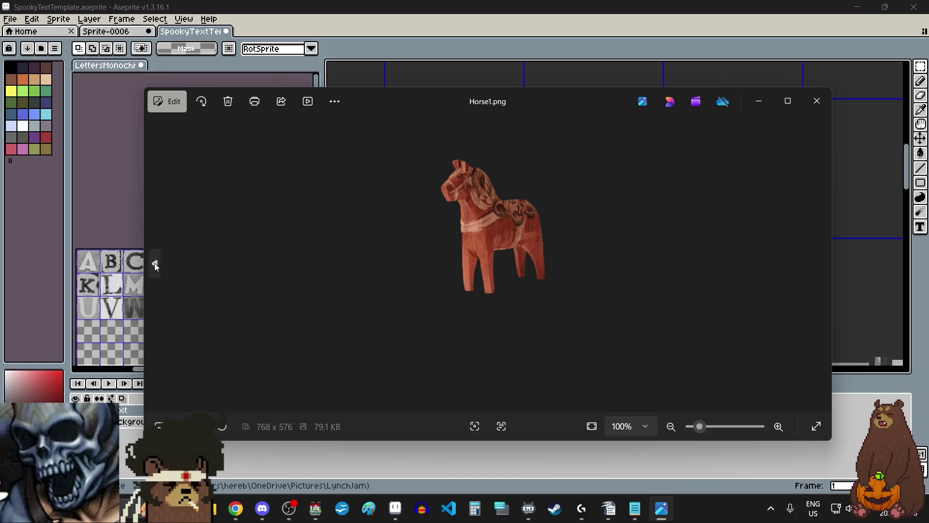
{"action": "left_click", "coordinate": [155, 263]}
{"action": "left_click", "coordinate": [155, 262]}
{"action": "left_click", "coordinate": [155, 263]}
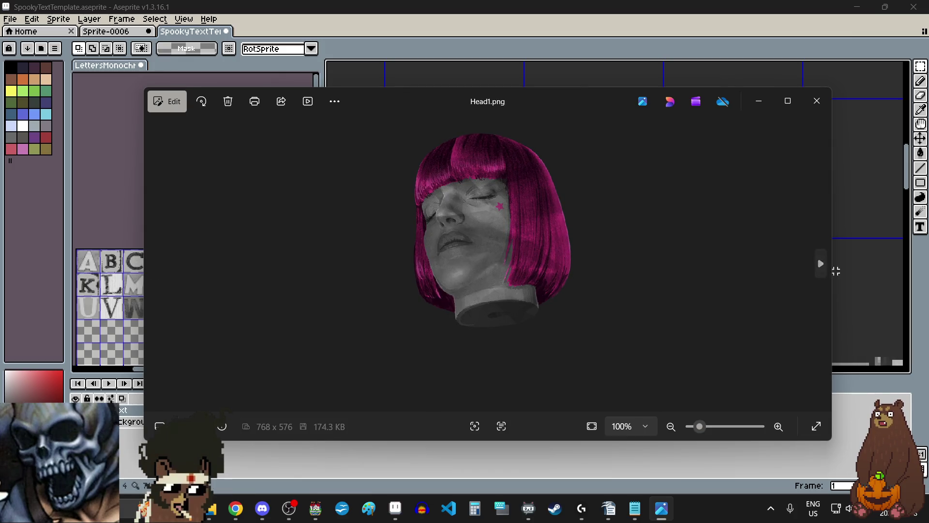
{"action": "left_click", "coordinate": [821, 264]}
{"action": "left_click", "coordinate": [821, 264]}
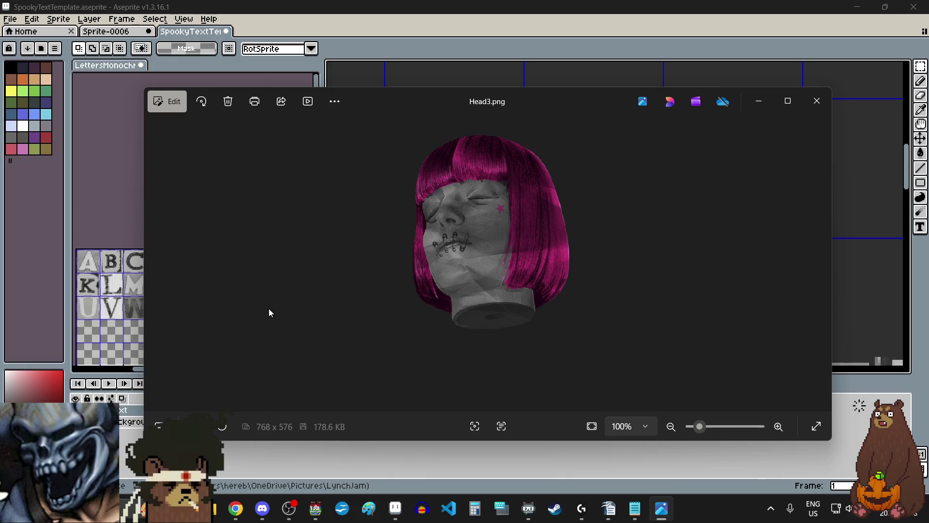
{"action": "left_click", "coordinate": [155, 263]}
{"action": "left_click", "coordinate": [155, 263]}
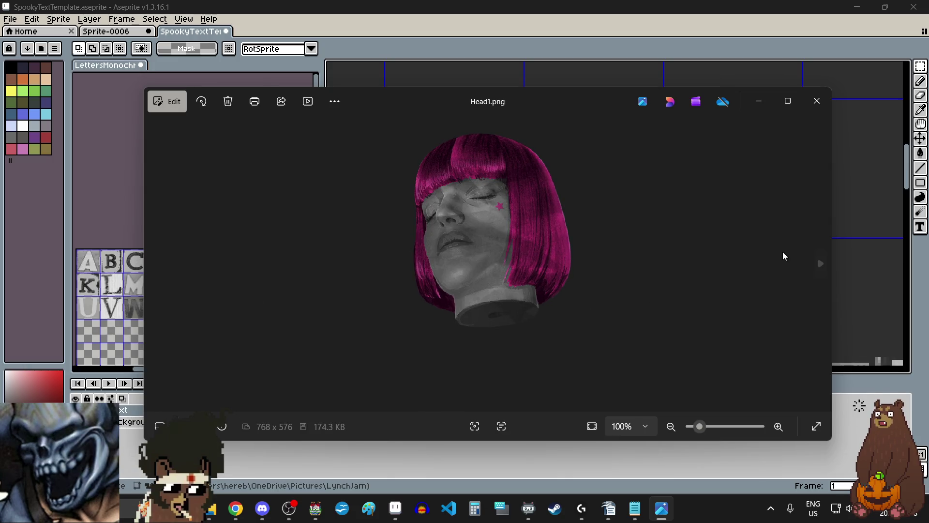
{"action": "left_click", "coordinate": [821, 266]}
{"action": "left_click", "coordinate": [821, 266]}
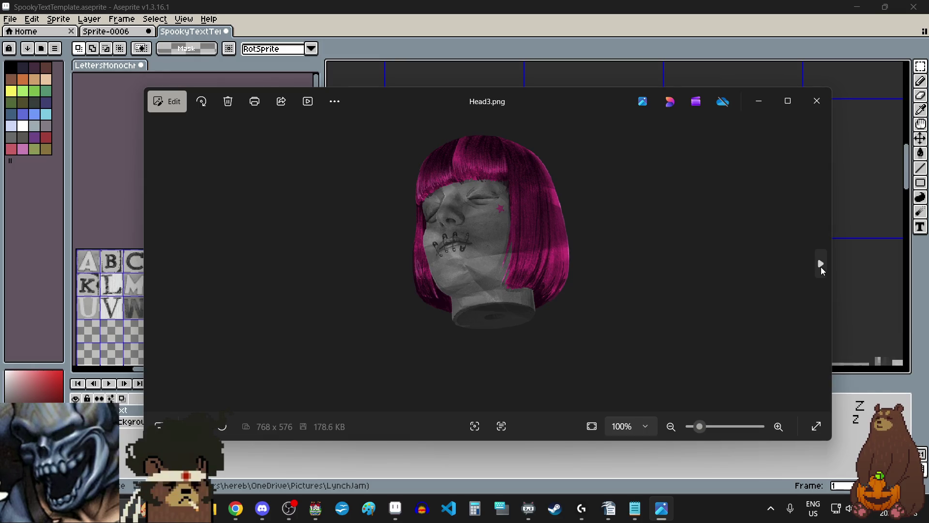
Page through the IsThatIt, Makeup and Rosary images, then close the Photos viewer.
{"action": "left_click", "coordinate": [821, 265]}
{"action": "left_click", "coordinate": [821, 266]}
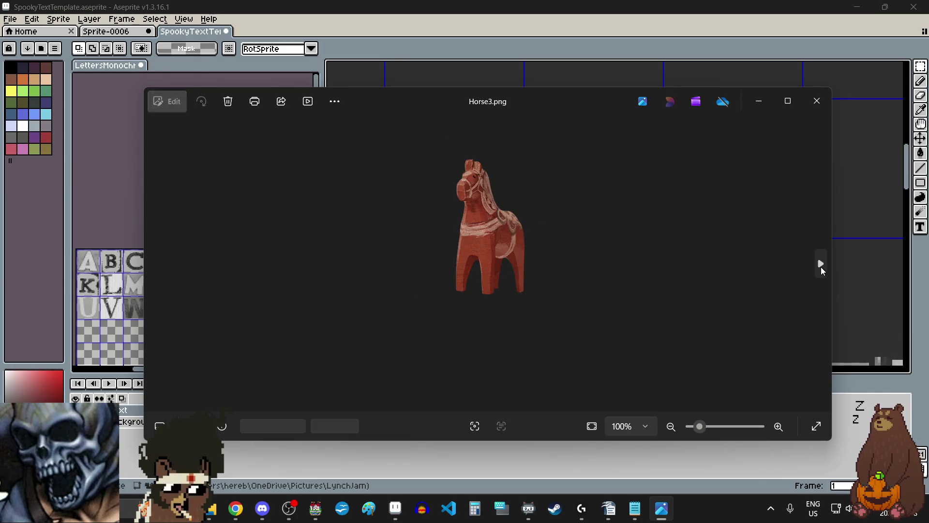
{"action": "left_click", "coordinate": [821, 265]}
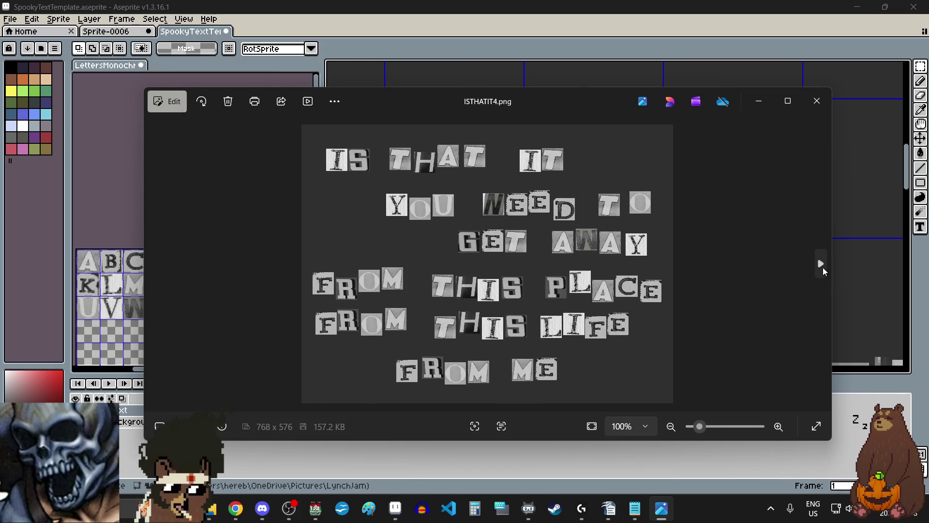
{"action": "left_click", "coordinate": [823, 267]}
{"action": "left_click", "coordinate": [822, 267]}
{"action": "left_click", "coordinate": [823, 267]}
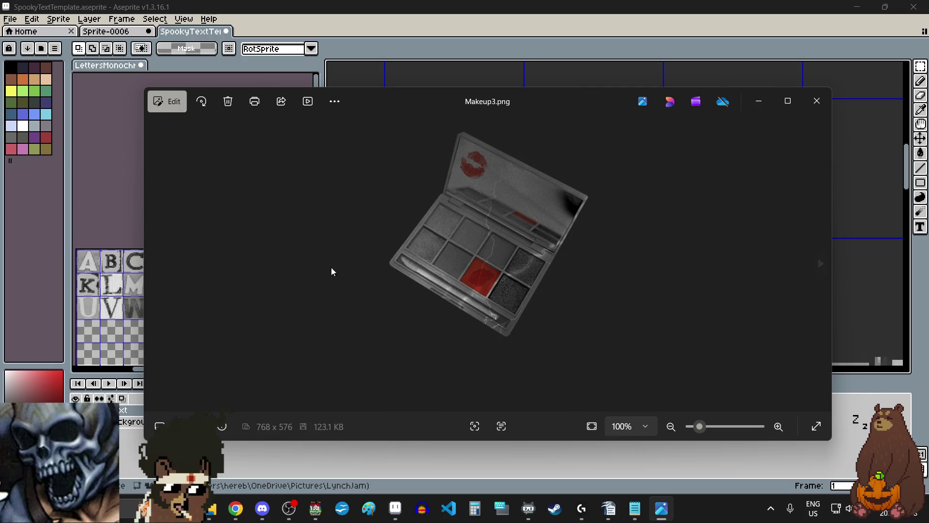
{"action": "left_click", "coordinate": [155, 263]}
{"action": "left_click", "coordinate": [155, 264]}
{"action": "left_click", "coordinate": [823, 265]}
{"action": "left_click", "coordinate": [823, 266]}
{"action": "left_click", "coordinate": [823, 265]}
{"action": "left_click", "coordinate": [823, 266]}
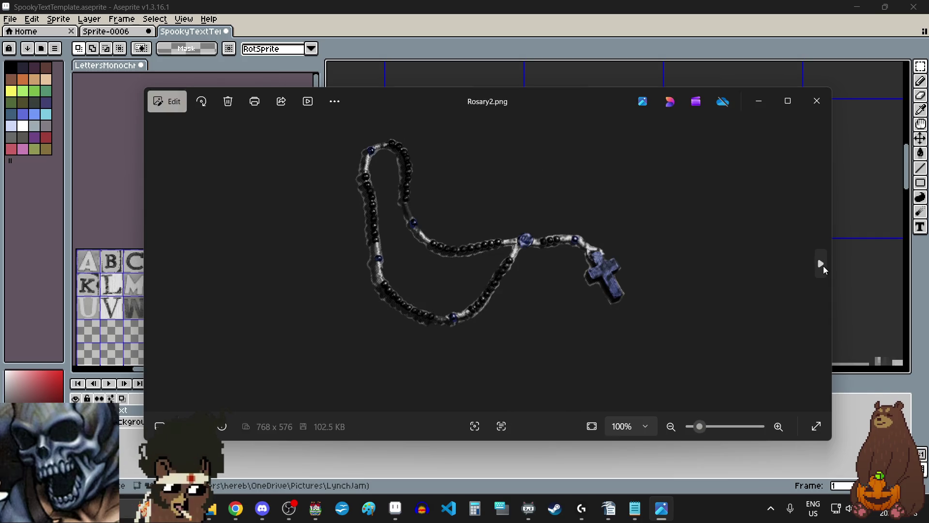
{"action": "left_click", "coordinate": [824, 266]}
{"action": "left_click", "coordinate": [824, 266]}
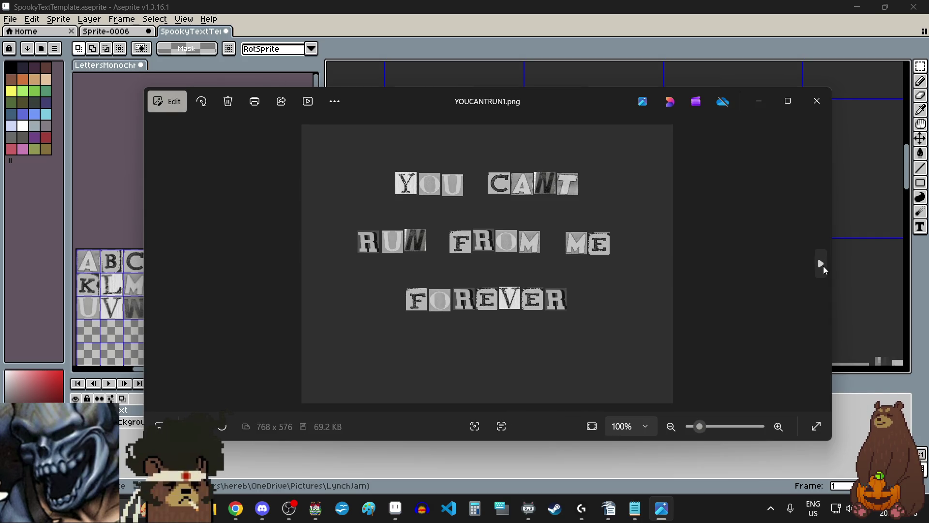
{"action": "left_click", "coordinate": [823, 266]}
{"action": "left_click", "coordinate": [823, 266]}
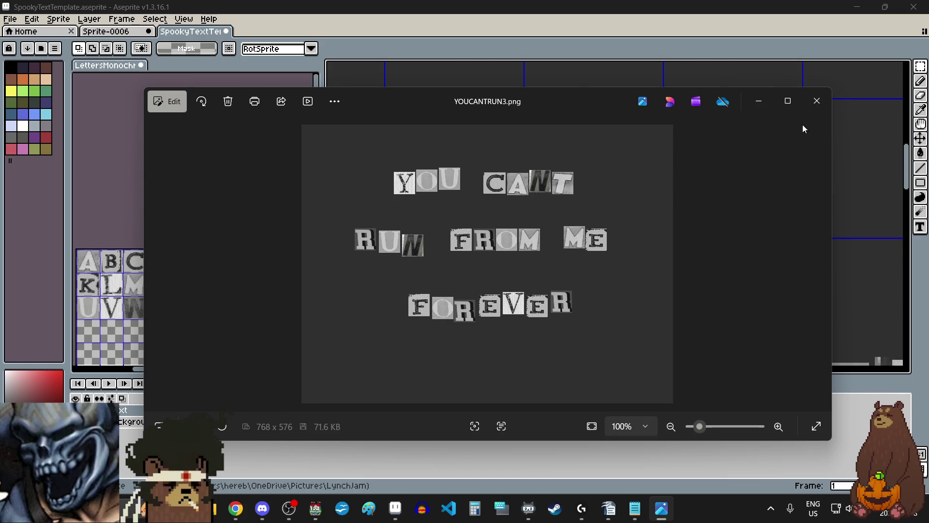
{"action": "left_click", "coordinate": [819, 101]}
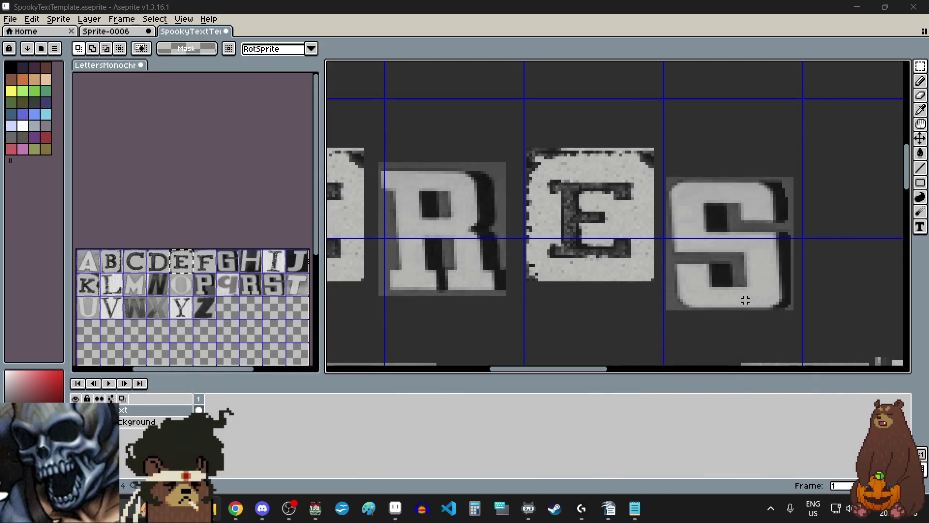
{"action": "scroll", "coordinate": [716, 251], "scroll_direction": "down", "scroll_amount": 4}
{"action": "scroll", "coordinate": [696, 283], "scroll_direction": "up", "scroll_amount": 2}
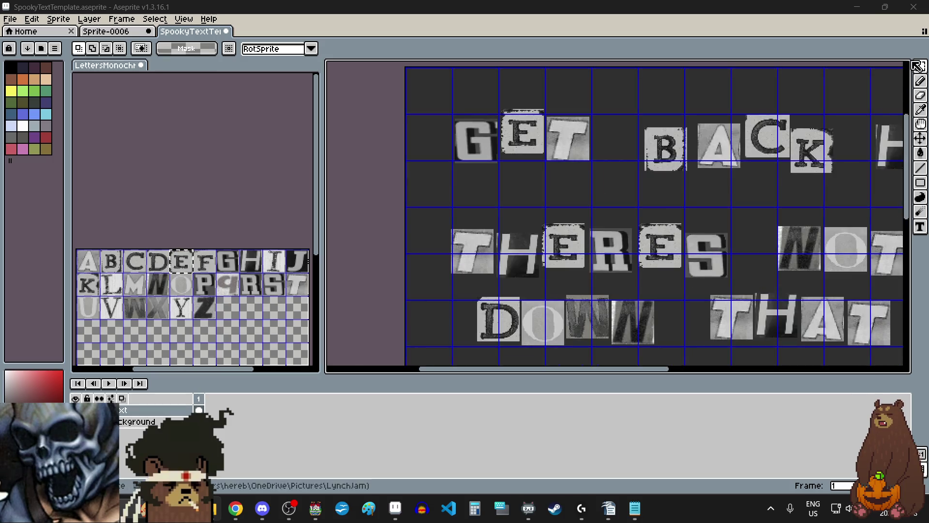
{"action": "left_click", "coordinate": [920, 66]}
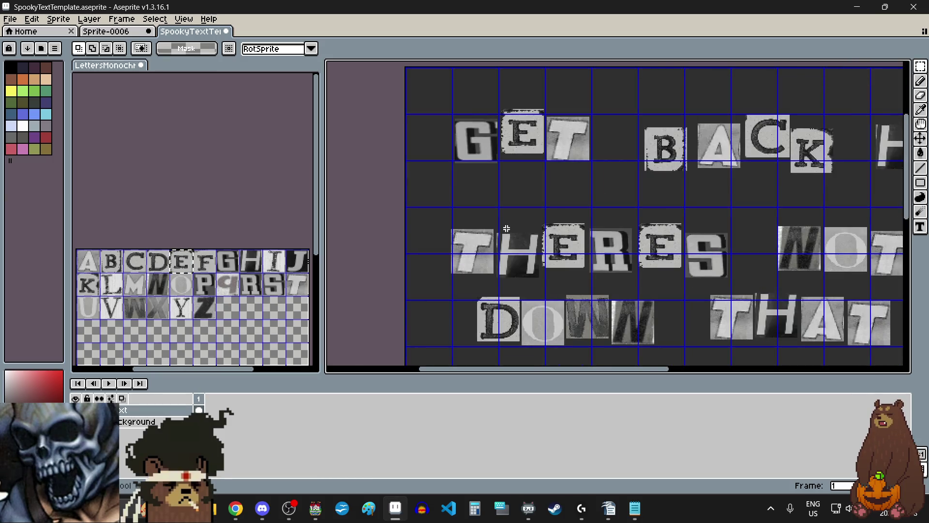
{"action": "scroll", "coordinate": [506, 227], "scroll_direction": "down", "scroll_amount": 2}
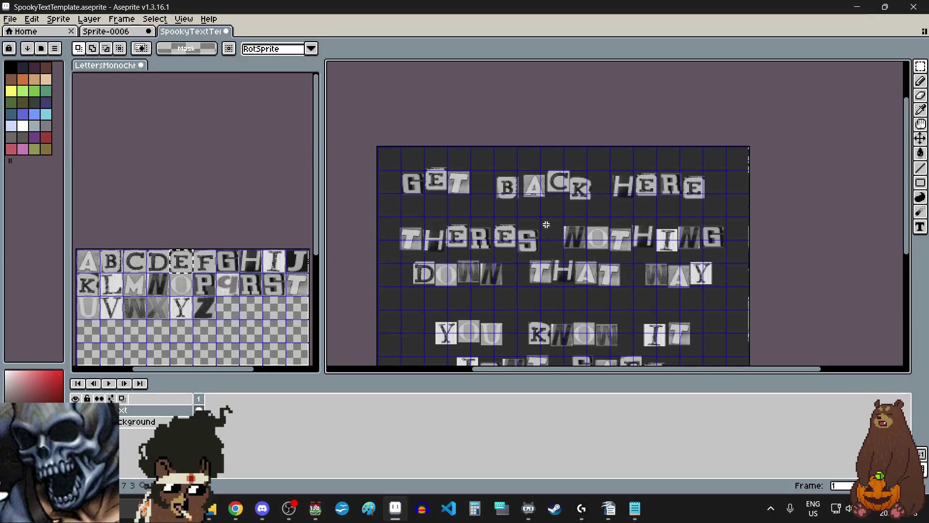
{"action": "key", "text": "ctrl+z"}
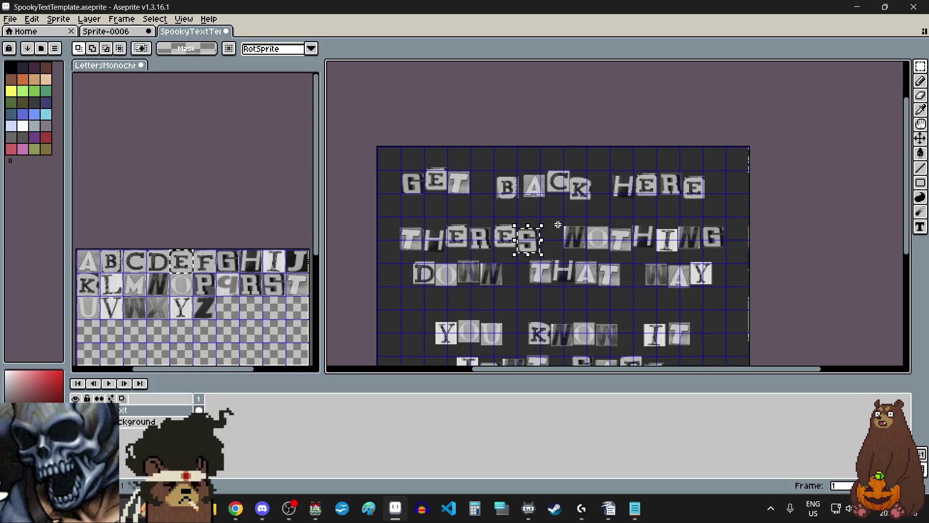
{"action": "scroll", "coordinate": [582, 253], "scroll_direction": "up", "scroll_amount": 2}
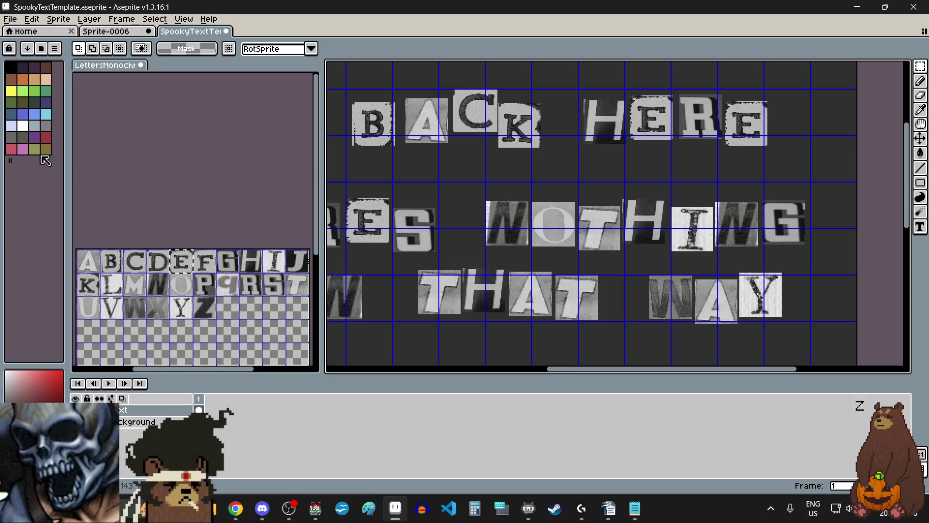
Nudge the N block of NOTHING left and down, and the O left beside it.
{"action": "scroll", "coordinate": [510, 208], "scroll_direction": "up", "scroll_amount": 5}
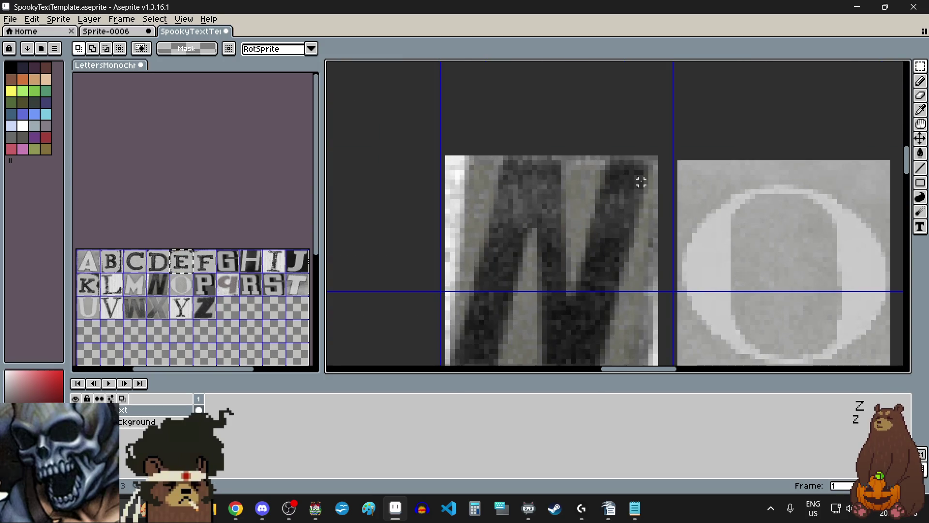
{"action": "scroll", "coordinate": [631, 154], "scroll_direction": "down", "scroll_amount": 5}
{"action": "left_click_drag", "start_coordinate": [629, 146], "coordinate": [531, 247]}
{"action": "left_click_drag", "start_coordinate": [566, 208], "coordinate": [561, 214]}
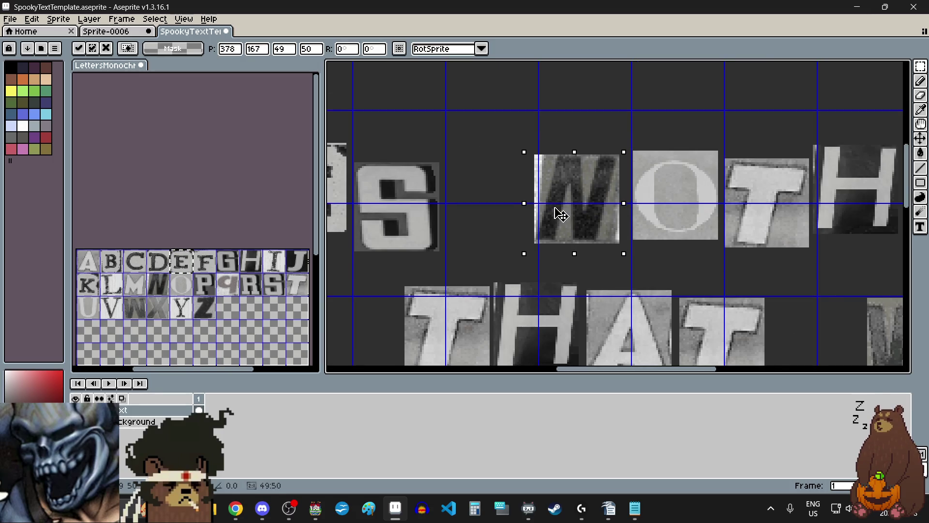
{"action": "left_click", "coordinate": [699, 276]}
{"action": "scroll", "coordinate": [713, 214], "scroll_direction": "up", "scroll_amount": 2}
{"action": "mouse_move", "coordinate": [715, 136]}
{"action": "left_mouse_down"}
{"action": "mouse_move", "coordinate": [669, 209]}
{"action": "mouse_move", "coordinate": [529, 317]}
{"action": "left_mouse_up"}
{"action": "left_click_drag", "start_coordinate": [593, 261], "coordinate": [587, 257]}
{"action": "scroll", "coordinate": [601, 268], "scroll_direction": "down", "scroll_amount": 2}
{"action": "scroll", "coordinate": [664, 318], "scroll_direction": "right", "scroll_amount": 2}
{"action": "left_click", "coordinate": [673, 316]}
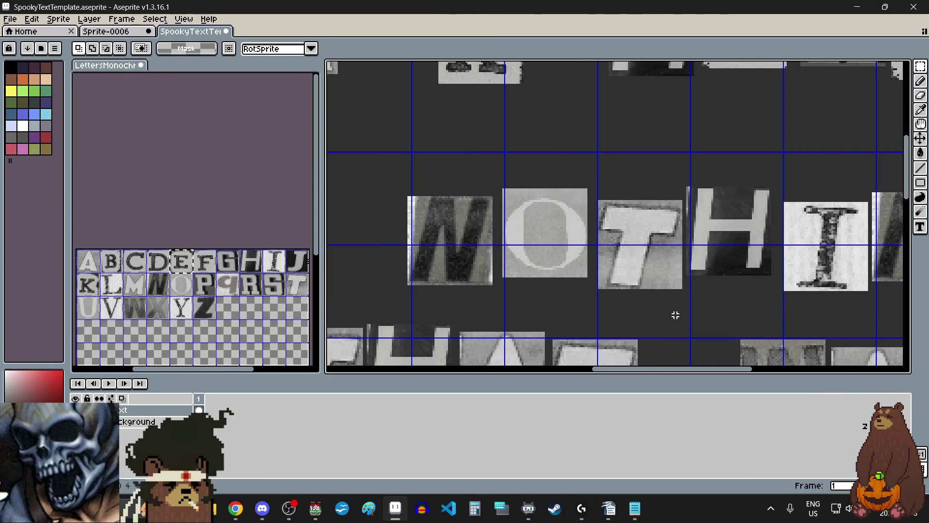
Shift the T and H blocks slightly, then lower the H by one pixel.
{"action": "scroll", "coordinate": [670, 311], "scroll_direction": "right", "scroll_amount": 2}
{"action": "scroll", "coordinate": [696, 189], "scroll_direction": "up", "scroll_amount": 2}
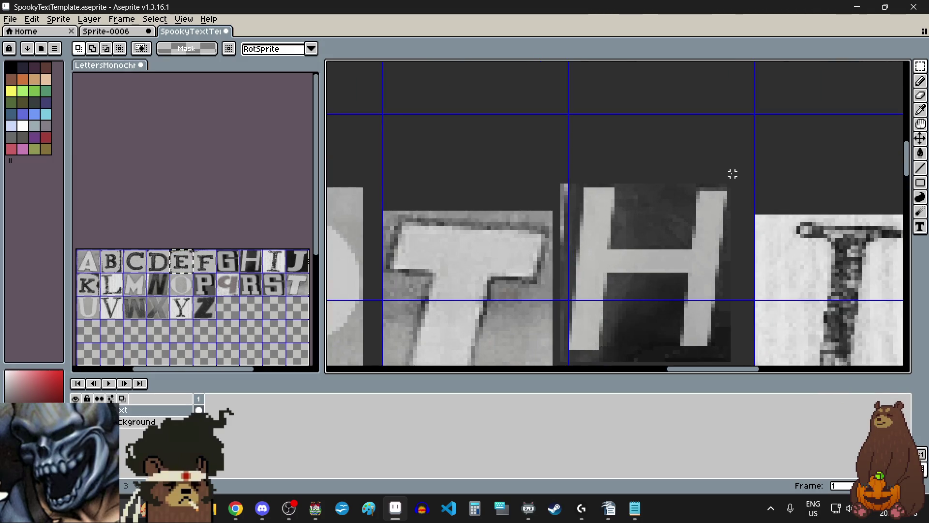
{"action": "scroll", "coordinate": [736, 169], "scroll_direction": "down", "scroll_amount": 2}
{"action": "left_click_drag", "start_coordinate": [735, 170], "coordinate": [557, 292]}
{"action": "left_click_drag", "start_coordinate": [611, 245], "coordinate": [613, 244]}
{"action": "scroll", "coordinate": [625, 292], "scroll_direction": "right", "scroll_amount": 2}
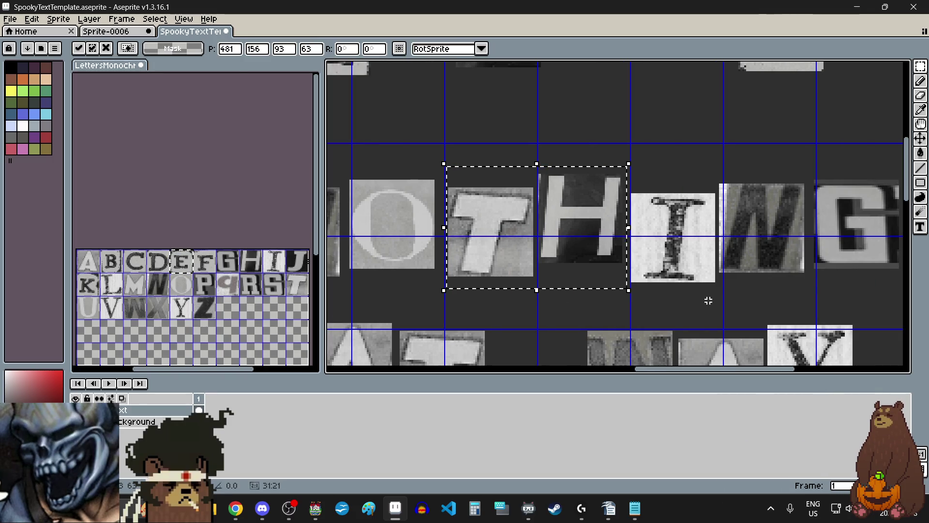
{"action": "key", "text": "Return"}
{"action": "scroll", "coordinate": [590, 227], "scroll_direction": "up", "scroll_amount": 3}
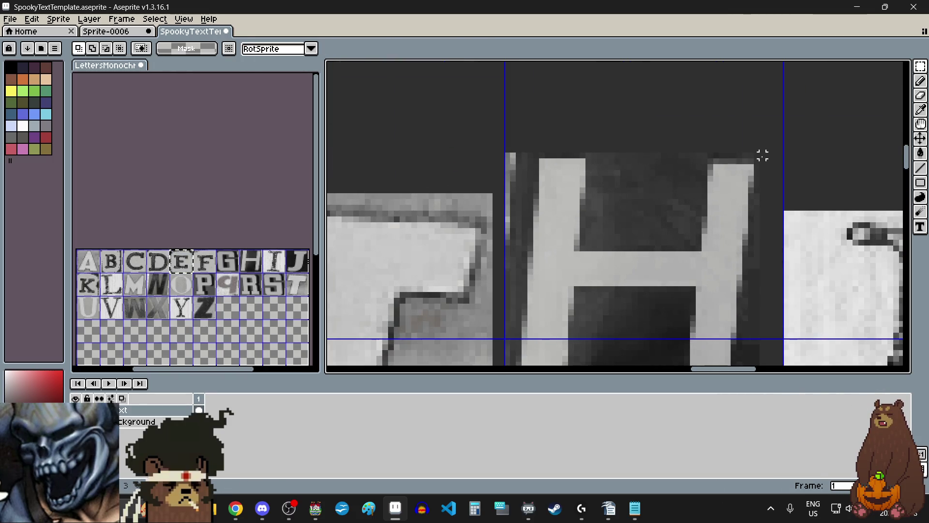
{"action": "scroll", "coordinate": [757, 152], "scroll_direction": "down", "scroll_amount": 2}
{"action": "mouse_move", "coordinate": [764, 155]}
{"action": "left_mouse_down"}
{"action": "mouse_move", "coordinate": [637, 276]}
{"action": "mouse_move", "coordinate": [633, 306]}
{"action": "left_mouse_up"}
{"action": "left_click_drag", "start_coordinate": [659, 271], "coordinate": [659, 274]}
{"action": "scroll", "coordinate": [663, 266], "scroll_direction": "down", "scroll_amount": 2}
{"action": "scroll", "coordinate": [663, 266], "scroll_direction": "right", "scroll_amount": 1}
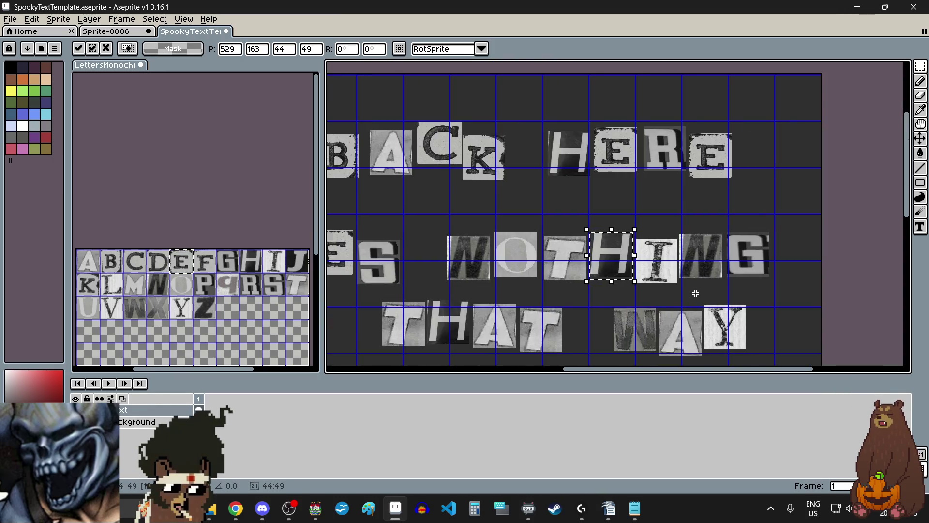
{"action": "scroll", "coordinate": [695, 293], "scroll_direction": "up", "scroll_amount": 2}
{"action": "left_click", "coordinate": [692, 289]}
Move I, N and G up and slightly right, then N and G slightly right and down.
{"action": "mouse_move", "coordinate": [855, 151]}
{"action": "left_mouse_down"}
{"action": "mouse_move", "coordinate": [632, 277]}
{"action": "mouse_move", "coordinate": [569, 292]}
{"action": "left_mouse_up"}
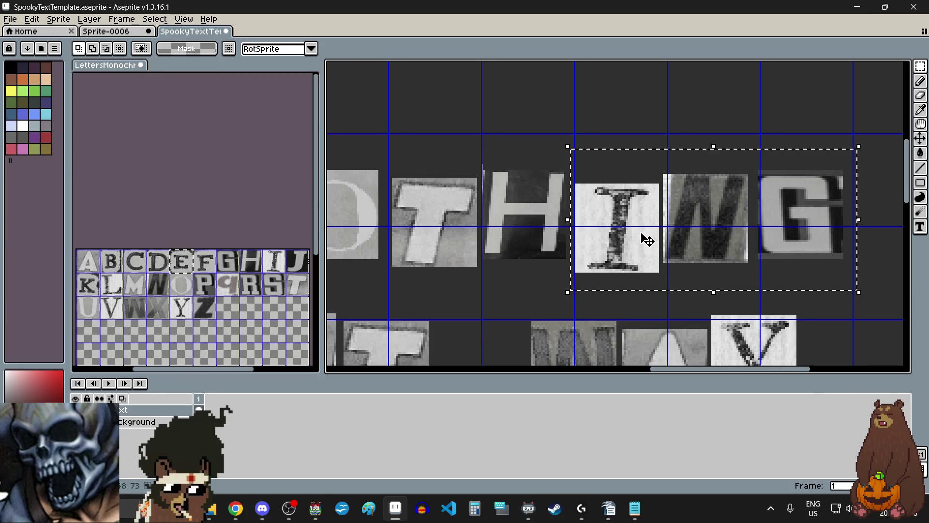
{"action": "left_click_drag", "start_coordinate": [647, 240], "coordinate": [650, 234]}
{"action": "left_click", "coordinate": [699, 252]}
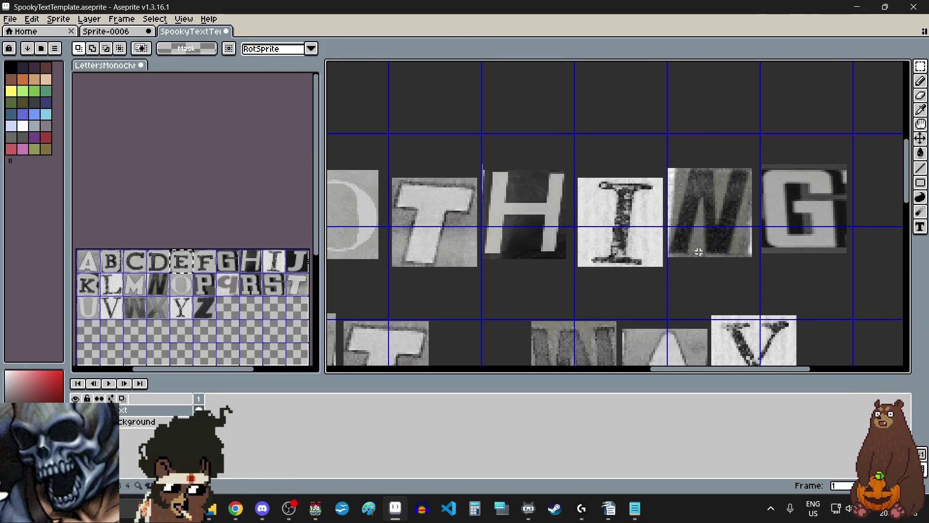
{"action": "scroll", "coordinate": [711, 146], "scroll_direction": "up", "scroll_amount": 2}
{"action": "scroll", "coordinate": [668, 184], "scroll_direction": "down", "scroll_amount": 2}
{"action": "scroll", "coordinate": [711, 192], "scroll_direction": "up", "scroll_amount": 1}
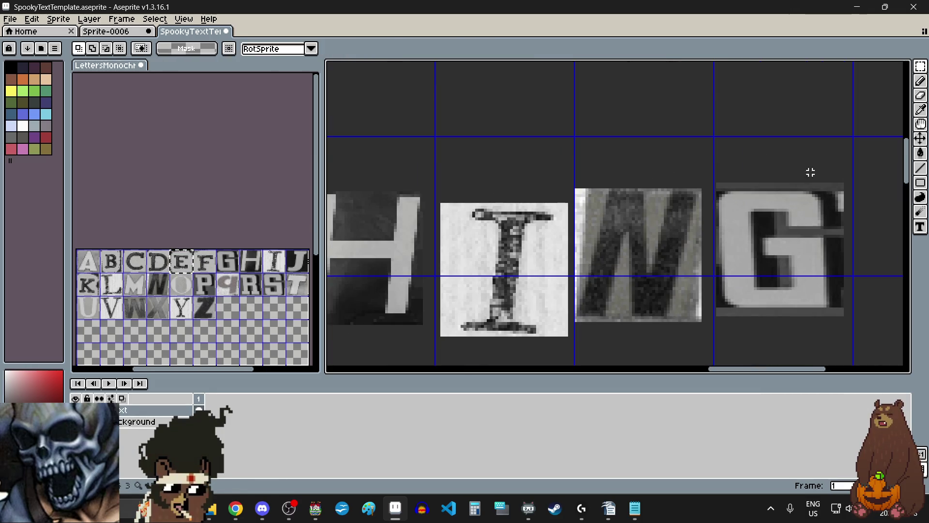
{"action": "mouse_move", "coordinate": [851, 175]}
{"action": "left_mouse_down"}
{"action": "mouse_move", "coordinate": [608, 338]}
{"action": "mouse_move", "coordinate": [573, 338]}
{"action": "mouse_move", "coordinate": [572, 346]}
{"action": "left_mouse_up"}
{"action": "left_click_drag", "start_coordinate": [633, 291], "coordinate": [641, 305]}
{"action": "left_click", "coordinate": [738, 146]}
{"action": "scroll", "coordinate": [698, 224], "scroll_direction": "right", "scroll_amount": 2}
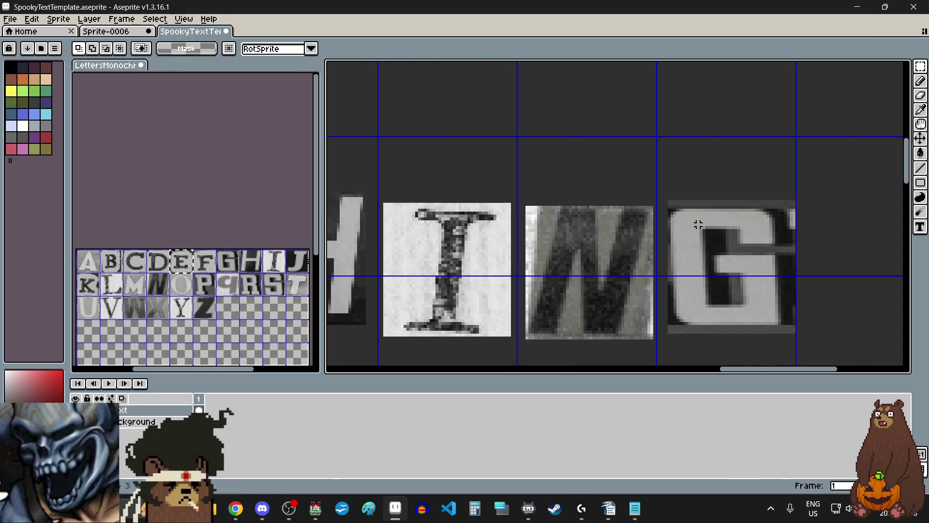
Select the G block on its own and move it up and to the left.
{"action": "left_click_drag", "start_coordinate": [692, 308], "coordinate": [663, 340]}
{"action": "left_click_drag", "start_coordinate": [724, 297], "coordinate": [715, 289]}
{"action": "scroll", "coordinate": [716, 288], "scroll_direction": "down", "scroll_amount": 4}
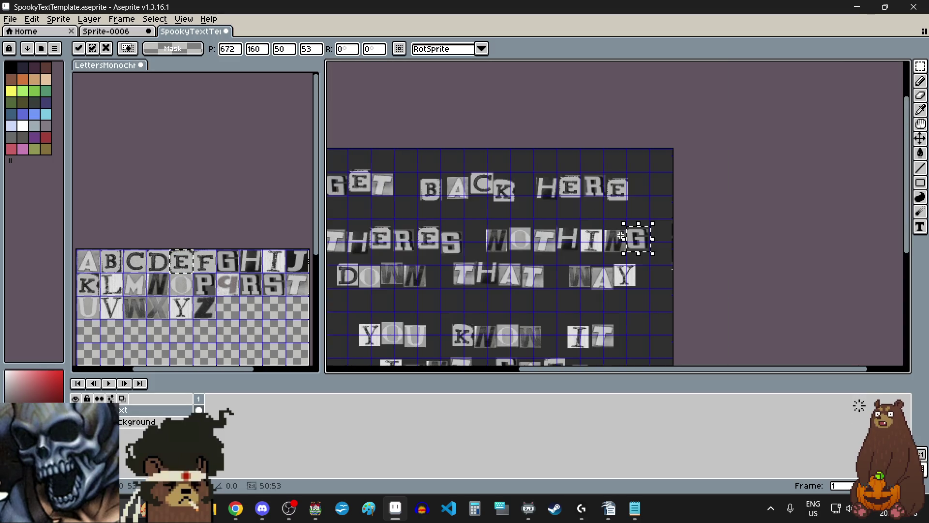
{"action": "scroll", "coordinate": [629, 295], "scroll_direction": "left", "scroll_amount": 3}
{"action": "scroll", "coordinate": [513, 303], "scroll_direction": "up", "scroll_amount": 2}
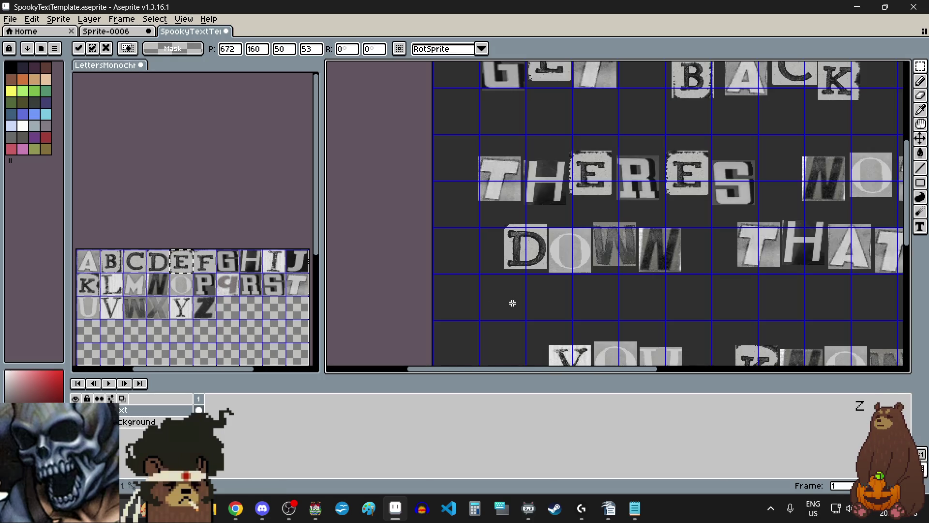
Commit the moved G, shift DOWN left and down, and lower its OWN letters about 12 px.
{"action": "left_click", "coordinate": [513, 303]}
{"action": "scroll", "coordinate": [550, 243], "scroll_direction": "up", "scroll_amount": 2}
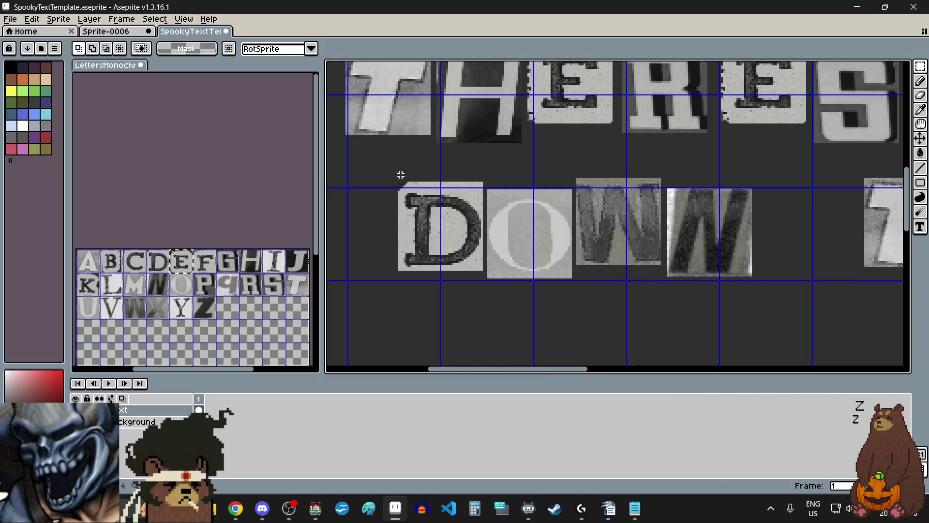
{"action": "mouse_move", "coordinate": [387, 161]}
{"action": "left_mouse_down"}
{"action": "mouse_move", "coordinate": [705, 295]}
{"action": "mouse_move", "coordinate": [767, 307]}
{"action": "mouse_move", "coordinate": [765, 321]}
{"action": "left_mouse_up"}
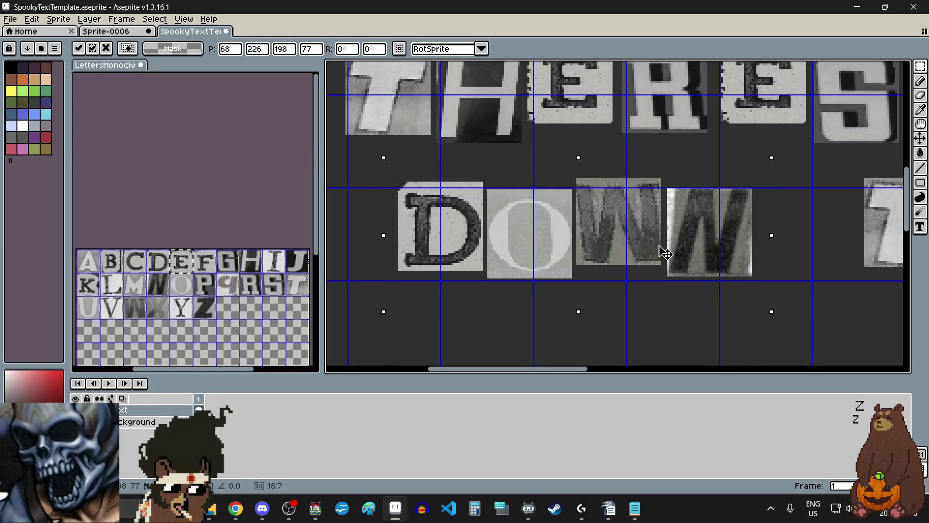
{"action": "left_click_drag", "start_coordinate": [666, 252], "coordinate": [659, 262]}
{"action": "key", "text": "ctrl+d"}
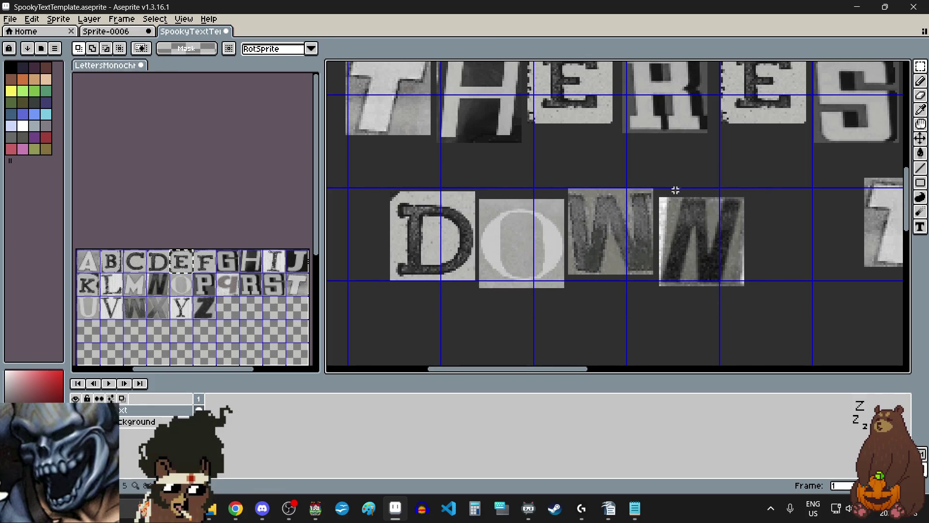
{"action": "mouse_move", "coordinate": [759, 176]}
{"action": "left_mouse_down"}
{"action": "mouse_move", "coordinate": [545, 286]}
{"action": "mouse_move", "coordinate": [479, 296]}
{"action": "left_mouse_up"}
{"action": "left_click_drag", "start_coordinate": [556, 263], "coordinate": [565, 276]}
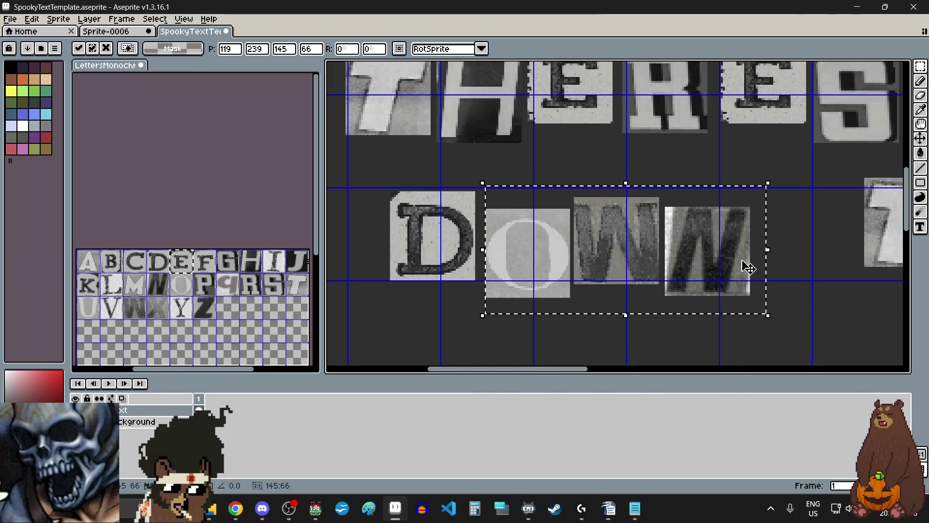
{"action": "left_click", "coordinate": [794, 238]}
Raise both W letters of DOWN about 16 px, then adjust the last W.
{"action": "mouse_move", "coordinate": [575, 194]}
{"action": "left_mouse_down"}
{"action": "mouse_move", "coordinate": [616, 233]}
{"action": "mouse_move", "coordinate": [760, 309]}
{"action": "left_mouse_up"}
{"action": "left_click_drag", "start_coordinate": [722, 267], "coordinate": [723, 259]}
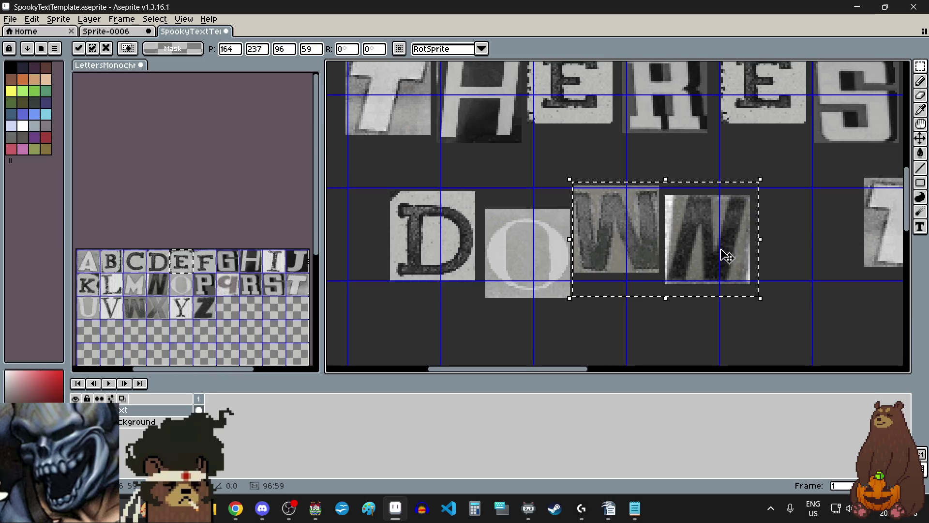
{"action": "left_click", "coordinate": [792, 249]}
{"action": "scroll", "coordinate": [667, 198], "scroll_direction": "up", "scroll_amount": 1}
{"action": "scroll", "coordinate": [667, 199], "scroll_direction": "up", "scroll_amount": 1}
{"action": "scroll", "coordinate": [660, 182], "scroll_direction": "down", "scroll_amount": 1}
{"action": "mouse_move", "coordinate": [658, 179]}
{"action": "left_mouse_down"}
{"action": "mouse_move", "coordinate": [784, 322]}
{"action": "mouse_move", "coordinate": [813, 340]}
{"action": "left_mouse_up"}
{"action": "left_click", "coordinate": [809, 337]}
{"action": "scroll", "coordinate": [765, 297], "scroll_direction": "down", "scroll_amount": 4}
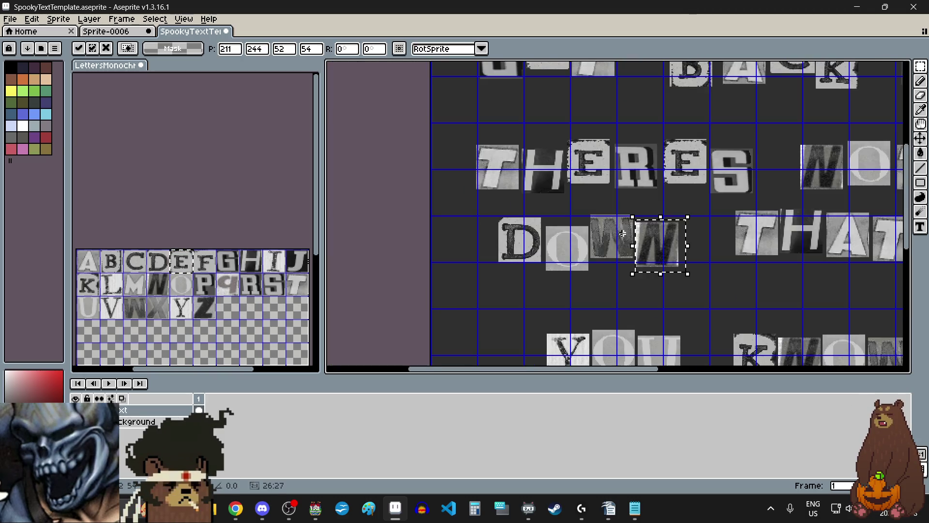
{"action": "left_click", "coordinate": [677, 296]}
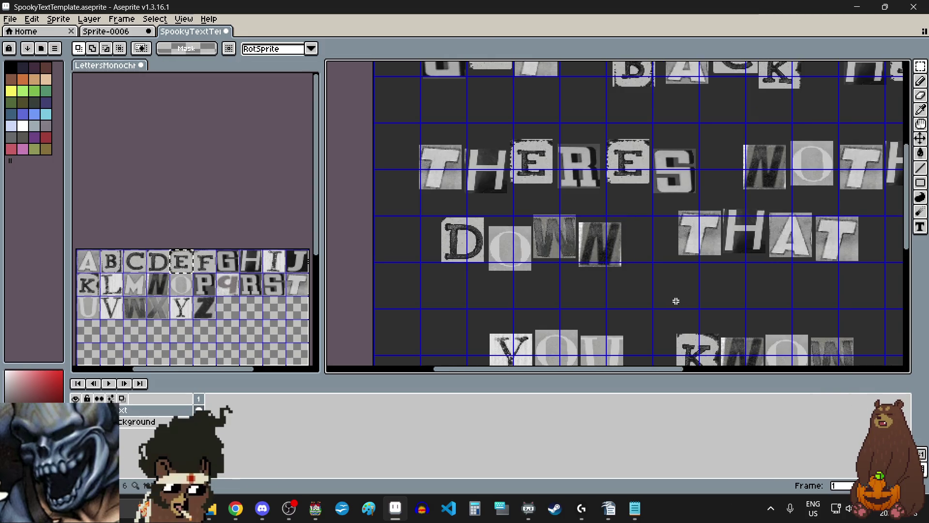
Lower the word THAT about 22 px, then move its HAT letters right and up.
{"action": "scroll", "coordinate": [661, 285], "scroll_direction": "right", "scroll_amount": 2}
{"action": "scroll", "coordinate": [661, 284], "scroll_direction": "up", "scroll_amount": 2}
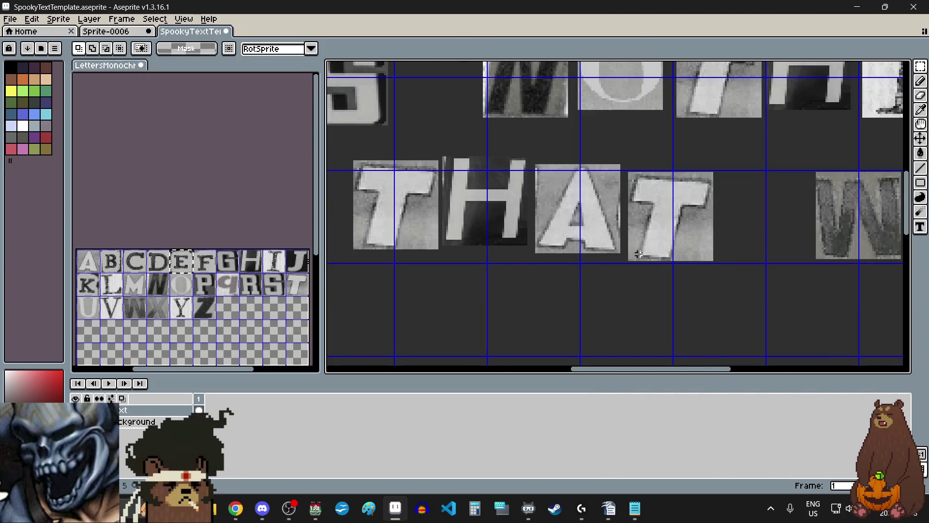
{"action": "mouse_move", "coordinate": [344, 150]}
{"action": "left_mouse_down"}
{"action": "mouse_move", "coordinate": [705, 291]}
{"action": "mouse_move", "coordinate": [741, 294]}
{"action": "left_mouse_up"}
{"action": "left_click_drag", "start_coordinate": [674, 264], "coordinate": [677, 289]}
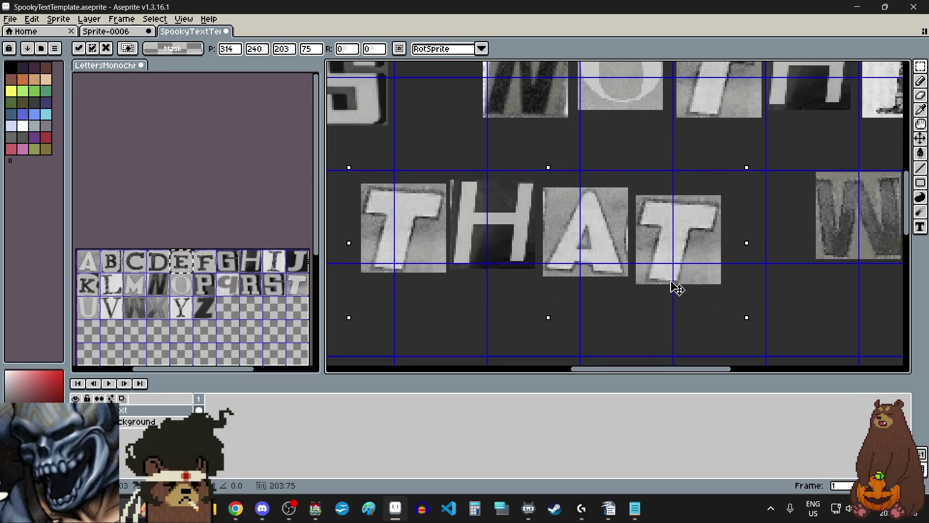
{"action": "left_click", "coordinate": [755, 271]}
{"action": "mouse_move", "coordinate": [738, 163]}
{"action": "left_mouse_down"}
{"action": "mouse_move", "coordinate": [618, 245]}
{"action": "mouse_move", "coordinate": [450, 301]}
{"action": "left_mouse_up"}
{"action": "left_click_drag", "start_coordinate": [535, 253], "coordinate": [542, 246]}
{"action": "left_click", "coordinate": [777, 279]}
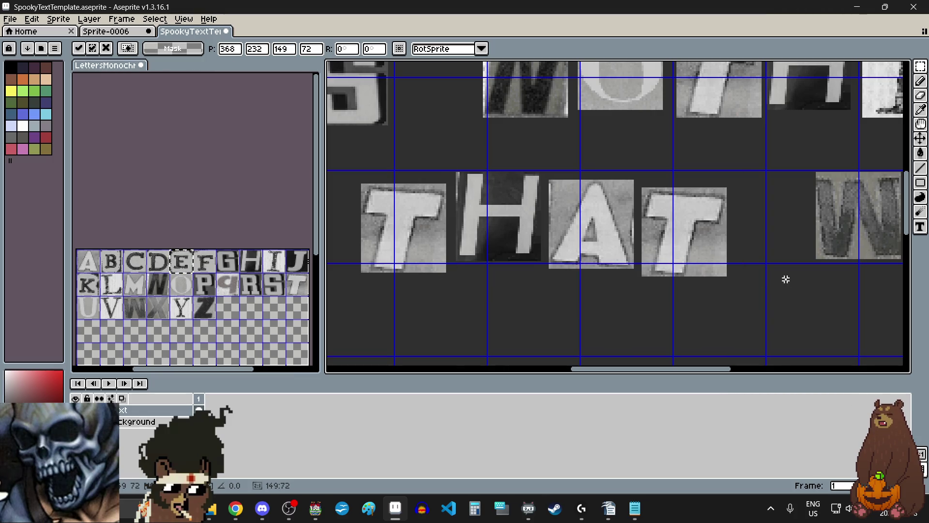
Shift the A and T of THAT, then raise the final T with one-pixel arrow nudges.
{"action": "scroll", "coordinate": [565, 184], "scroll_direction": "up", "scroll_amount": 3}
{"action": "scroll", "coordinate": [503, 170], "scroll_direction": "down", "scroll_amount": 3}
{"action": "left_click_drag", "start_coordinate": [500, 172], "coordinate": [694, 304]}
{"action": "left_click_drag", "start_coordinate": [644, 251], "coordinate": [668, 268]}
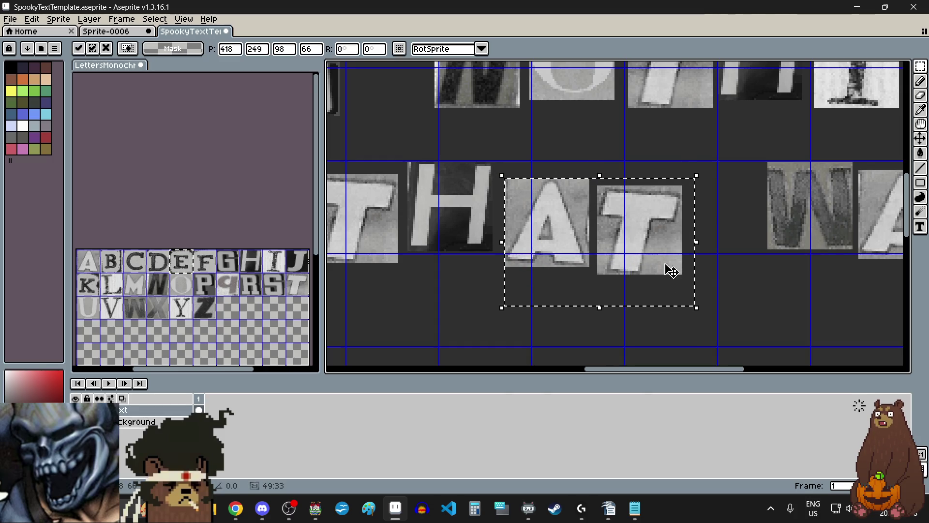
{"action": "left_click", "coordinate": [728, 261]}
{"action": "scroll", "coordinate": [608, 183], "scroll_direction": "up", "scroll_amount": 3}
{"action": "scroll", "coordinate": [567, 183], "scroll_direction": "down", "scroll_amount": 3}
{"action": "left_click_drag", "start_coordinate": [574, 189], "coordinate": [720, 336]}
{"action": "left_click_drag", "start_coordinate": [660, 274], "coordinate": [654, 241]}
{"action": "key", "text": "Up"}
{"action": "key", "text": "Right"}
{"action": "scroll", "coordinate": [645, 275], "scroll_direction": "down", "scroll_amount": 3}
{"action": "left_click", "coordinate": [646, 274]}
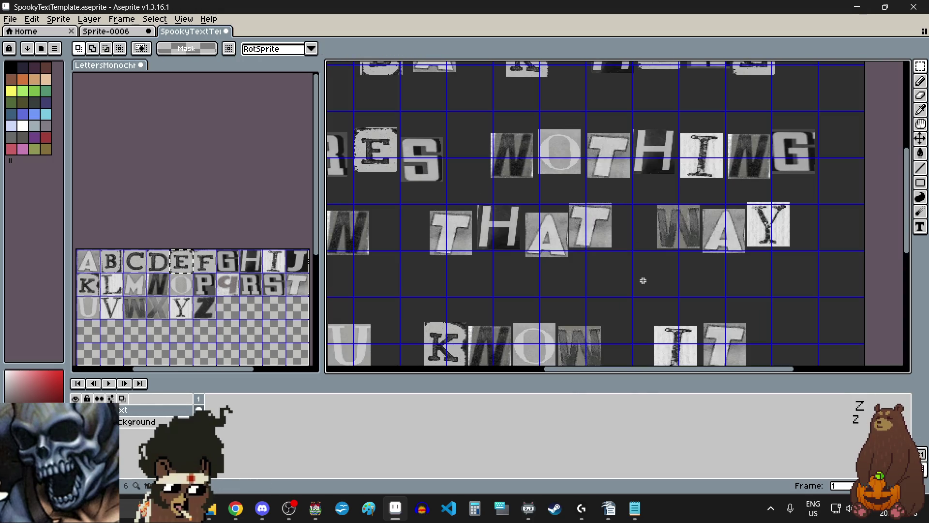
Move all three letters of WAY slightly left and down.
{"action": "scroll", "coordinate": [702, 254], "scroll_direction": "up", "scroll_amount": 2}
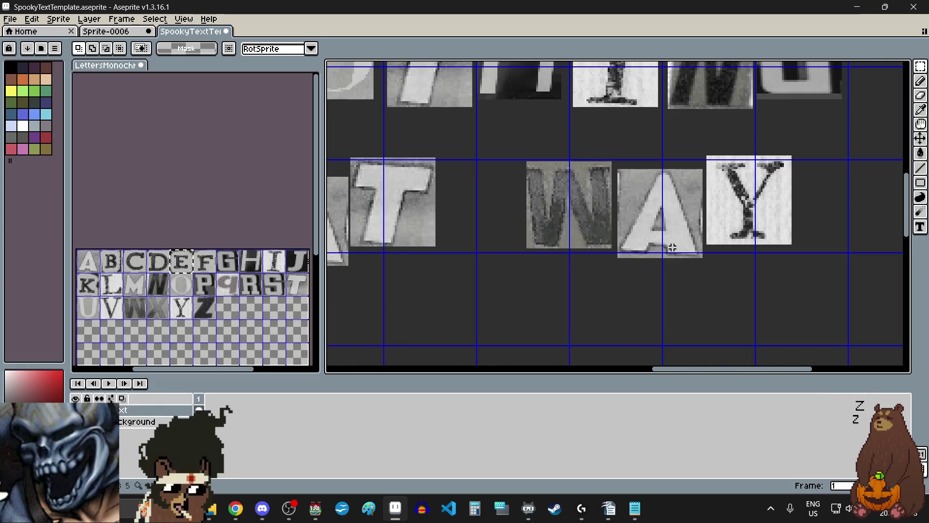
{"action": "left_click_drag", "start_coordinate": [753, 161], "coordinate": [507, 288]}
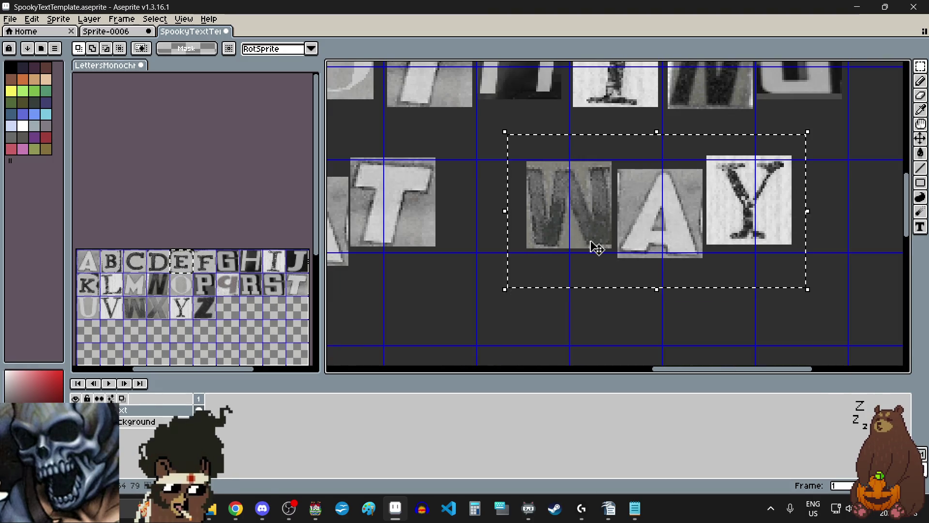
{"action": "left_click_drag", "start_coordinate": [596, 247], "coordinate": [583, 257]}
{"action": "left_click", "coordinate": [804, 273]}
{"action": "scroll", "coordinate": [622, 180], "scroll_direction": "up", "scroll_amount": 2}
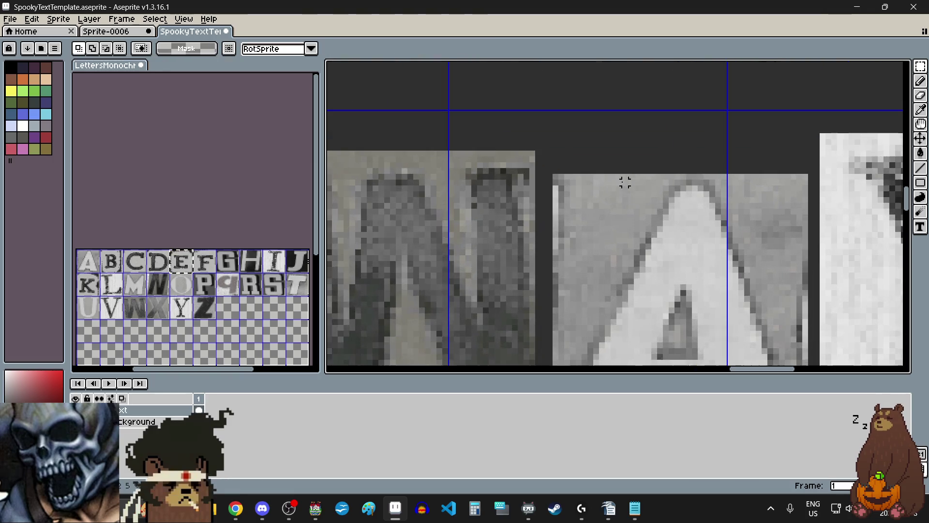
{"action": "scroll", "coordinate": [629, 165], "scroll_direction": "down", "scroll_amount": 1}
{"action": "scroll", "coordinate": [691, 150], "scroll_direction": "right", "scroll_amount": 2}
Raise the A and Y above the W, then lower the Y a little and deselect.
{"action": "left_click_drag", "start_coordinate": [822, 129], "coordinate": [534, 317]}
{"action": "left_click_drag", "start_coordinate": [595, 271], "coordinate": [595, 248]}
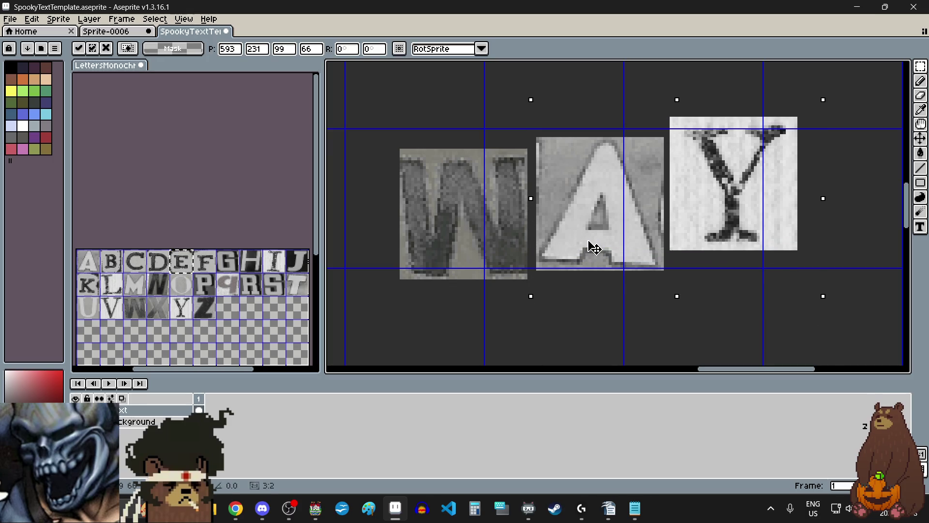
{"action": "left_click", "coordinate": [856, 173]}
{"action": "left_click_drag", "start_coordinate": [813, 104], "coordinate": [664, 270]}
{"action": "left_click_drag", "start_coordinate": [700, 228], "coordinate": [713, 221]}
{"action": "scroll", "coordinate": [699, 235], "scroll_direction": "down", "scroll_amount": 3}
{"action": "scroll", "coordinate": [707, 228], "scroll_direction": "up", "scroll_amount": 3}
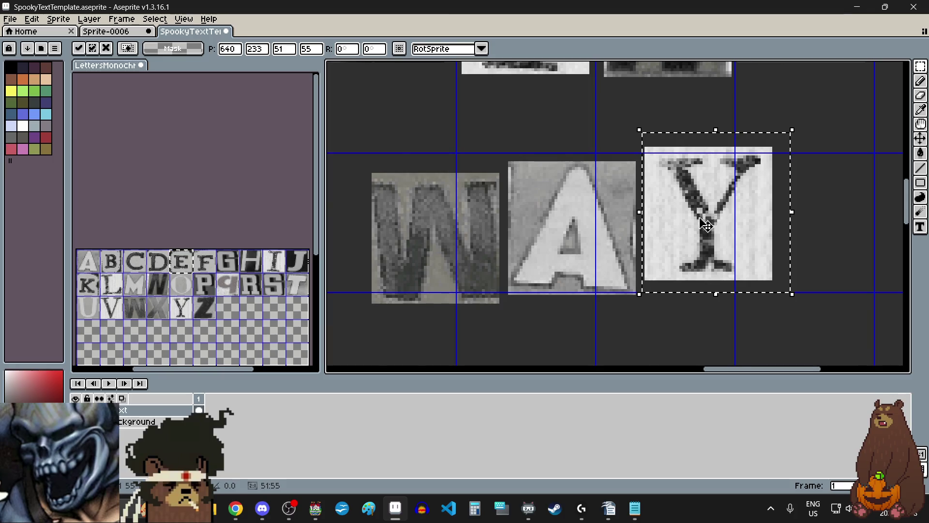
{"action": "scroll", "coordinate": [706, 223], "scroll_direction": "down", "scroll_amount": 5}
{"action": "scroll", "coordinate": [625, 251], "scroll_direction": "up", "scroll_amount": 2}
{"action": "key", "text": "ctrl+d"}
{"action": "scroll", "coordinate": [626, 251], "scroll_direction": "down", "scroll_amount": 2}
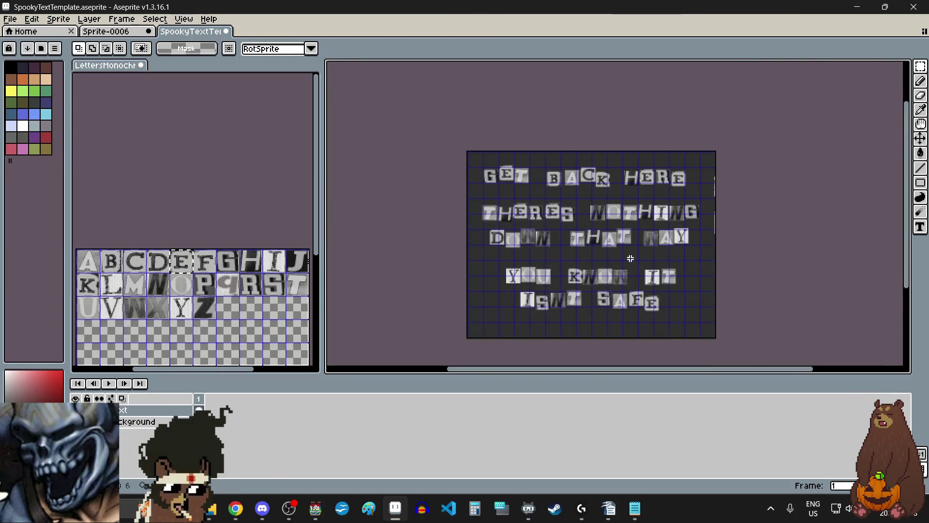
Choose GETBACKHERE2.png in the Echo Emporium pictures folder as the export target.
{"action": "scroll", "coordinate": [613, 246], "scroll_direction": "up", "scroll_amount": 1}
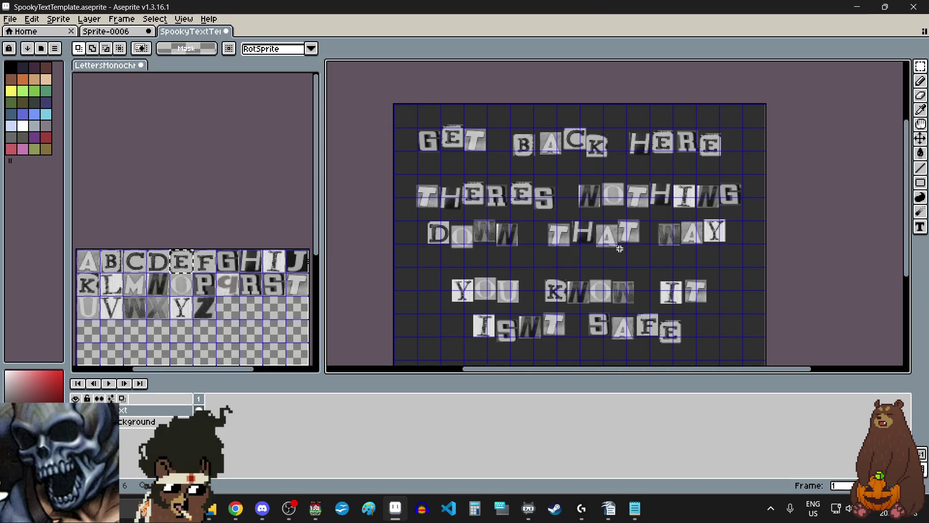
{"action": "left_click", "coordinate": [20, 20]}
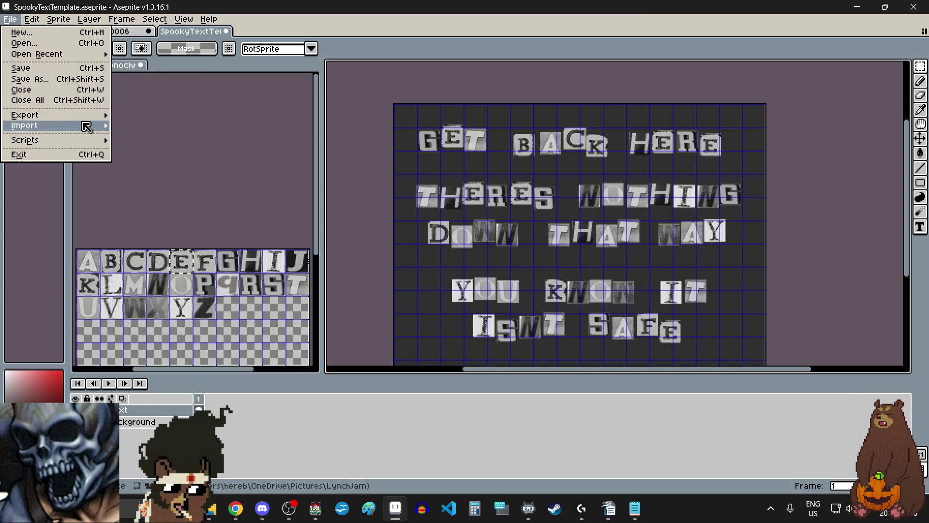
{"action": "mouse_move", "coordinate": [68, 120]}
{"action": "left_click", "coordinate": [126, 116]}
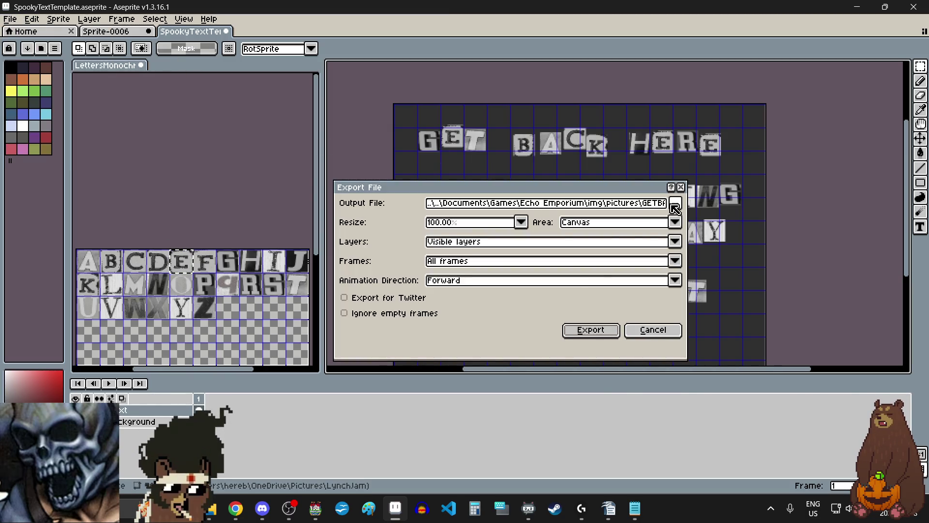
{"action": "left_click", "coordinate": [675, 203]}
{"action": "left_click", "coordinate": [664, 226]}
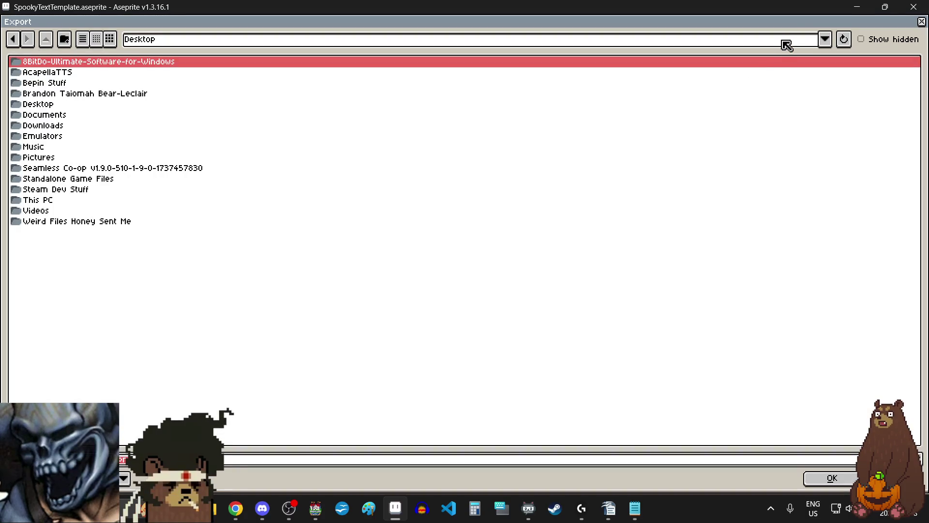
{"action": "left_click", "coordinate": [825, 38]}
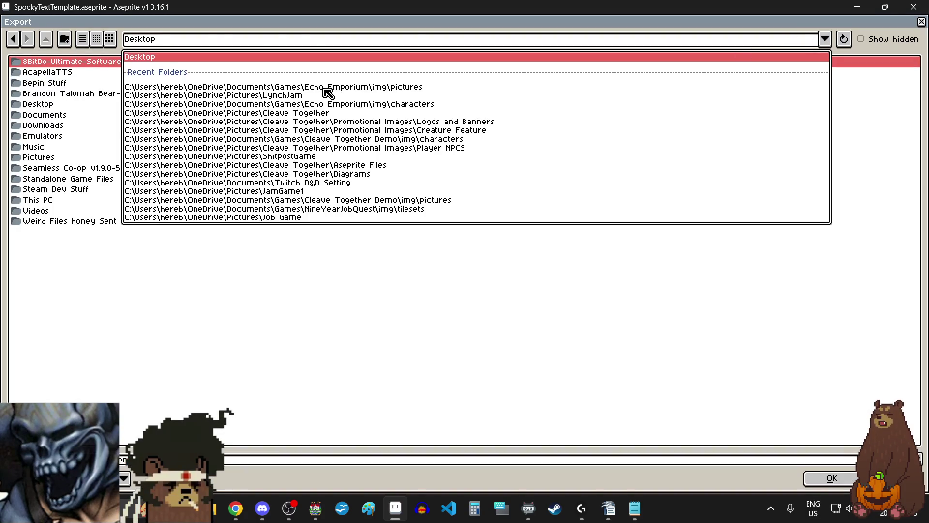
{"action": "left_click", "coordinate": [328, 87]}
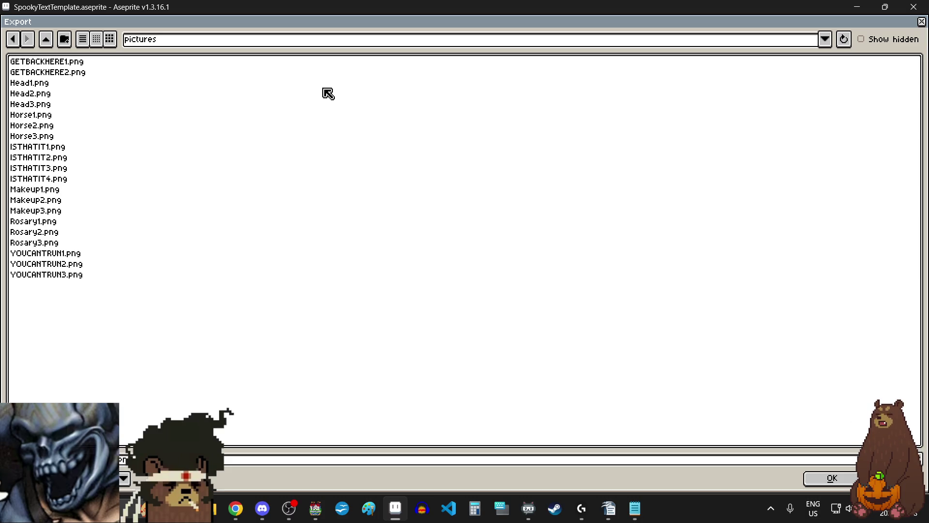
{"action": "left_click", "coordinate": [76, 72]}
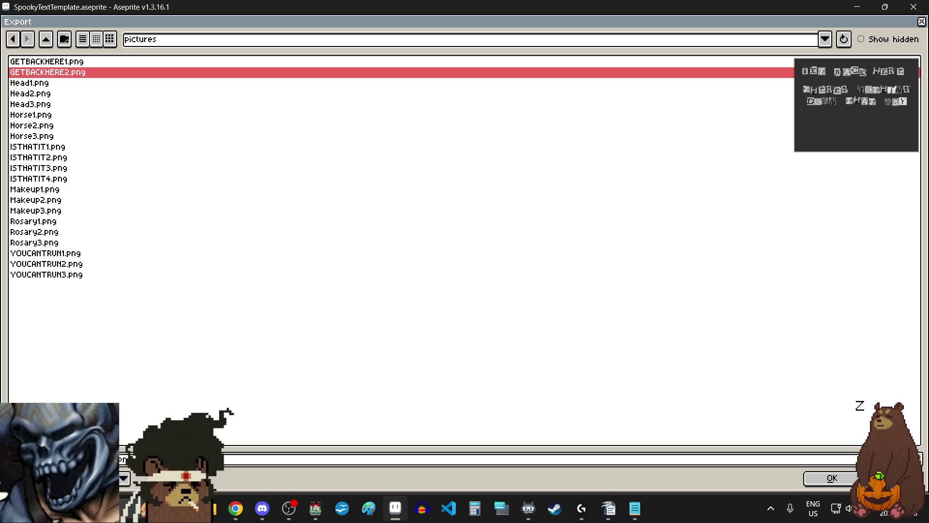
Export all frames at 100% over GETBACKHERE2.png, accepting PNG without layers.
{"action": "left_click", "coordinate": [822, 479]}
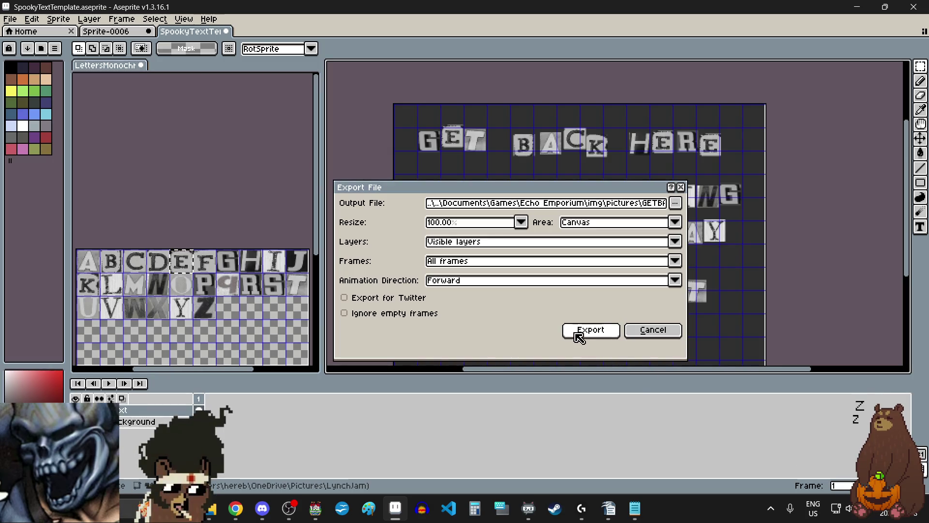
{"action": "left_click", "coordinate": [591, 334]}
{"action": "left_click", "coordinate": [443, 308]}
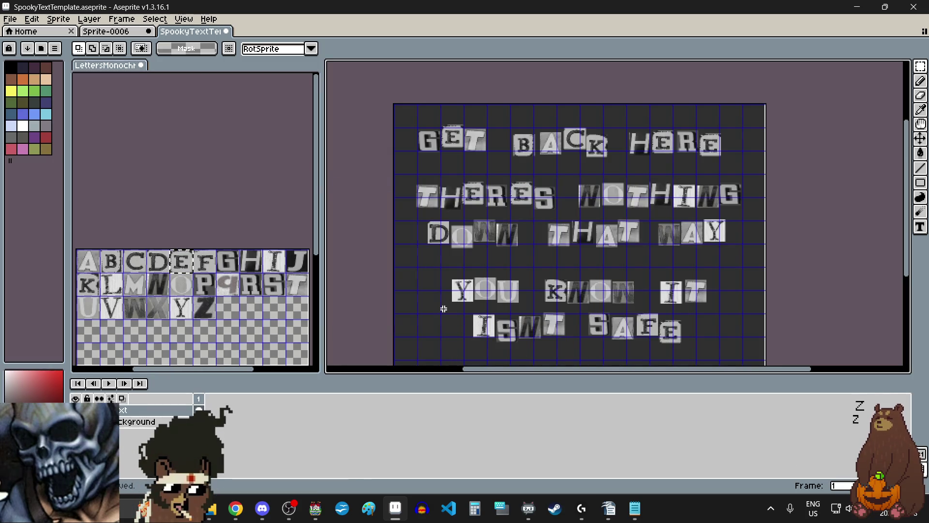
{"action": "mouse_move", "coordinate": [396, 511]}
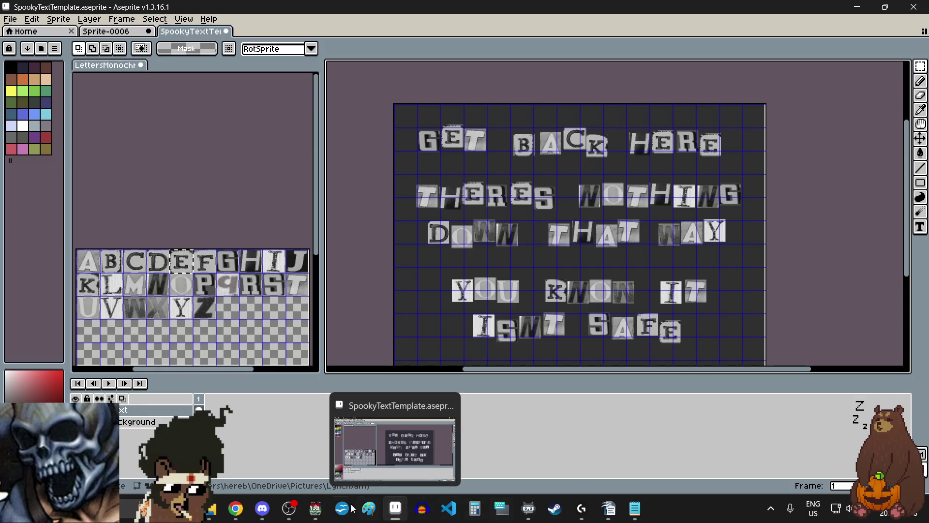
{"action": "left_click", "coordinate": [317, 515]}
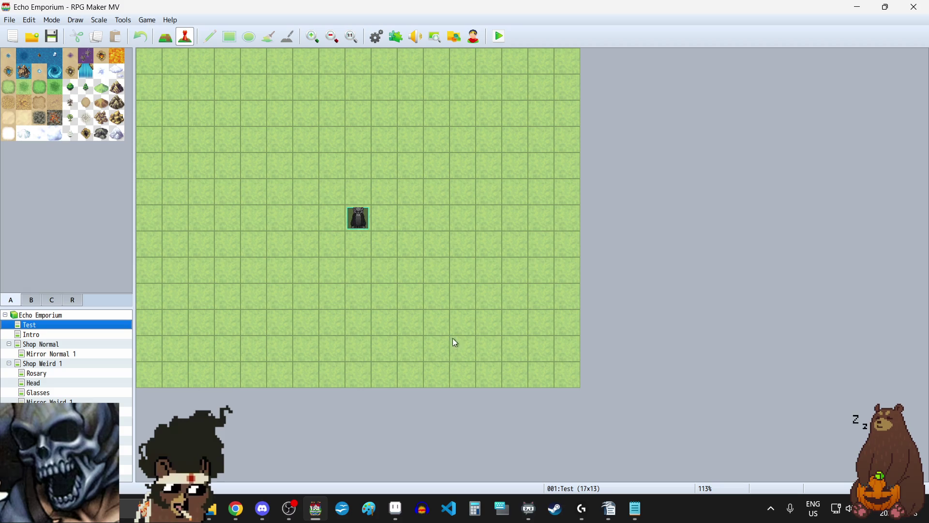
{"action": "mouse_move", "coordinate": [211, 520]}
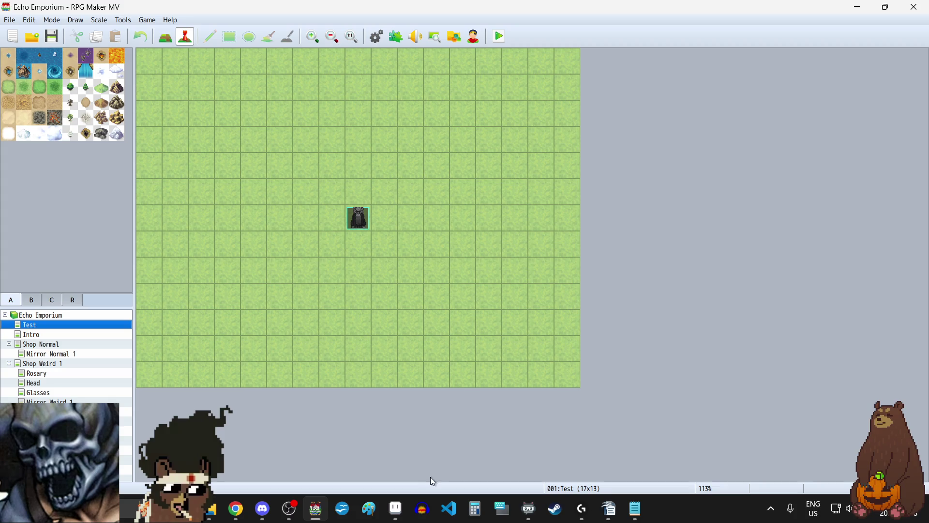
{"action": "left_click", "coordinate": [396, 509]}
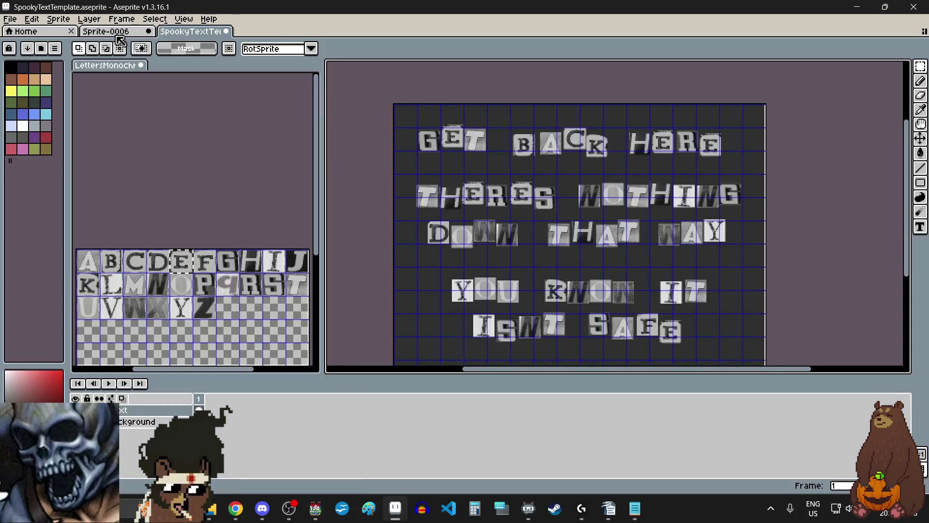
Switch to Sprite-0006 and scroll around its furniture tileset.
{"action": "left_click", "coordinate": [119, 35]}
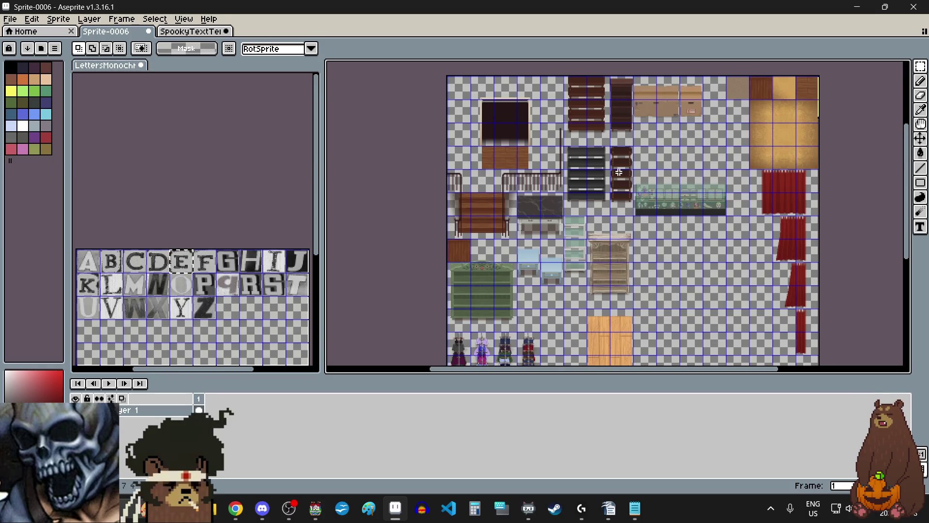
{"action": "scroll", "coordinate": [522, 332], "scroll_direction": "down", "scroll_amount": 1}
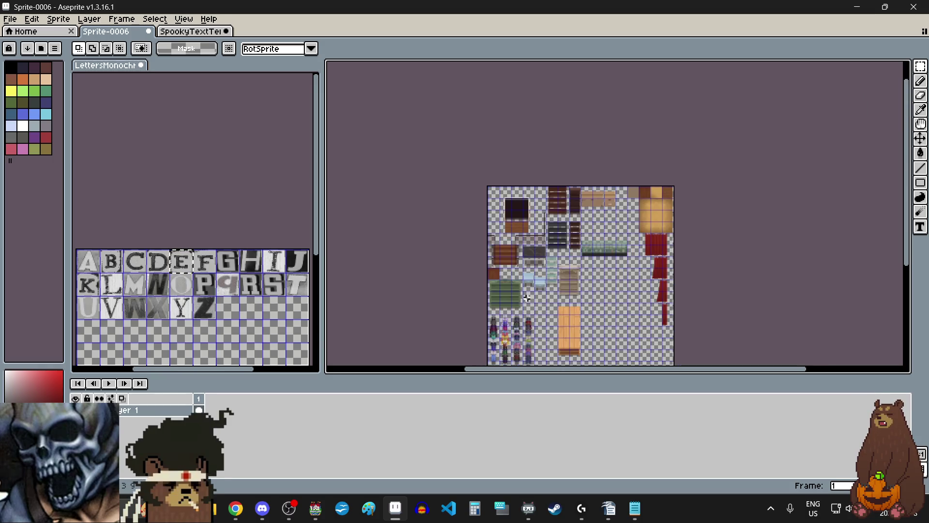
{"action": "scroll", "coordinate": [508, 338], "scroll_direction": "down", "scroll_amount": 1}
{"action": "scroll", "coordinate": [511, 358], "scroll_direction": "up", "scroll_amount": 2}
{"action": "scroll", "coordinate": [510, 359], "scroll_direction": "up", "scroll_amount": 3}
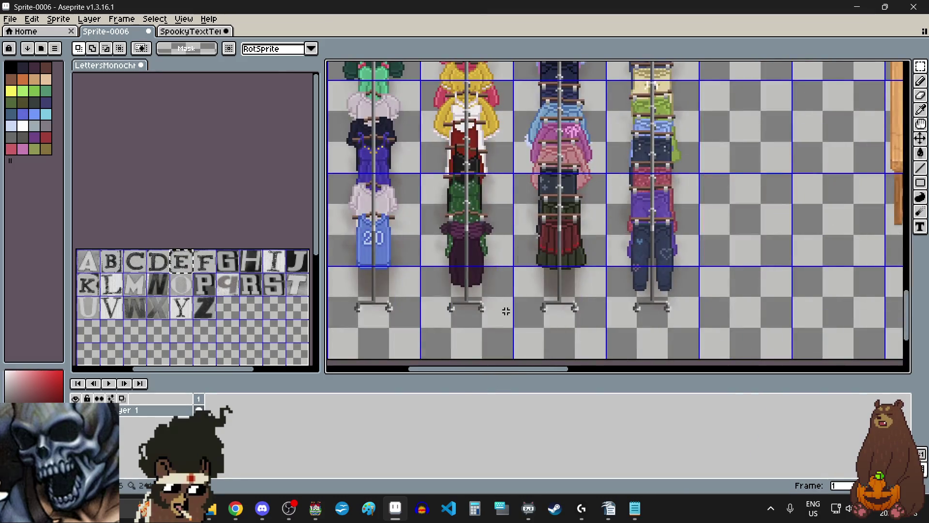
{"action": "left_click_drag", "start_coordinate": [906, 306], "coordinate": [908, 274]}
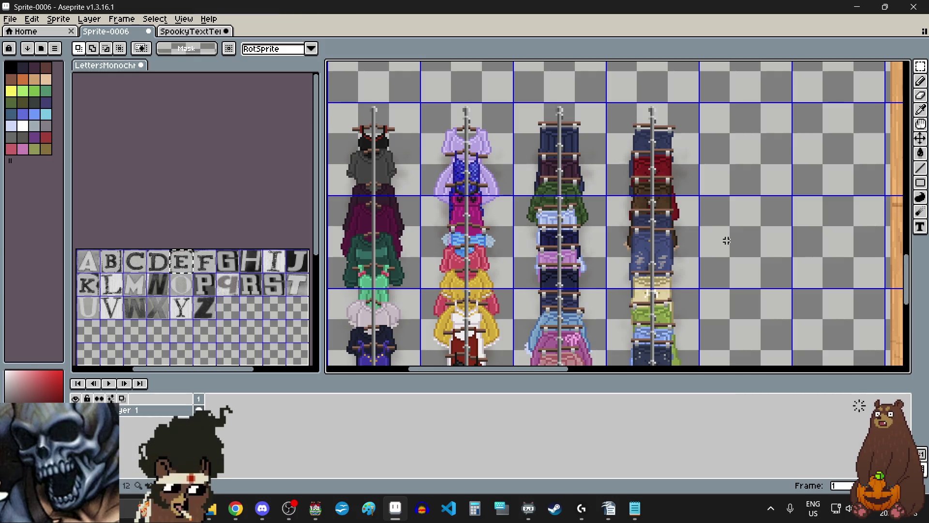
{"action": "scroll", "coordinate": [742, 249], "scroll_direction": "down", "scroll_amount": 2}
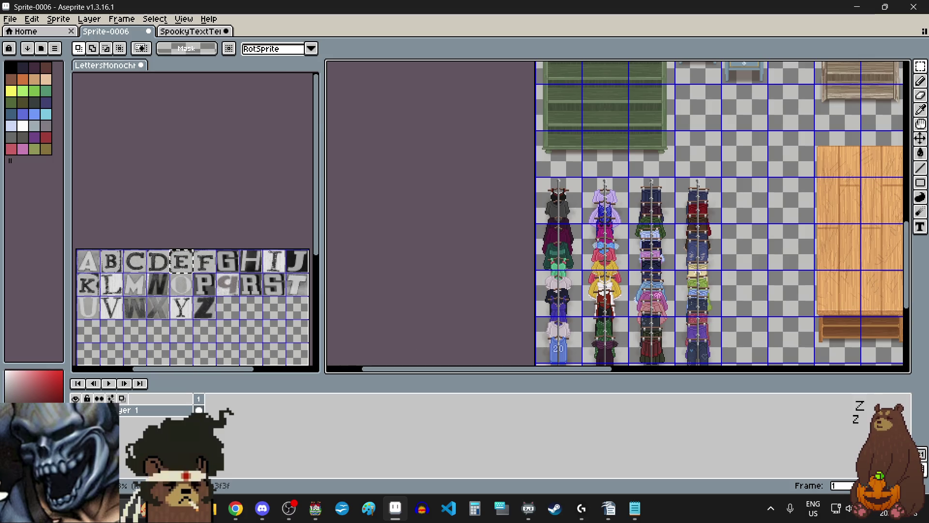
Pan and zoom out until the bookshelves, display case, curtains and clothes racks all show.
{"action": "key", "text": "alt+Tab"}
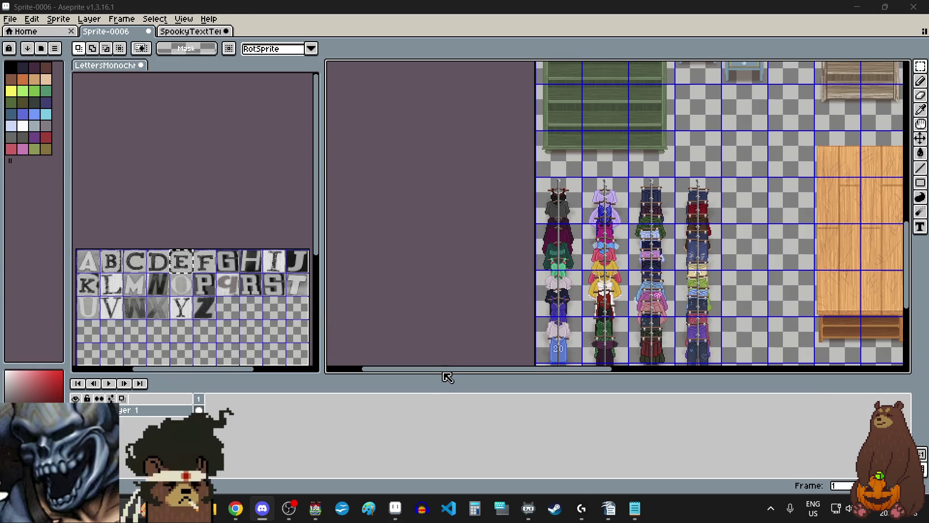
{"action": "left_click_drag", "start_coordinate": [441, 371], "coordinate": [586, 369]}
{"action": "scroll", "coordinate": [585, 360], "scroll_direction": "down", "scroll_amount": 2}
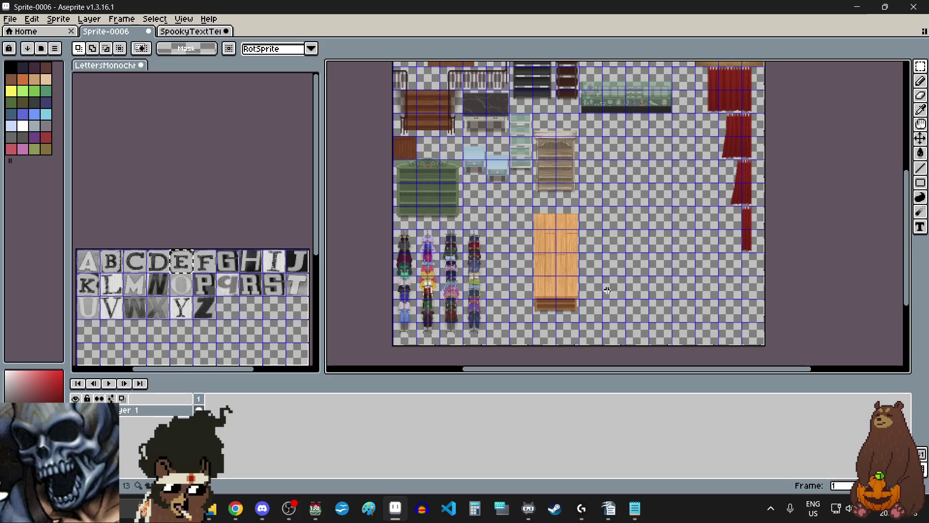
{"action": "left_click_drag", "start_coordinate": [912, 235], "coordinate": [912, 187]}
{"action": "scroll", "coordinate": [602, 212], "scroll_direction": "up", "scroll_amount": 5}
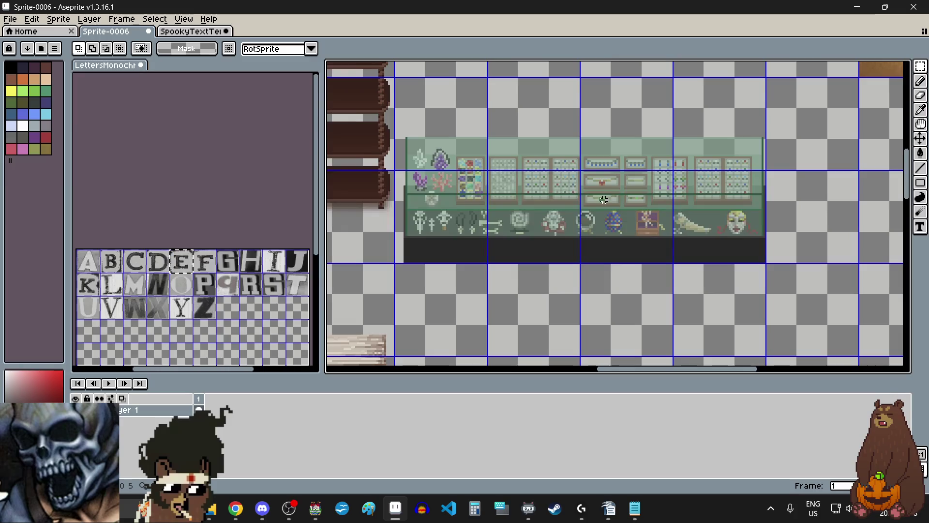
{"action": "scroll", "coordinate": [662, 325], "scroll_direction": "left", "scroll_amount": 2}
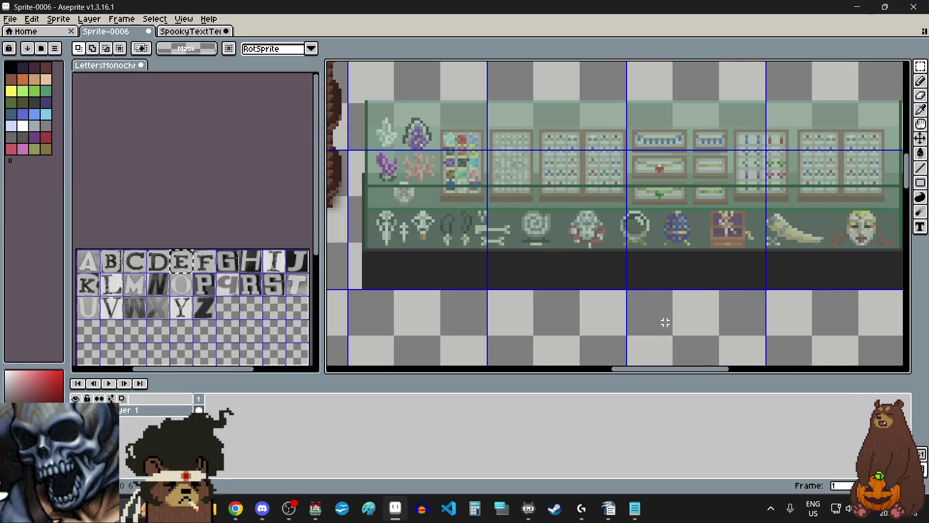
{"action": "scroll", "coordinate": [613, 290], "scroll_direction": "down", "scroll_amount": 5}
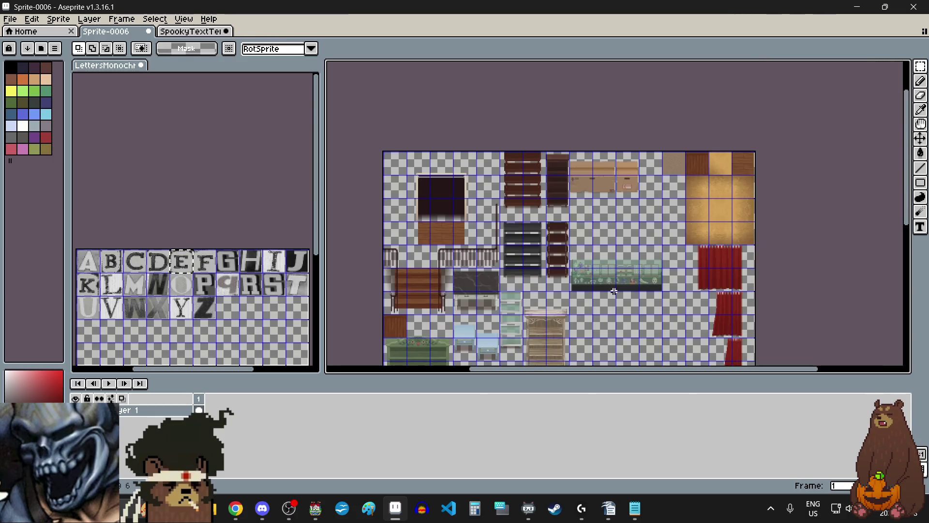
Load GETBACKHERE1–3.png as one three-frame animation and step to the full ransom text.
{"action": "left_click", "coordinate": [186, 32]}
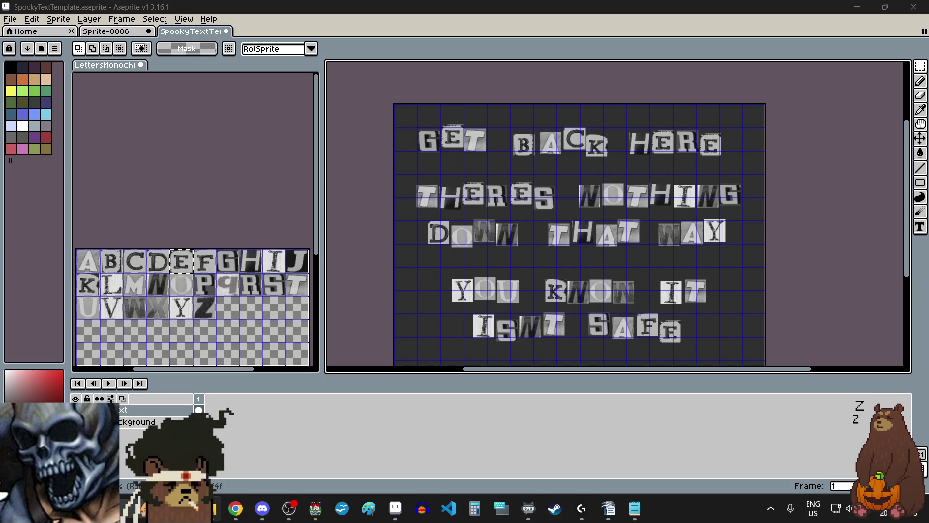
{"action": "mouse_move", "coordinate": [2, 242]}
{"action": "left_mouse_down"}
{"action": "mouse_move", "coordinate": [414, 187]}
{"action": "mouse_move", "coordinate": [372, 183]}
{"action": "left_mouse_up"}
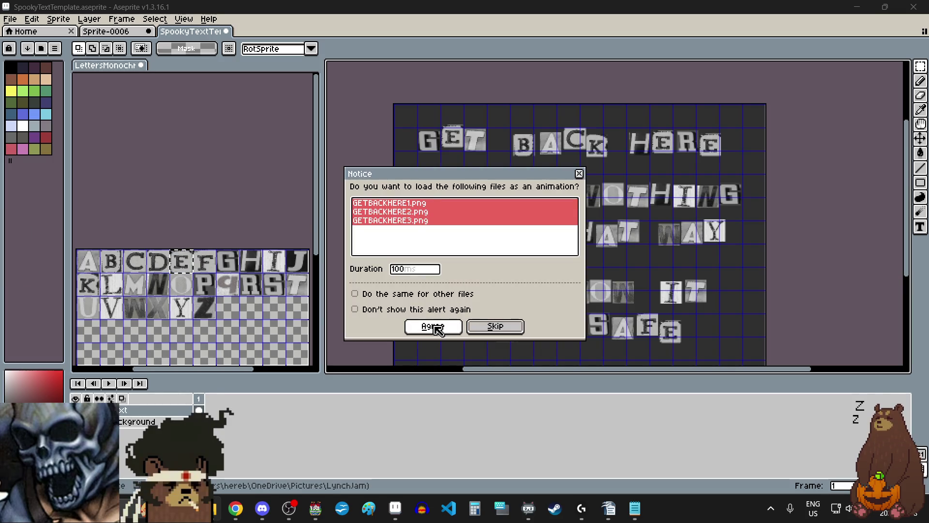
{"action": "left_click", "coordinate": [433, 326]}
{"action": "scroll", "coordinate": [415, 262], "scroll_direction": "up", "scroll_amount": 2}
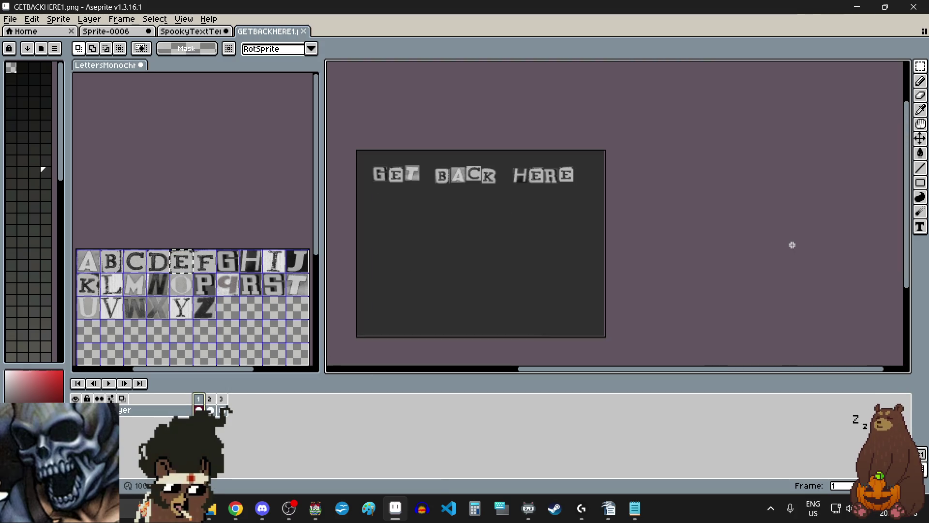
{"action": "key", "text": "Right"}
{"action": "key", "text": "Right"}
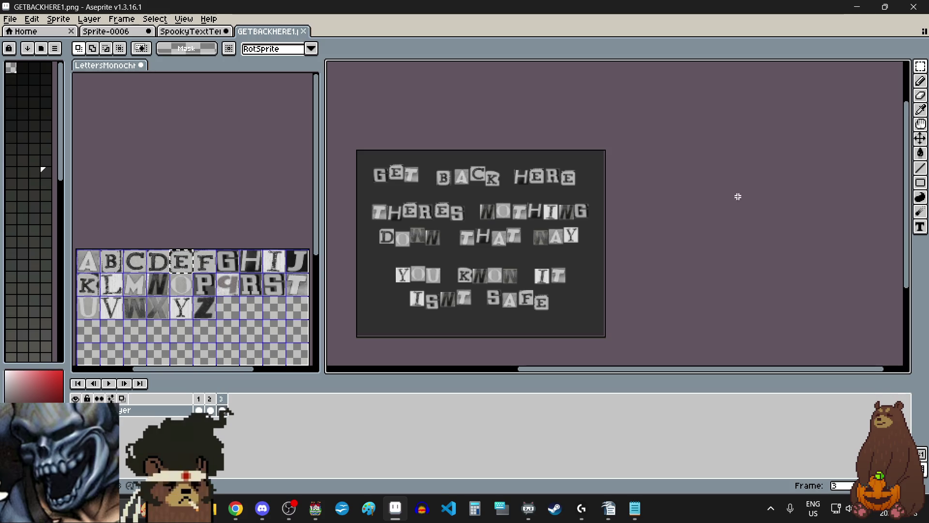
{"action": "key", "text": "ctrl+s"}
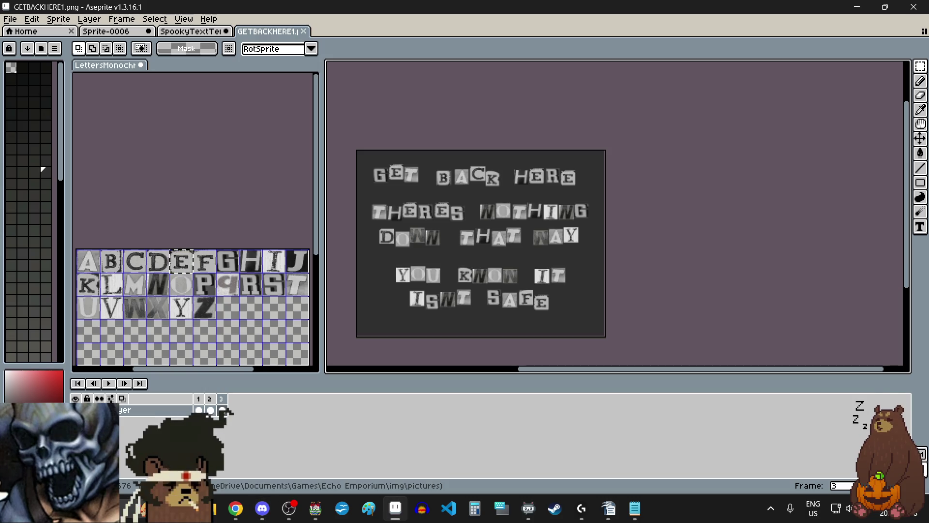
{"action": "left_click", "coordinate": [236, 508]}
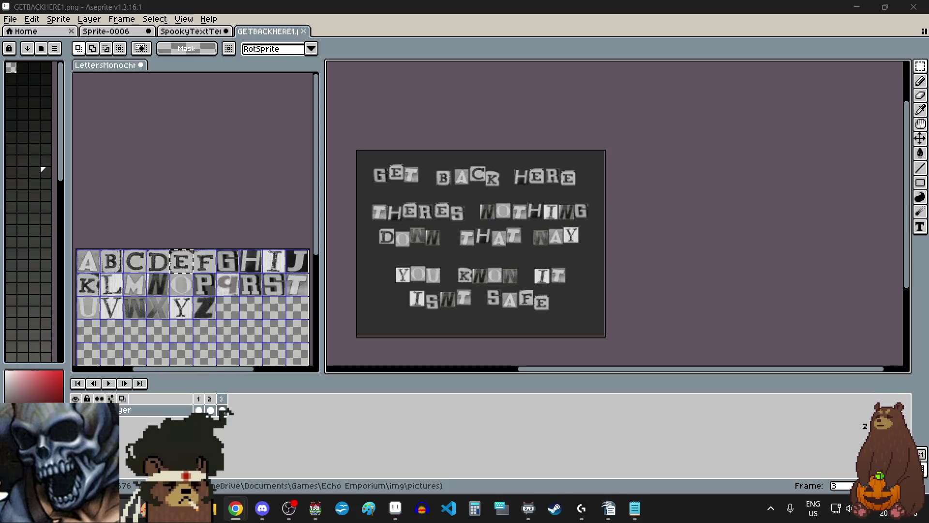
Replay the three GETBACKHERE frames from the start, then close the preview document.
{"action": "left_click", "coordinate": [202, 408]}
{"action": "key", "text": "Return"}
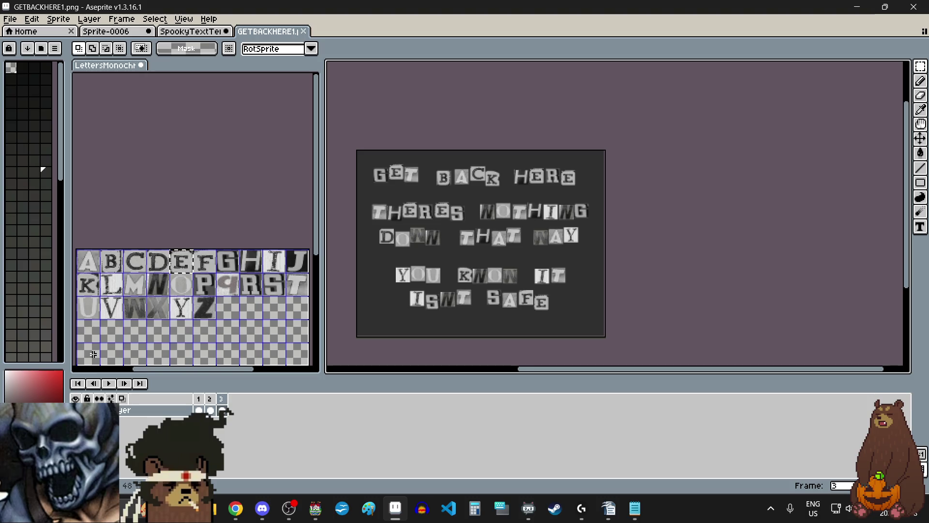
{"action": "left_click", "coordinate": [304, 31]}
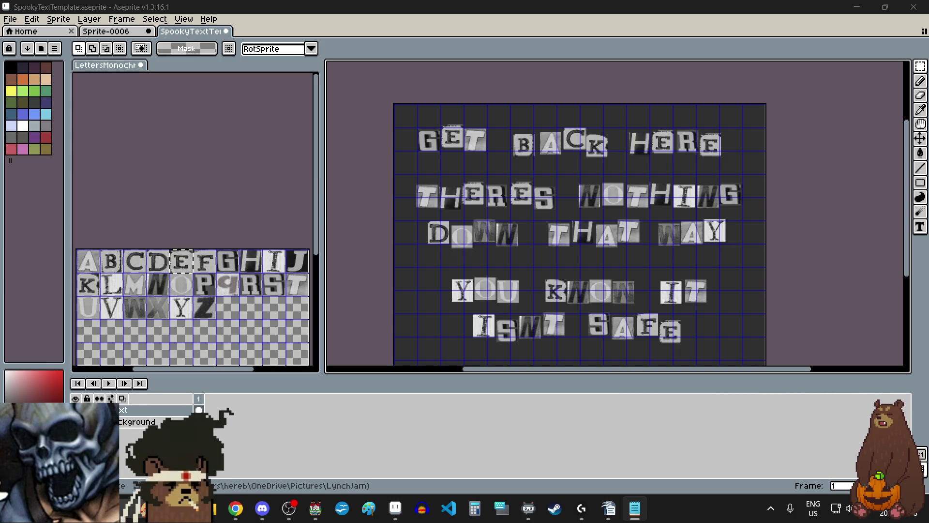
With the Rectangular Marquee, select the whole template and clear the old phrase.
{"action": "left_click", "coordinate": [920, 66]}
{"action": "left_click", "coordinate": [852, 68]}
{"action": "key", "text": "ctrl+a"}
{"action": "key", "text": "ctrl+z"}
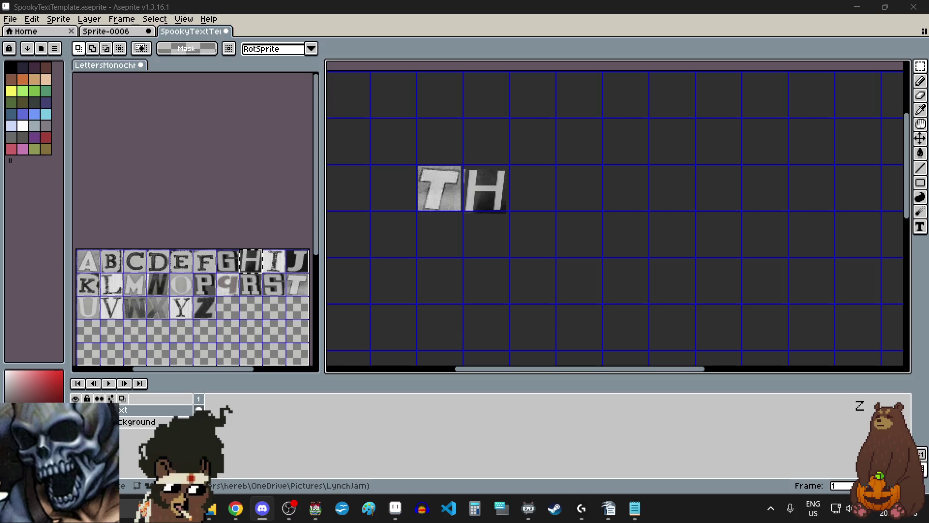
Bring the Chrome window showing the s-l500.png trousers photo into view.
{"action": "mouse_move", "coordinate": [0, 123]}
{"action": "left_mouse_down"}
{"action": "mouse_move", "coordinate": [478, 123]}
{"action": "mouse_move", "coordinate": [478, 3]}
{"action": "left_mouse_up"}
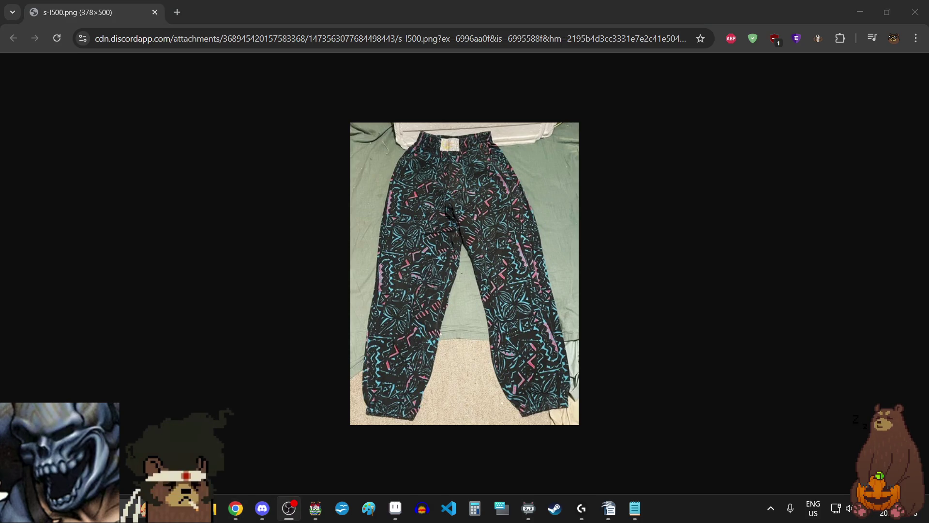
{"action": "left_click", "coordinate": [155, 12]}
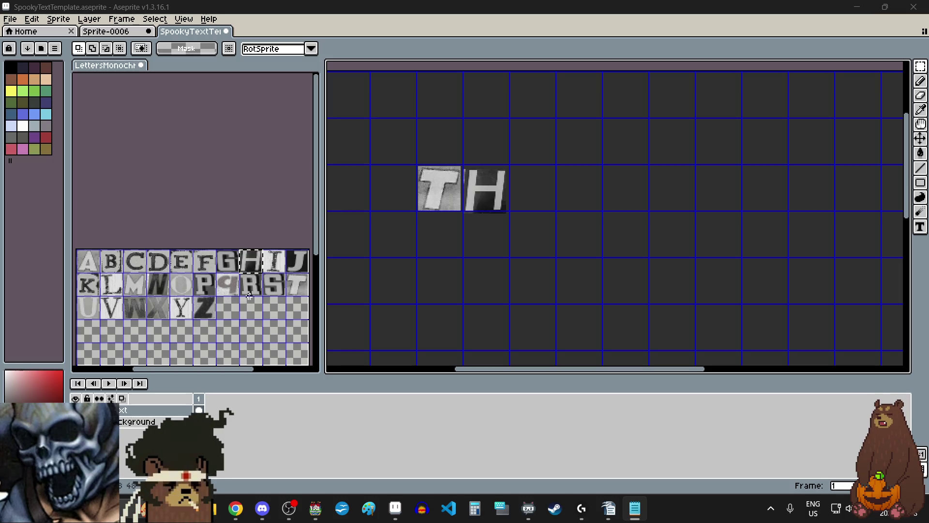
Paste the cut-out I tile from the letter sheet right after TH.
{"action": "left_click", "coordinate": [270, 261]}
{"action": "left_click_drag", "start_coordinate": [270, 260], "coordinate": [276, 267]}
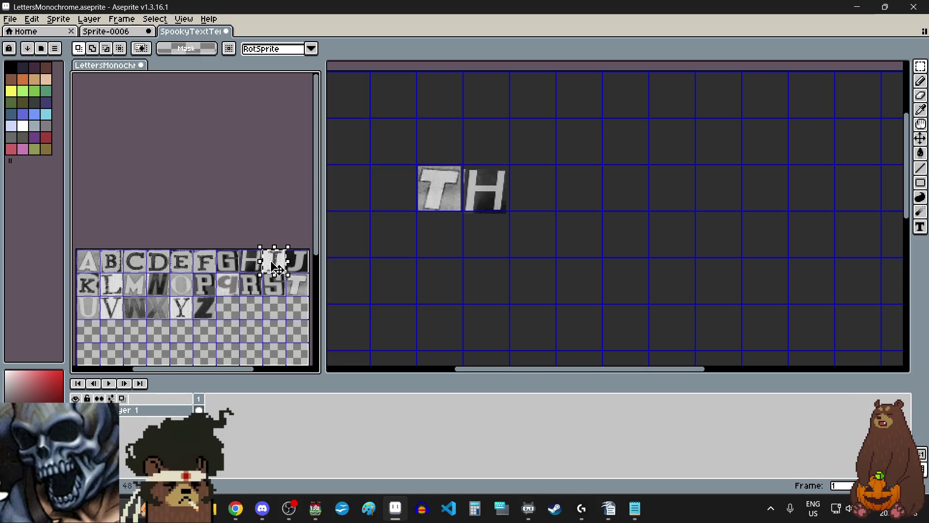
{"action": "left_click", "coordinate": [543, 193]}
{"action": "key", "text": "ctrl+v"}
{"action": "mouse_move", "coordinate": [732, 102]}
{"action": "left_mouse_down"}
{"action": "mouse_move", "coordinate": [584, 186]}
{"action": "mouse_move", "coordinate": [539, 194]}
{"action": "mouse_move", "coordinate": [549, 203]}
{"action": "left_mouse_up"}
{"action": "scroll", "coordinate": [540, 193], "scroll_direction": "up", "scroll_amount": 4}
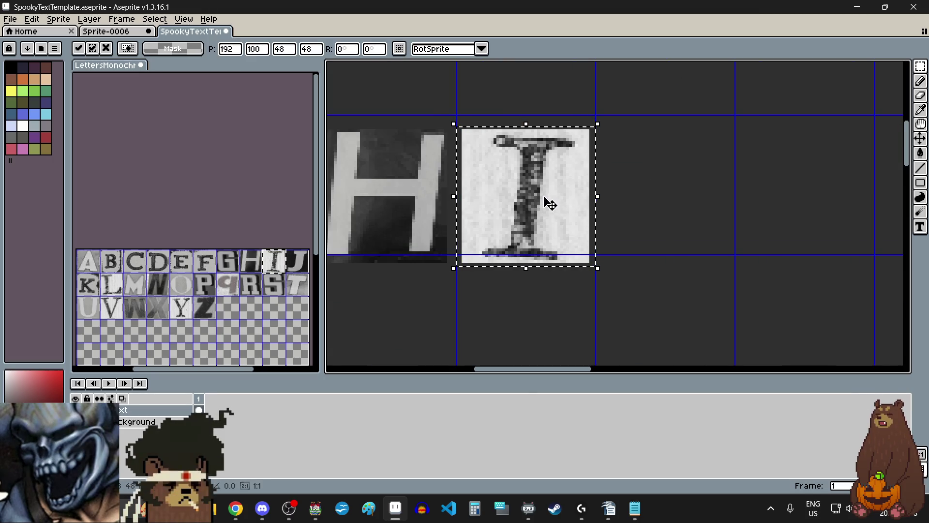
{"action": "scroll", "coordinate": [546, 203], "scroll_direction": "down", "scroll_amount": 4}
{"action": "left_click", "coordinate": [603, 245]}
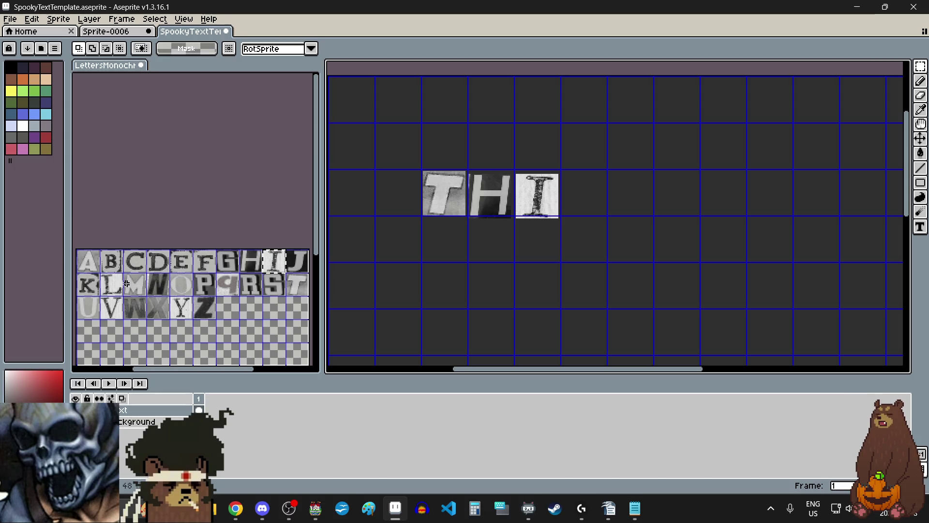
Paste the S tile after THI so the first word reads THIS.
{"action": "left_click_drag", "start_coordinate": [277, 292], "coordinate": [284, 299]}
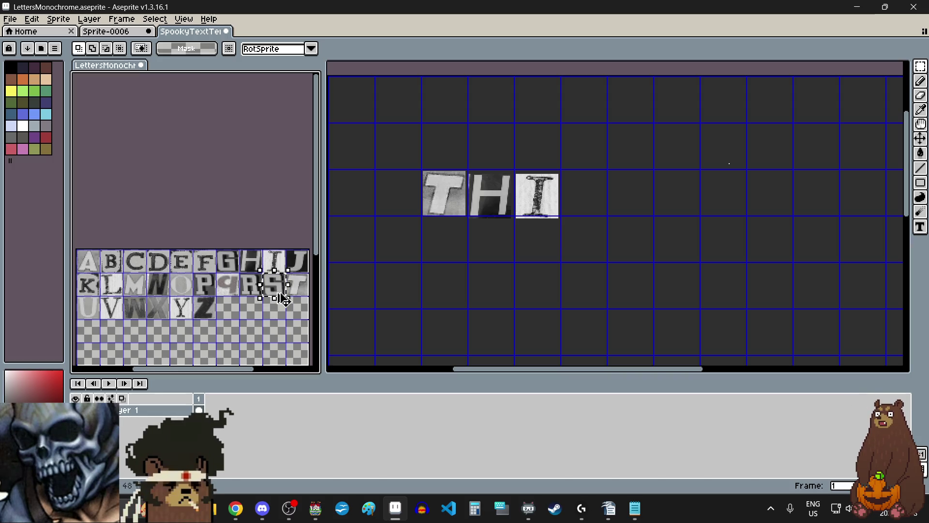
{"action": "left_click", "coordinate": [592, 201]}
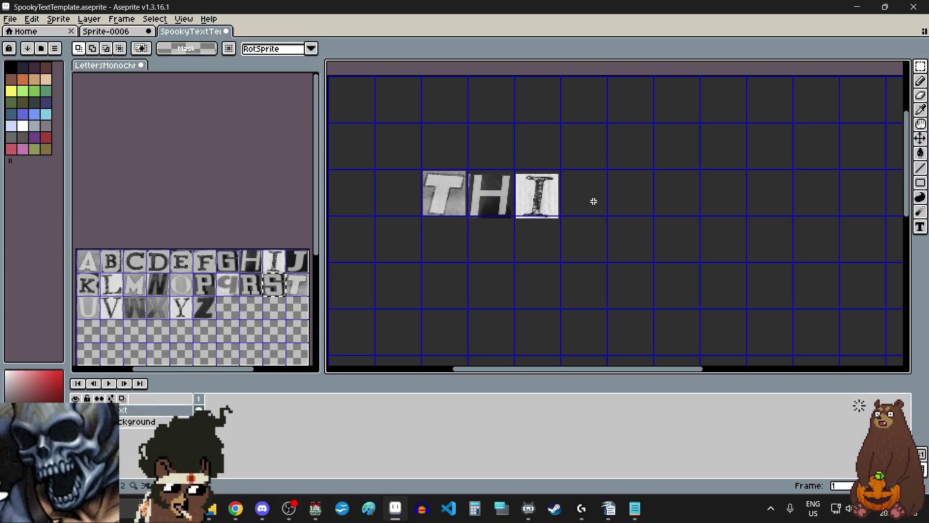
{"action": "key", "text": "ctrl+v"}
{"action": "scroll", "coordinate": [618, 194], "scroll_direction": "up", "scroll_amount": 5}
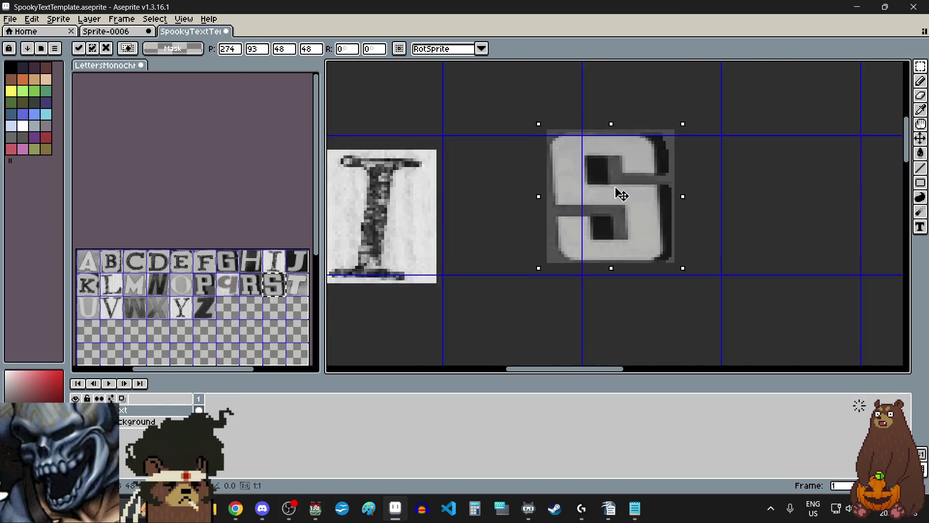
{"action": "left_click_drag", "start_coordinate": [517, 209], "coordinate": [492, 191]}
{"action": "left_click", "coordinate": [683, 195]}
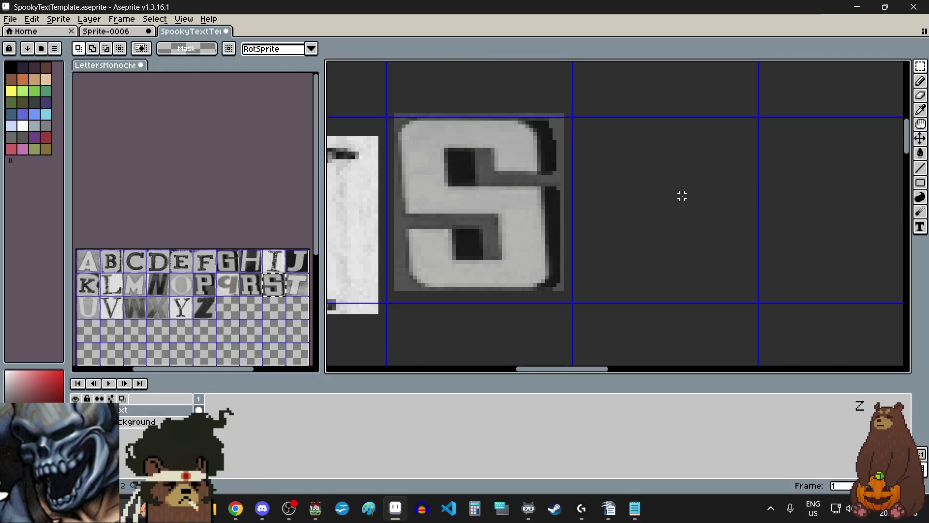
{"action": "scroll", "coordinate": [678, 195], "scroll_direction": "down", "scroll_amount": 4}
{"action": "scroll", "coordinate": [572, 199], "scroll_direction": "up", "scroll_amount": 2}
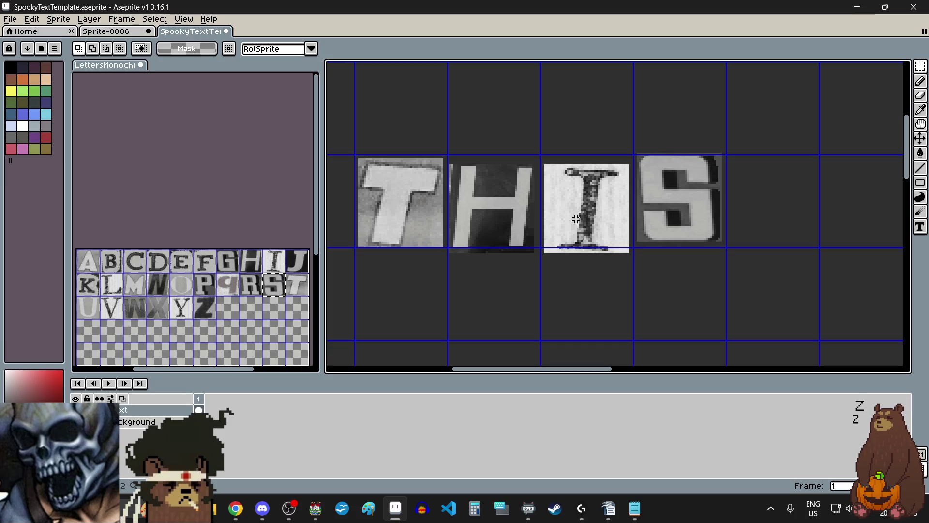
Duplicate the I and S tiles to the right as the second word IS.
{"action": "mouse_move", "coordinate": [744, 137]}
{"action": "left_mouse_down"}
{"action": "mouse_move", "coordinate": [545, 252]}
{"action": "mouse_move", "coordinate": [540, 265]}
{"action": "left_mouse_up"}
{"action": "scroll", "coordinate": [543, 254], "scroll_direction": "up", "scroll_amount": 3}
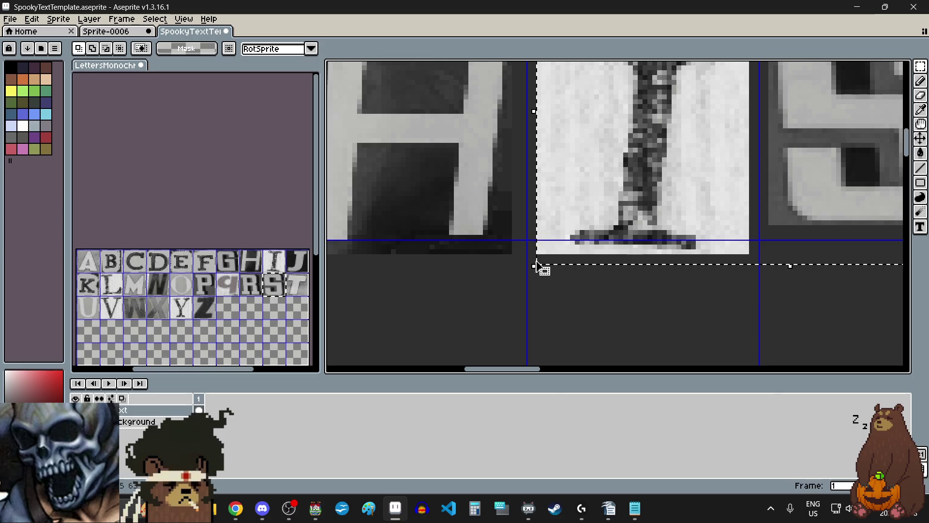
{"action": "scroll", "coordinate": [539, 265], "scroll_direction": "down", "scroll_amount": 3}
{"action": "mouse_move", "coordinate": [590, 217]}
{"action": "left_mouse_down"}
{"action": "mouse_move", "coordinate": [697, 213]}
{"action": "mouse_move", "coordinate": [717, 225]}
{"action": "left_mouse_up"}
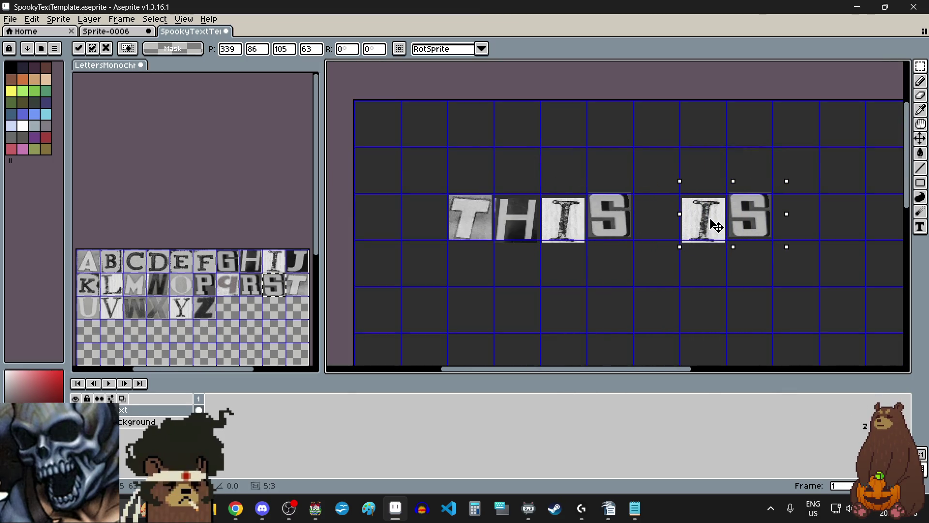
{"action": "left_click", "coordinate": [741, 307]}
{"action": "scroll", "coordinate": [765, 197], "scroll_direction": "up", "scroll_amount": 3}
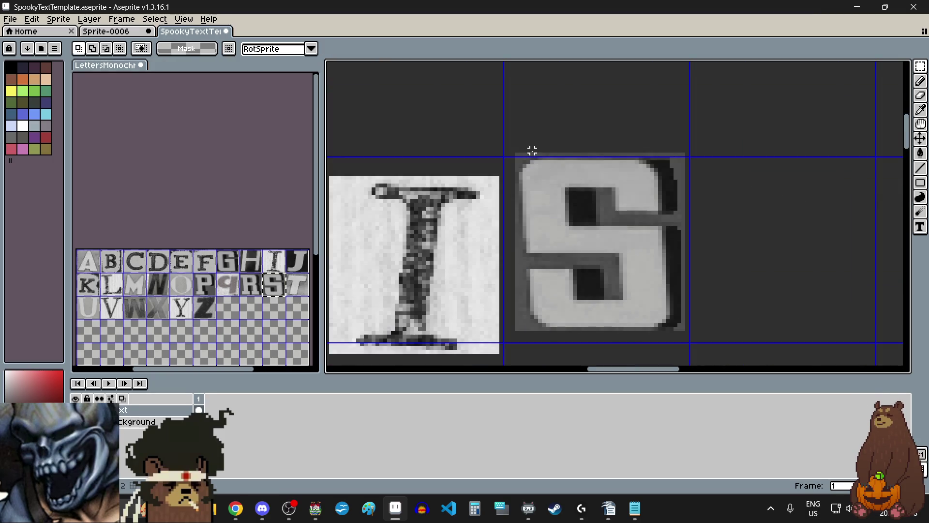
Nudge the second word's S tile slightly left and down.
{"action": "mouse_move", "coordinate": [714, 131]}
{"action": "left_mouse_down"}
{"action": "mouse_move", "coordinate": [572, 332]}
{"action": "mouse_move", "coordinate": [510, 351]}
{"action": "left_mouse_up"}
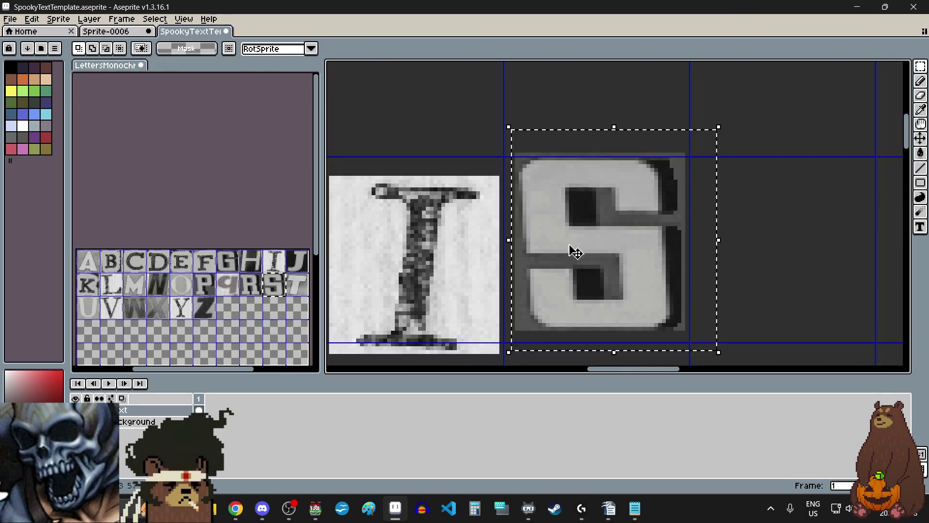
{"action": "scroll", "coordinate": [576, 254], "scroll_direction": "down", "scroll_amount": 2}
{"action": "left_click", "coordinate": [583, 264]}
{"action": "left_click_drag", "start_coordinate": [585, 265], "coordinate": [570, 267]}
{"action": "left_click", "coordinate": [695, 253]}
{"action": "scroll", "coordinate": [695, 253], "scroll_direction": "down", "scroll_amount": 2}
{"action": "scroll", "coordinate": [587, 245], "scroll_direction": "up", "scroll_amount": 2}
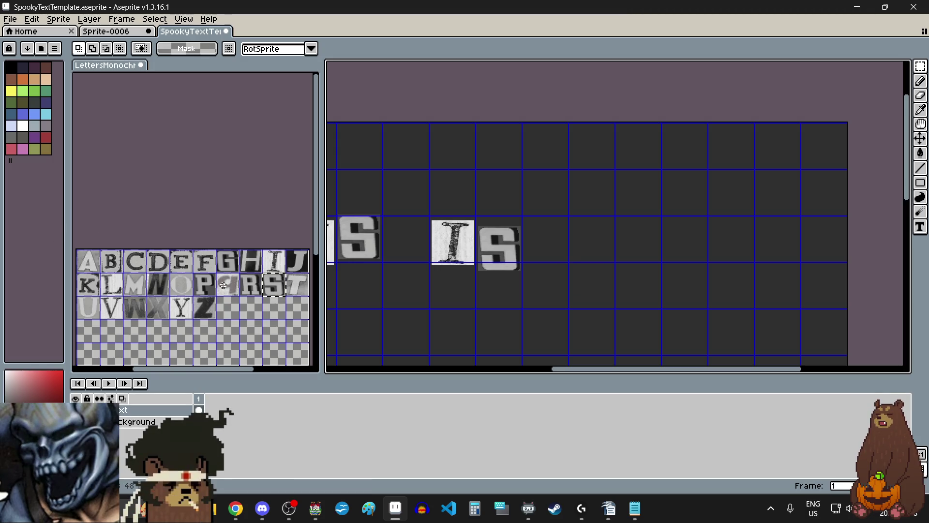
Paste the W tile after THIS IS to start the third word.
{"action": "left_click", "coordinate": [131, 314]}
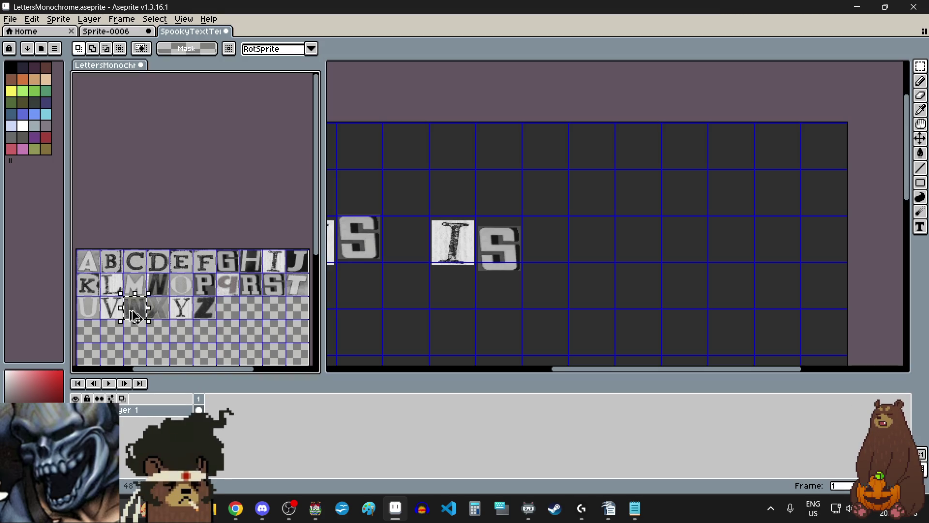
{"action": "left_click", "coordinate": [593, 244]}
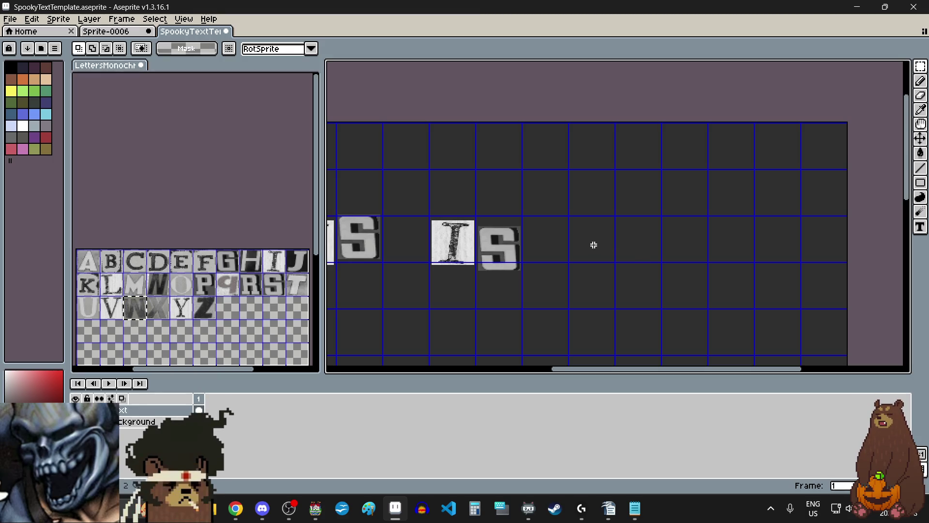
{"action": "key", "text": "ctrl+v"}
{"action": "left_click_drag", "start_coordinate": [621, 248], "coordinate": [600, 251]}
{"action": "left_click", "coordinate": [664, 272]}
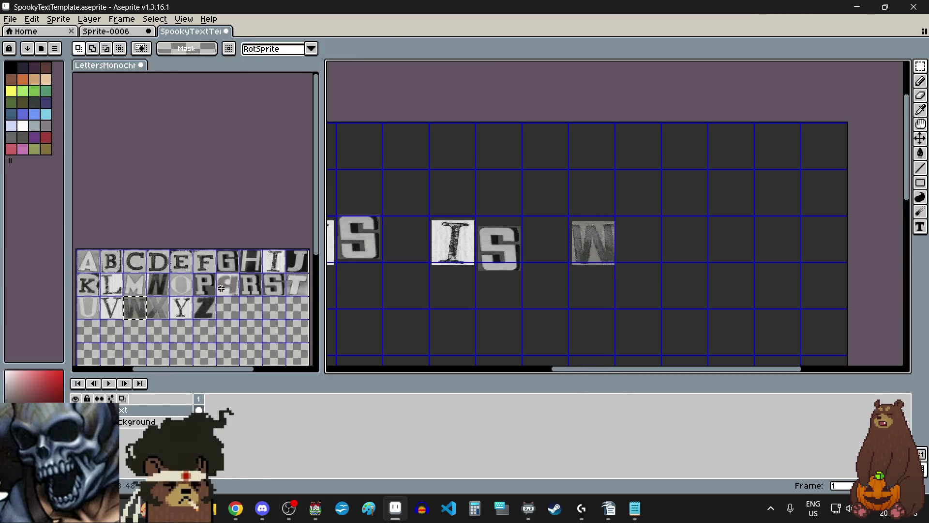
Paste the H tile beside the W.
{"action": "left_click", "coordinate": [251, 264]}
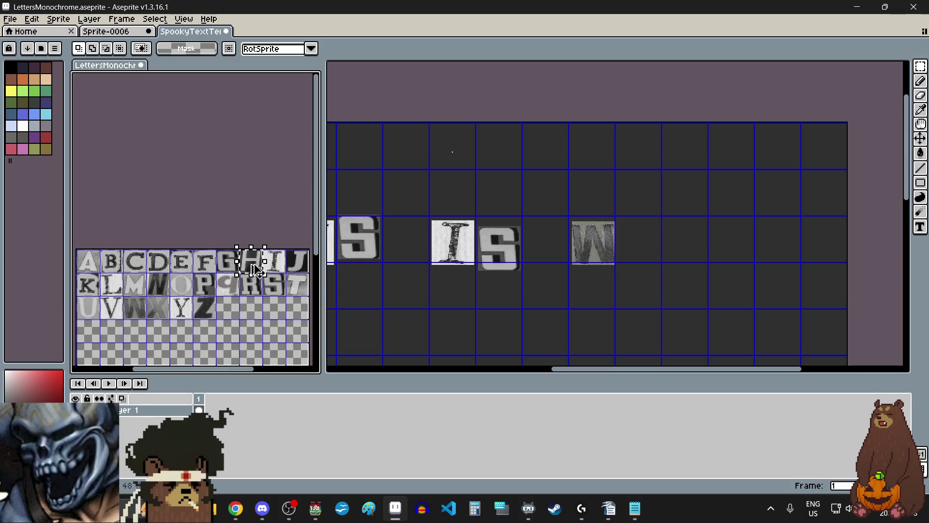
{"action": "left_click", "coordinate": [650, 250]}
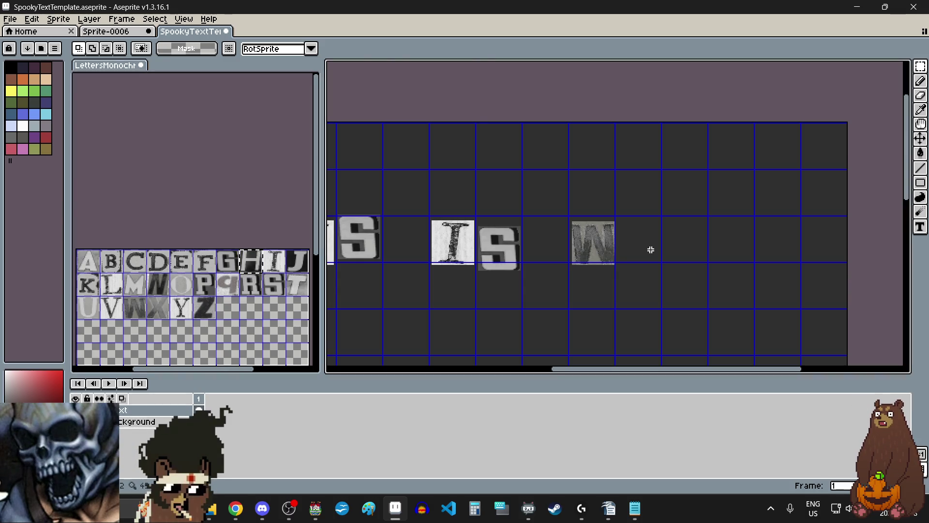
{"action": "key", "text": "ctrl+v"}
{"action": "mouse_move", "coordinate": [456, 146]}
{"action": "left_mouse_down"}
{"action": "mouse_move", "coordinate": [615, 218]}
{"action": "mouse_move", "coordinate": [645, 247]}
{"action": "left_mouse_up"}
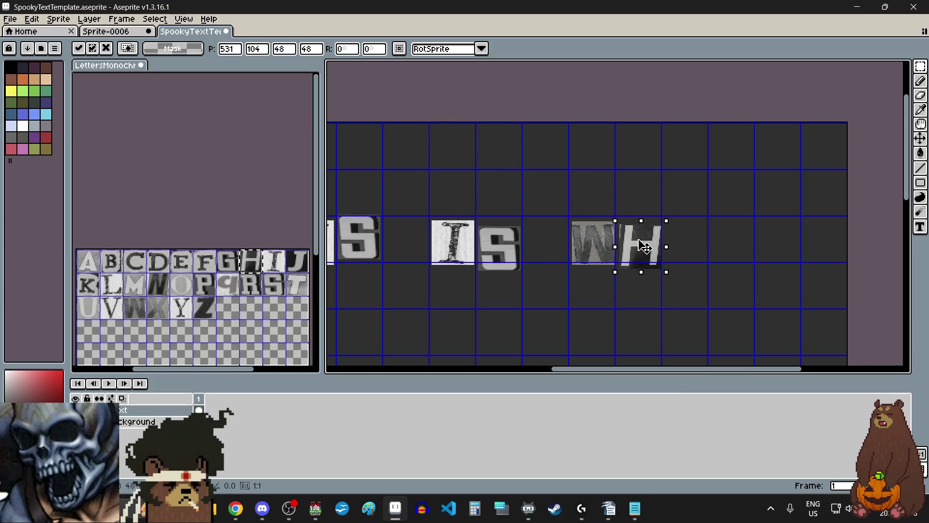
{"action": "left_click", "coordinate": [704, 290]}
Add the E tile after WH, then bring the jacket photo window into view.
{"action": "left_click_drag", "start_coordinate": [181, 266], "coordinate": [187, 272]}
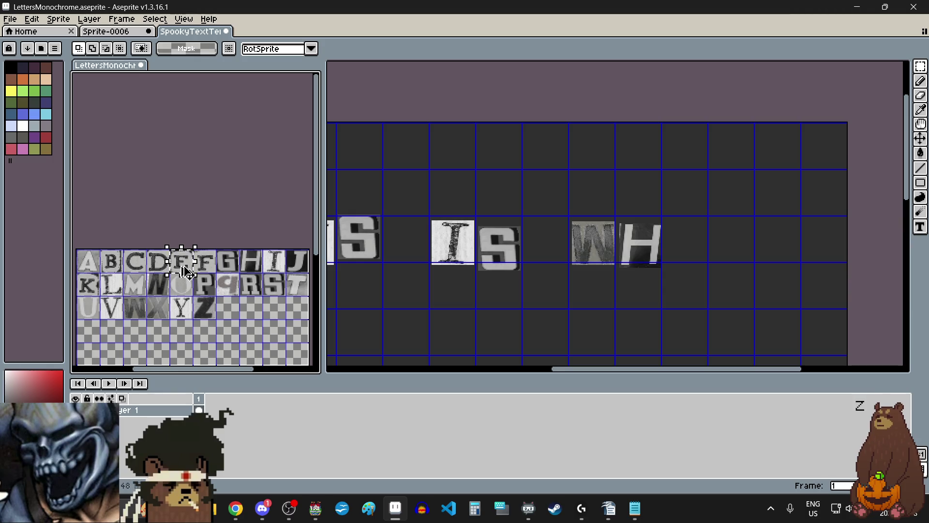
{"action": "key", "text": "ctrl+c"}
{"action": "left_click", "coordinate": [701, 242]}
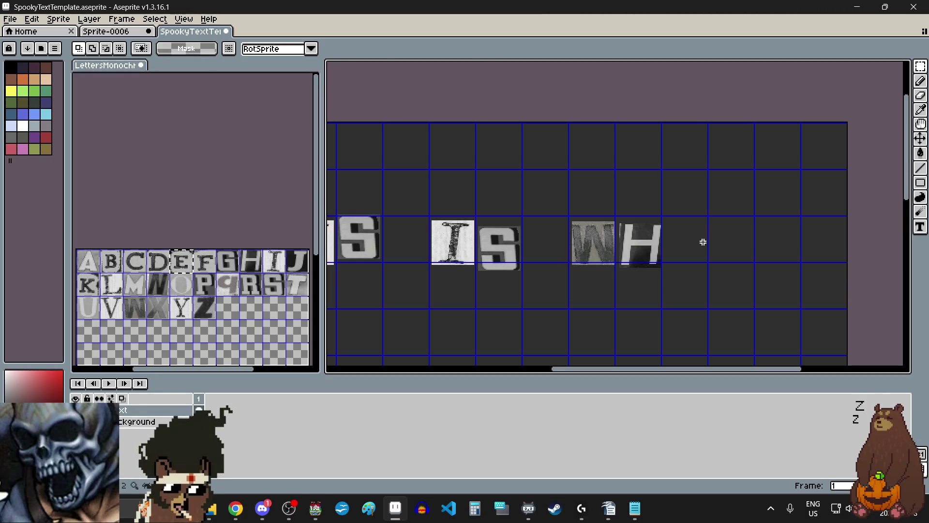
{"action": "key", "text": "ctrl+v"}
{"action": "left_click_drag", "start_coordinate": [618, 154], "coordinate": [688, 247]}
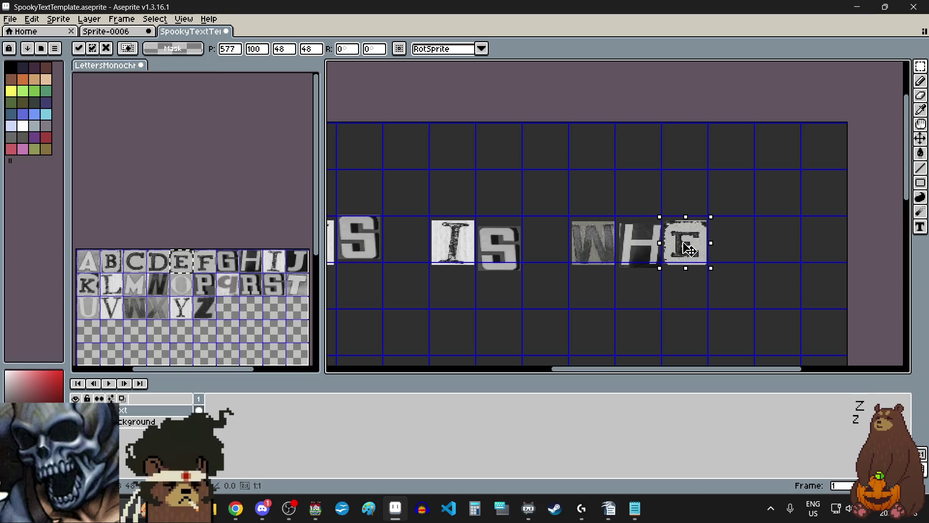
{"action": "key", "text": "Return"}
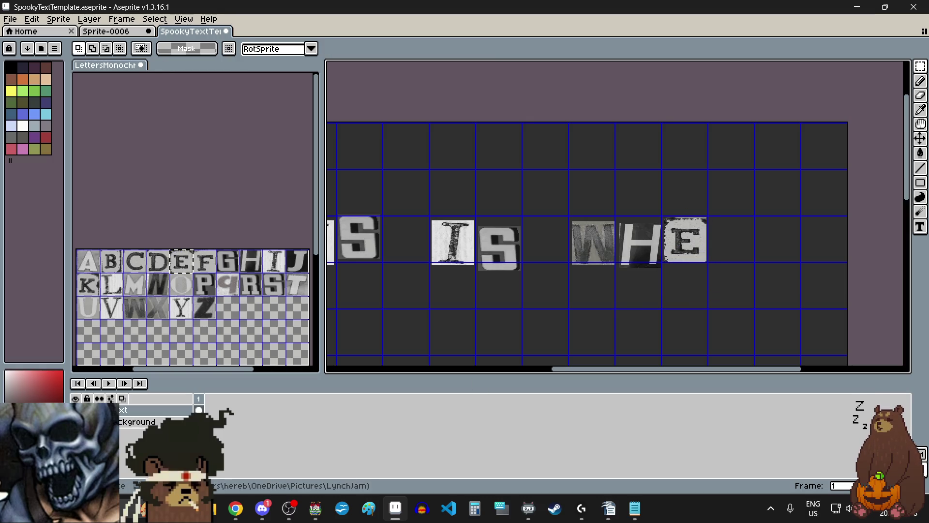
{"action": "key", "text": "alt+Tab"}
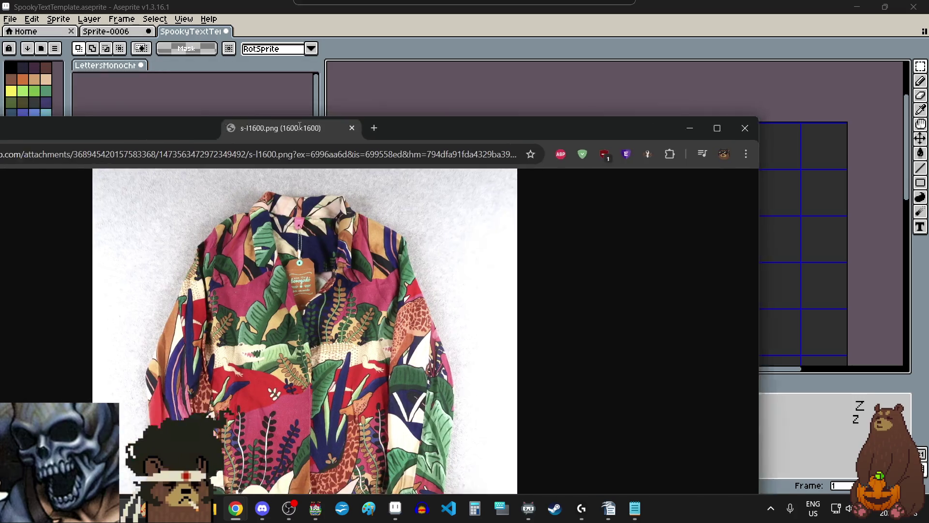
{"action": "left_click_drag", "start_coordinate": [324, 126], "coordinate": [419, 90]}
{"action": "double_click", "coordinate": [419, 90]}
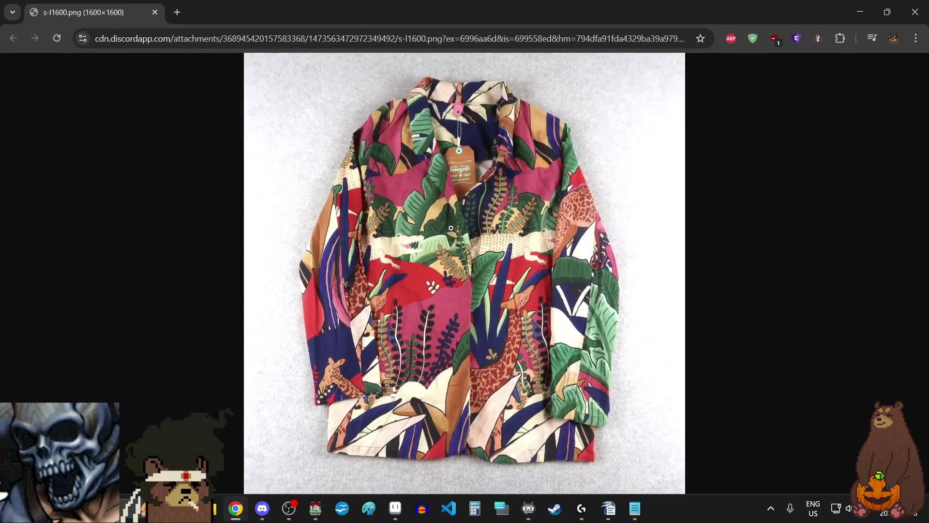
{"action": "left_click", "coordinate": [431, 252]}
{"action": "scroll", "coordinate": [432, 251], "scroll_direction": "down", "scroll_amount": 7}
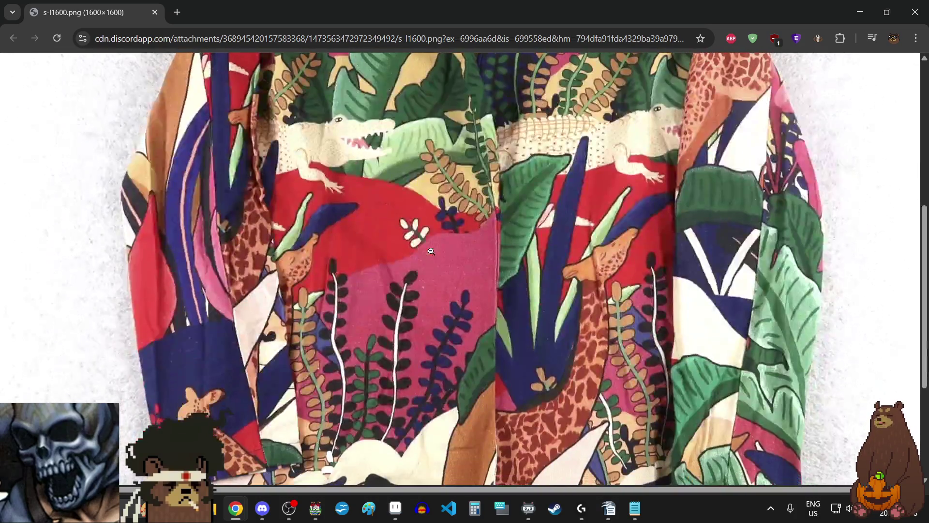
{"action": "scroll", "coordinate": [432, 251], "scroll_direction": "up", "scroll_amount": 7}
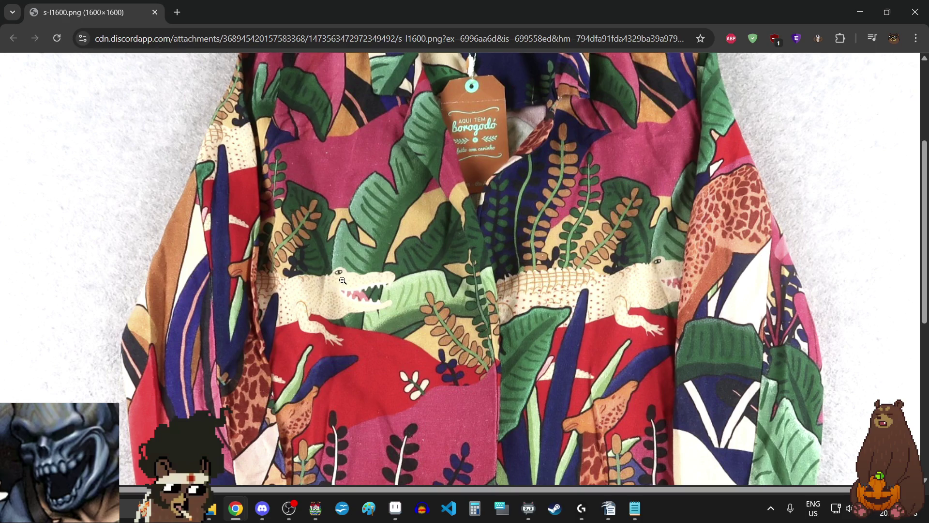
{"action": "left_click", "coordinate": [155, 13]}
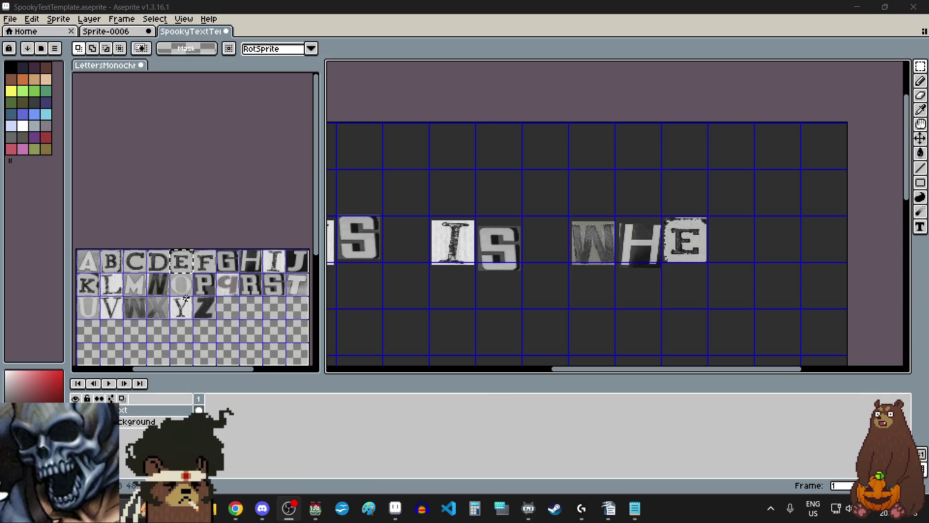
Copy the R tile and place it right after WHE.
{"action": "left_click", "coordinate": [254, 288]}
{"action": "left_click_drag", "start_coordinate": [252, 288], "coordinate": [257, 295]}
{"action": "key", "text": "ctrl+c"}
{"action": "left_click", "coordinate": [745, 216]}
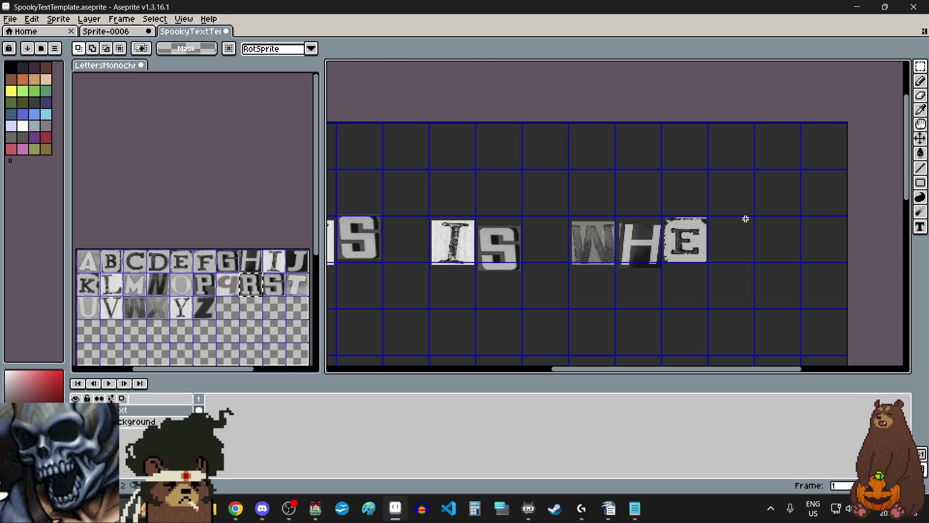
{"action": "key", "text": "ctrl+v"}
{"action": "left_click_drag", "start_coordinate": [452, 200], "coordinate": [734, 252]}
{"action": "scroll", "coordinate": [734, 252], "scroll_direction": "up", "scroll_amount": 4}
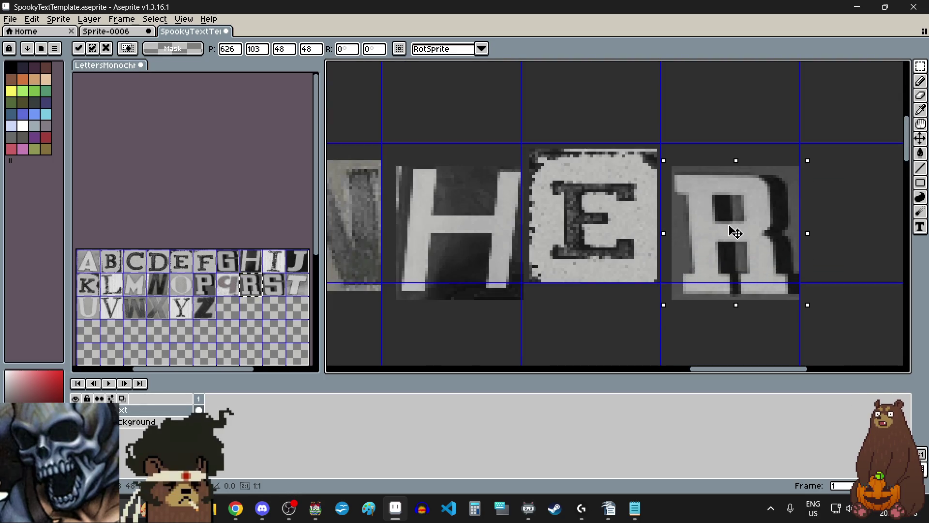
{"action": "type", "text": "102"}
{"action": "key", "text": "Return"}
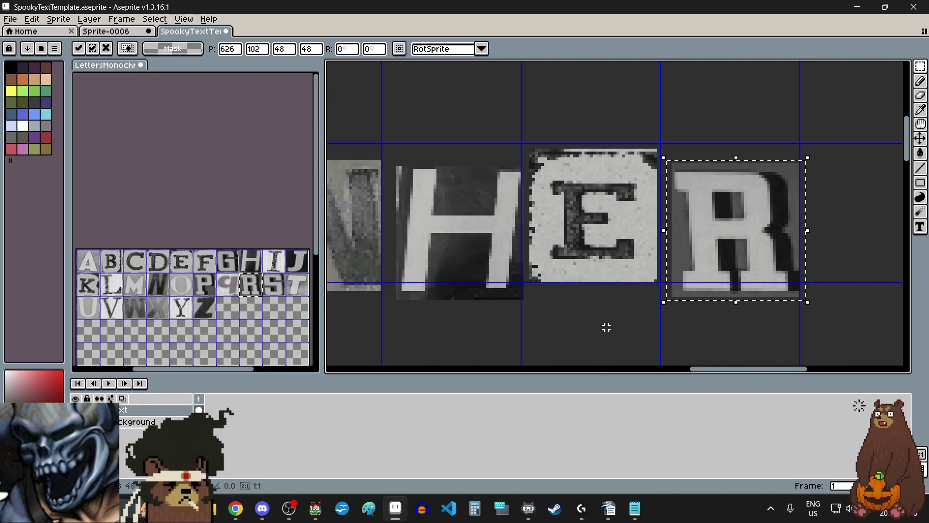
{"action": "left_click", "coordinate": [606, 327]}
Add a second E after the R to complete WHERE.
{"action": "left_click", "coordinate": [181, 261]}
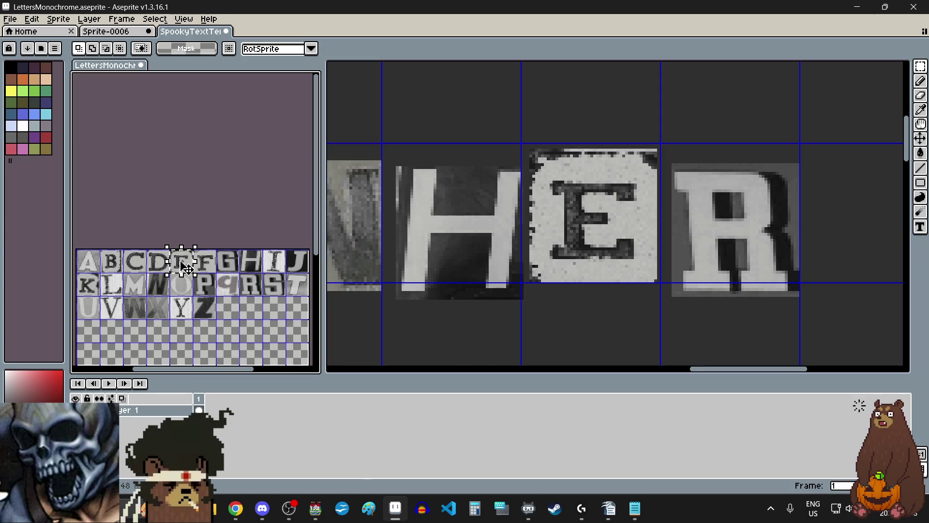
{"action": "scroll", "coordinate": [530, 181], "scroll_direction": "down", "scroll_amount": 2}
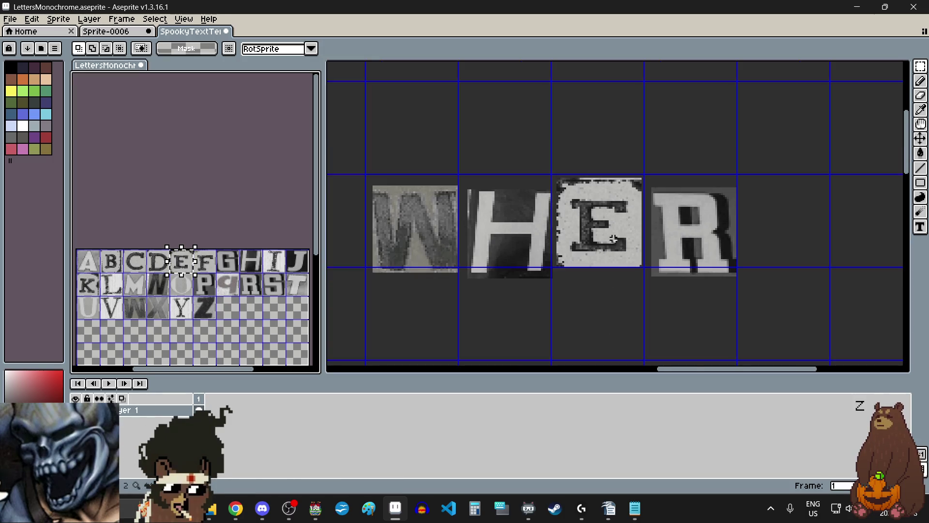
{"action": "left_click", "coordinate": [780, 233]}
{"action": "key", "text": "ctrl+v"}
{"action": "left_click_drag", "start_coordinate": [628, 211], "coordinate": [796, 213]}
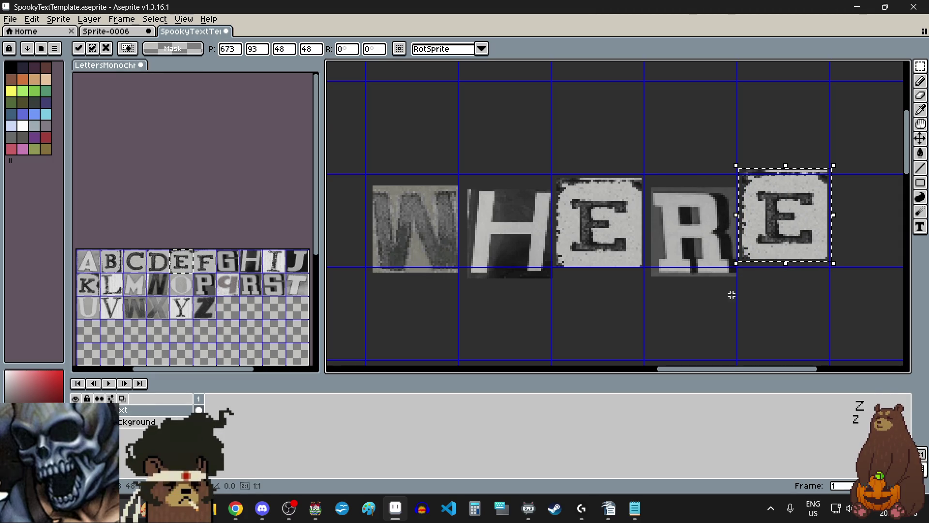
{"action": "left_click", "coordinate": [711, 307]}
{"action": "scroll", "coordinate": [713, 235], "scroll_direction": "down", "scroll_amount": 3}
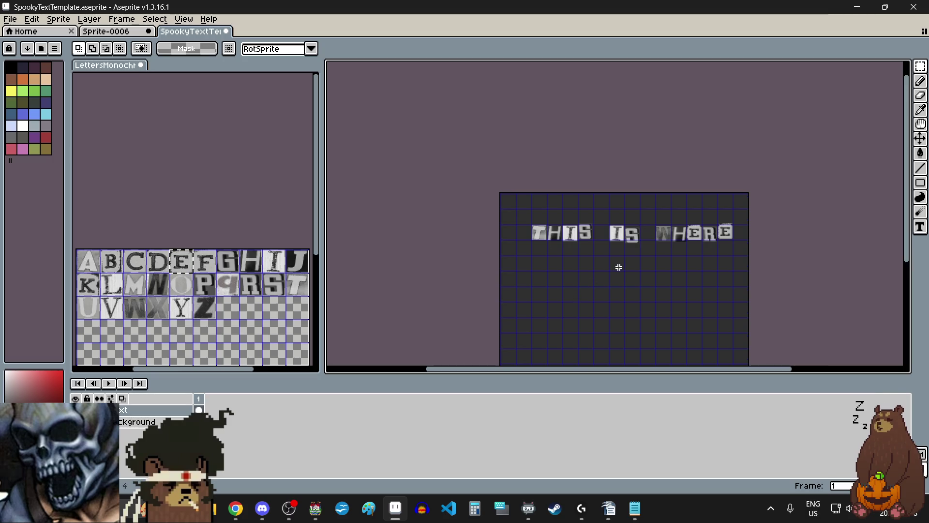
Select the THIS IS WHERE line and shift it slightly left.
{"action": "left_click_drag", "start_coordinate": [733, 267], "coordinate": [733, 268]}
{"action": "scroll", "coordinate": [557, 254], "scroll_direction": "up", "scroll_amount": 3}
{"action": "left_click_drag", "start_coordinate": [566, 225], "coordinate": [548, 225]}
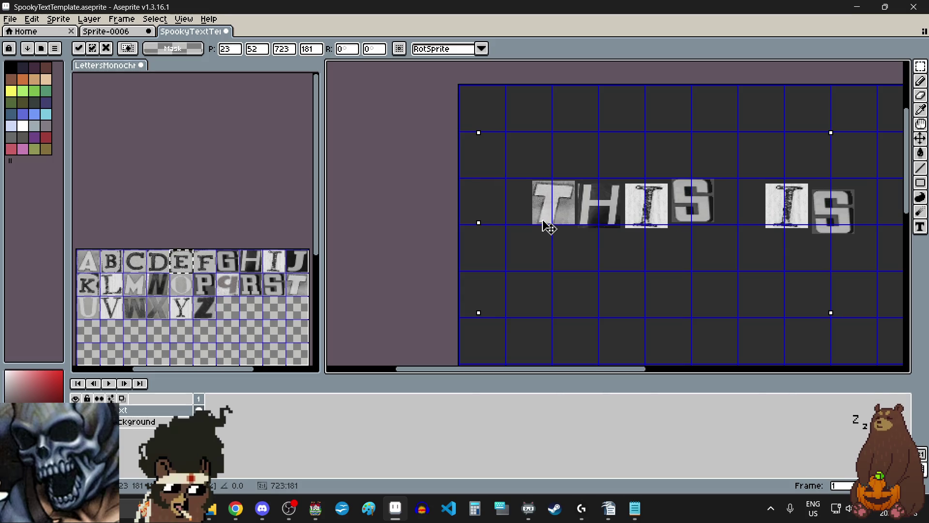
{"action": "scroll", "coordinate": [628, 295], "scroll_direction": "down", "scroll_amount": 3}
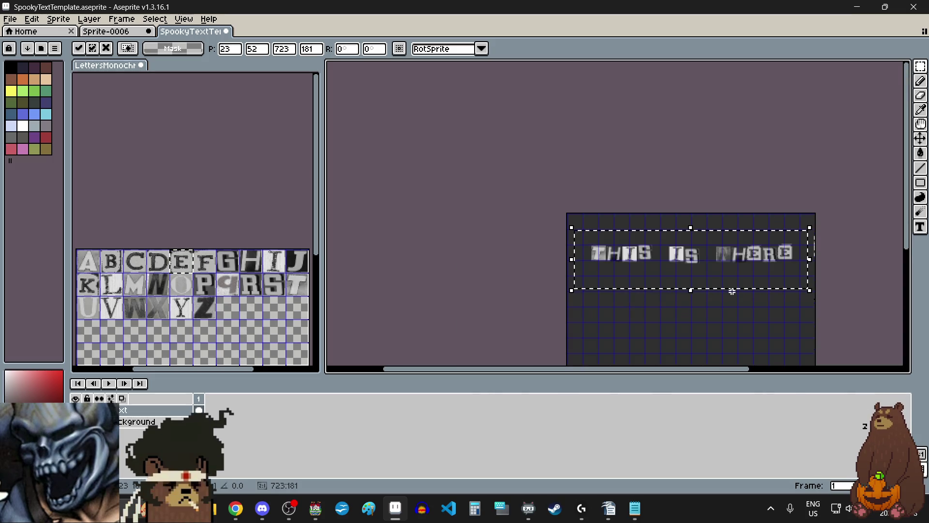
{"action": "key", "text": "Return"}
{"action": "scroll", "coordinate": [711, 277], "scroll_direction": "up", "scroll_amount": 1}
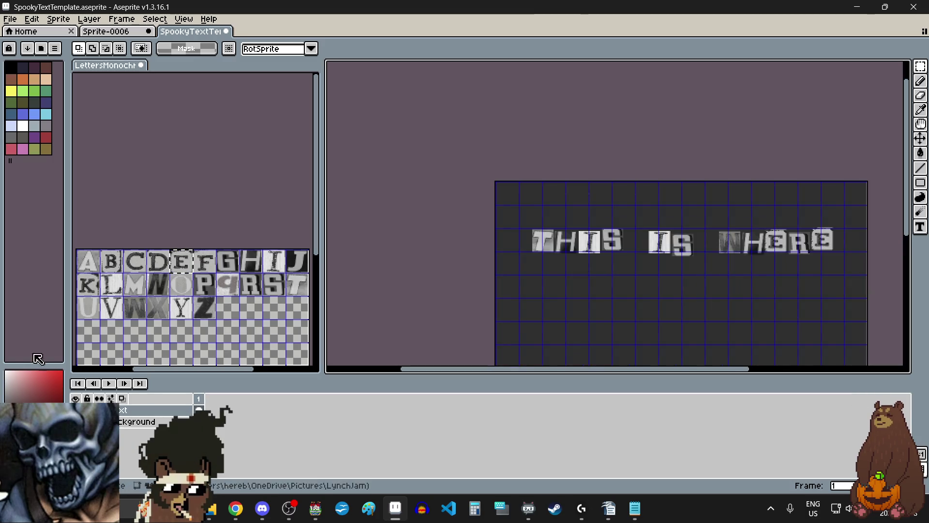
Copy the Y tile from the letter sheet.
{"action": "left_click", "coordinate": [183, 309]}
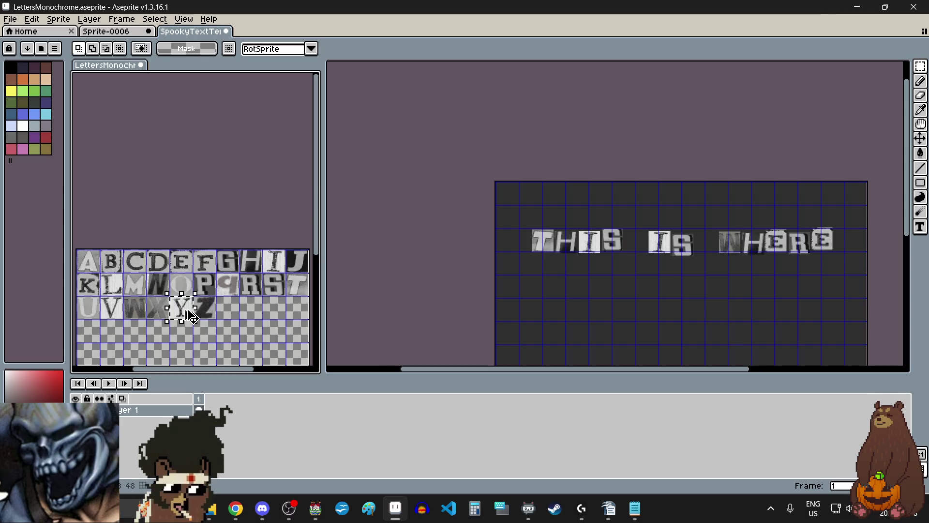
{"action": "key", "text": "ctrl+c"}
{"action": "left_click", "coordinate": [612, 303]}
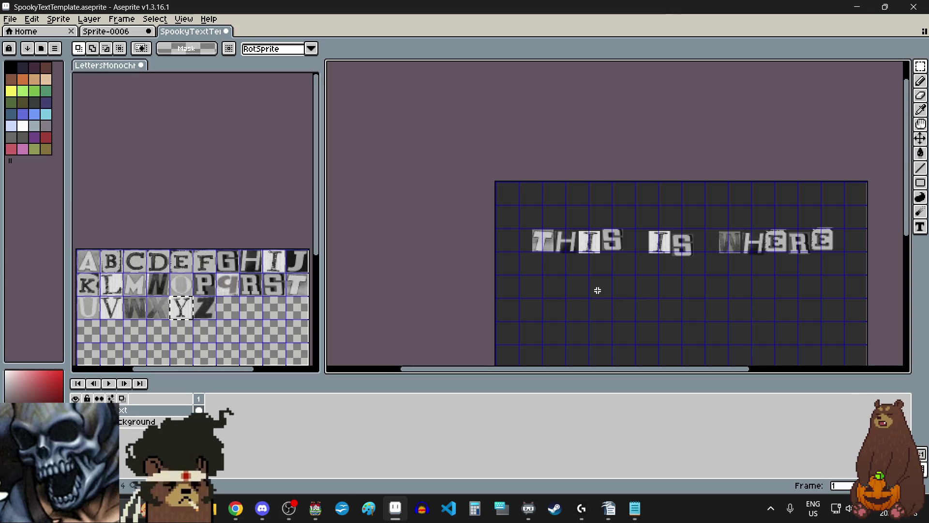
Paste the Y tile on a new row below THIS.
{"action": "key", "text": "ctrl+v"}
{"action": "mouse_move", "coordinate": [604, 240]}
{"action": "left_mouse_down"}
{"action": "mouse_move", "coordinate": [574, 274]}
{"action": "mouse_move", "coordinate": [630, 296]}
{"action": "mouse_move", "coordinate": [535, 294]}
{"action": "left_mouse_up"}
{"action": "scroll", "coordinate": [574, 274], "scroll_direction": "up", "scroll_amount": 3}
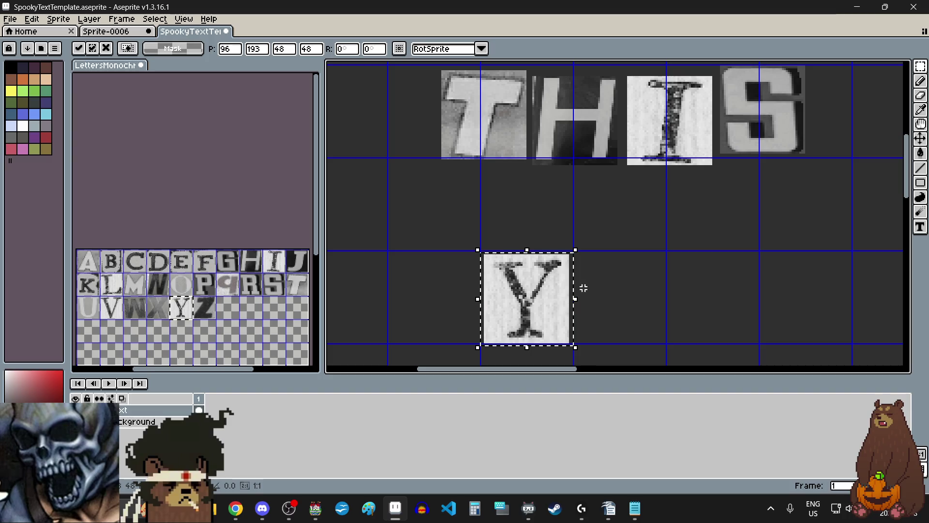
{"action": "left_click", "coordinate": [607, 292]}
Copy the O tile and place it after the Y.
{"action": "left_click", "coordinate": [183, 288]}
{"action": "left_click_drag", "start_coordinate": [183, 288], "coordinate": [190, 294]}
{"action": "key", "text": "ctrl+c"}
{"action": "left_click", "coordinate": [639, 280]}
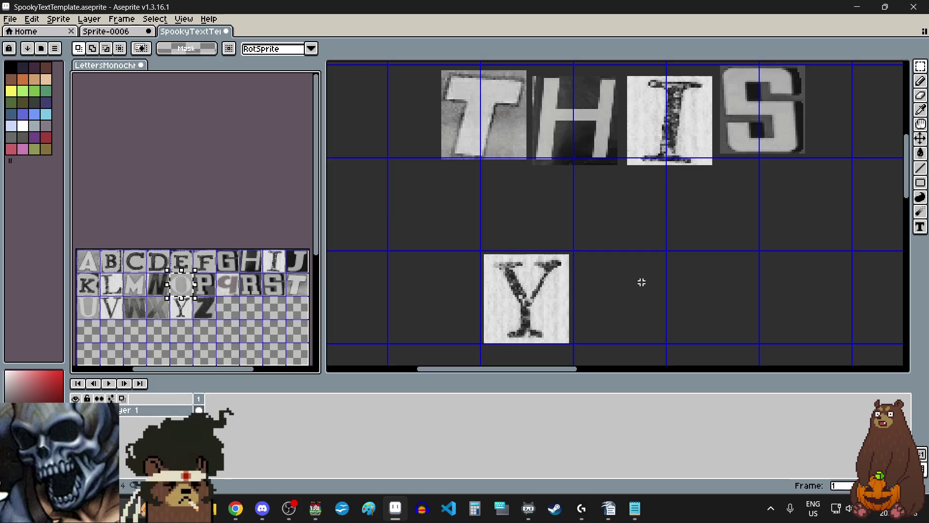
{"action": "key", "text": "ctrl+v"}
{"action": "left_click_drag", "start_coordinate": [712, 226], "coordinate": [615, 296]}
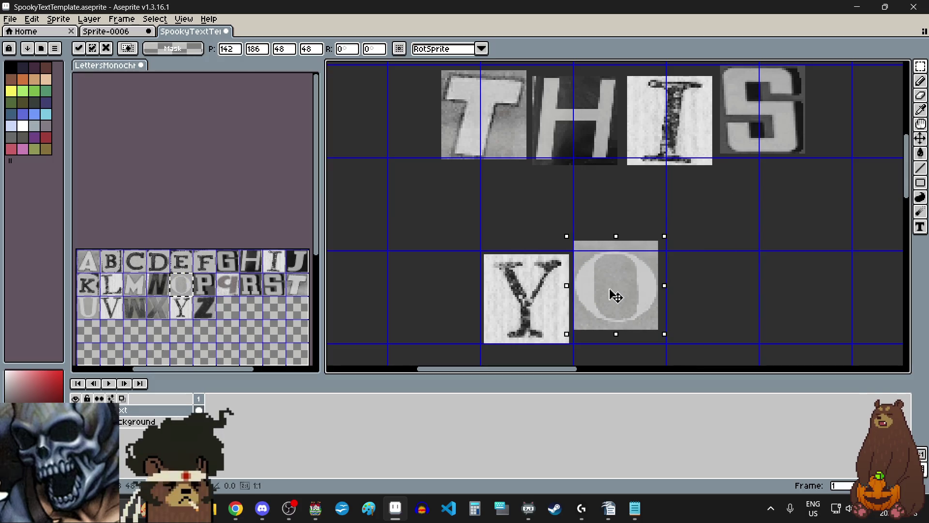
Copy the U tile and place it after YO to spell YOU.
{"action": "left_click_drag", "start_coordinate": [89, 312], "coordinate": [93, 316]}
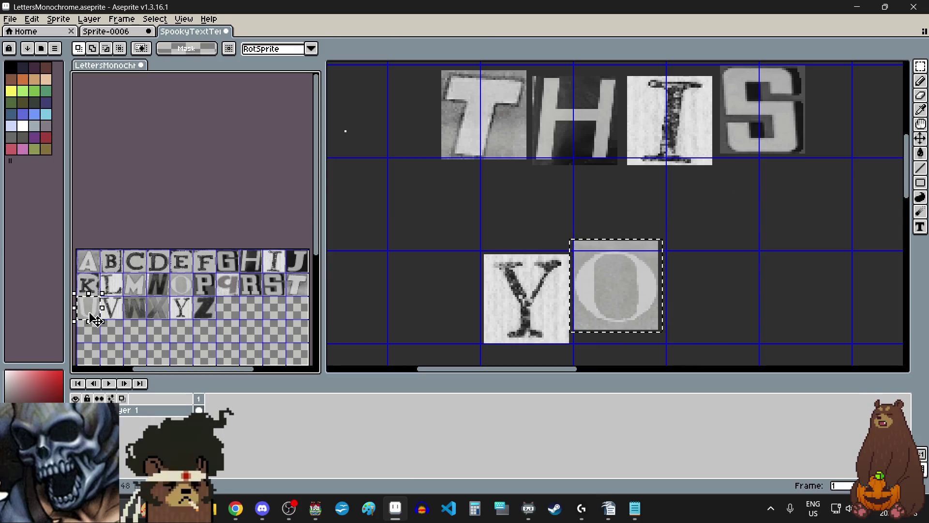
{"action": "scroll", "coordinate": [563, 255], "scroll_direction": "down", "scroll_amount": 3}
{"action": "scroll", "coordinate": [563, 255], "scroll_direction": "up", "scroll_amount": 2}
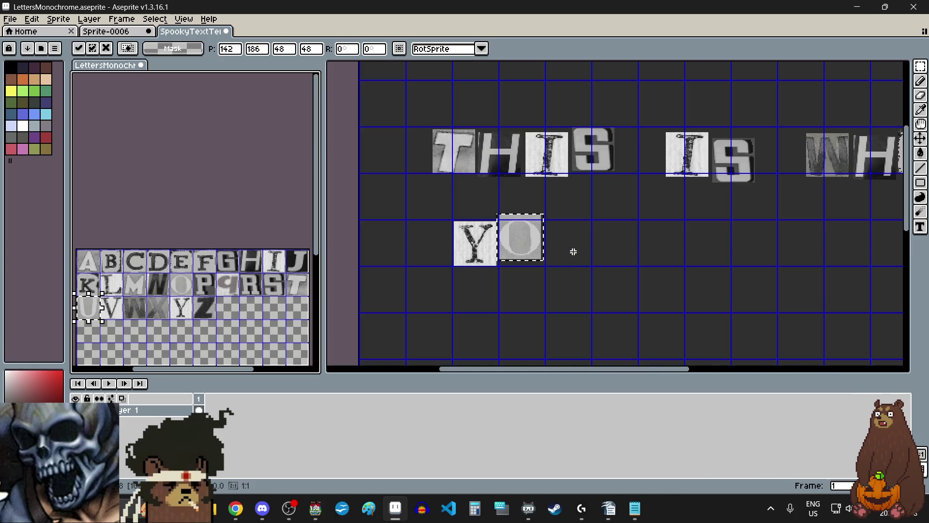
{"action": "key", "text": "ctrl+c"}
{"action": "left_click", "coordinate": [571, 249]}
{"action": "key", "text": "ctrl+v"}
{"action": "mouse_move", "coordinate": [401, 160]}
{"action": "left_mouse_down"}
{"action": "mouse_move", "coordinate": [608, 272]}
{"action": "mouse_move", "coordinate": [577, 248]}
{"action": "mouse_move", "coordinate": [573, 256]}
{"action": "left_mouse_up"}
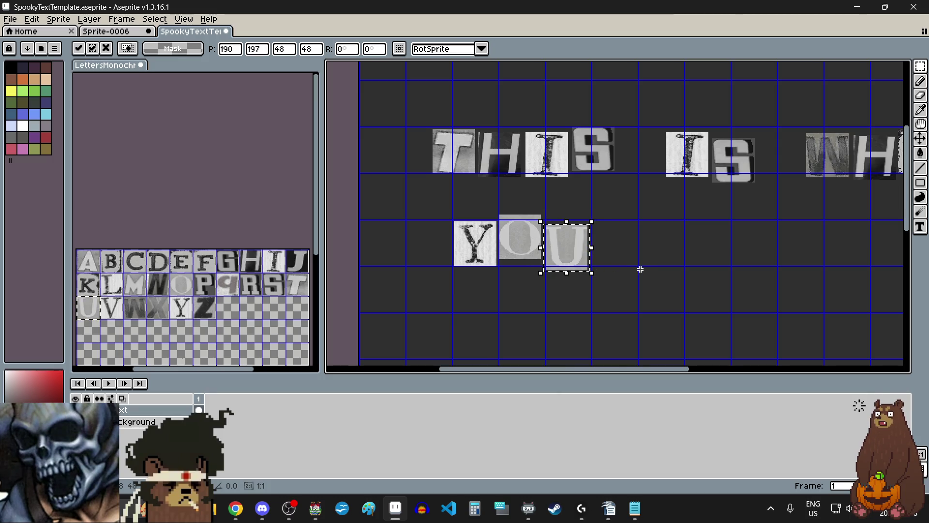
{"action": "key", "text": "Return"}
{"action": "scroll", "coordinate": [639, 268], "scroll_direction": "down", "scroll_amount": 2}
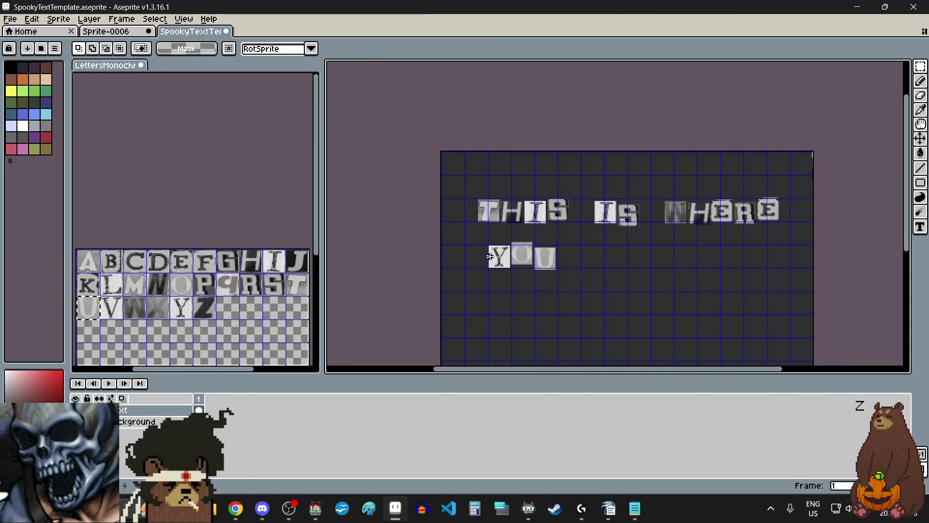
{"action": "left_click", "coordinate": [118, 265]}
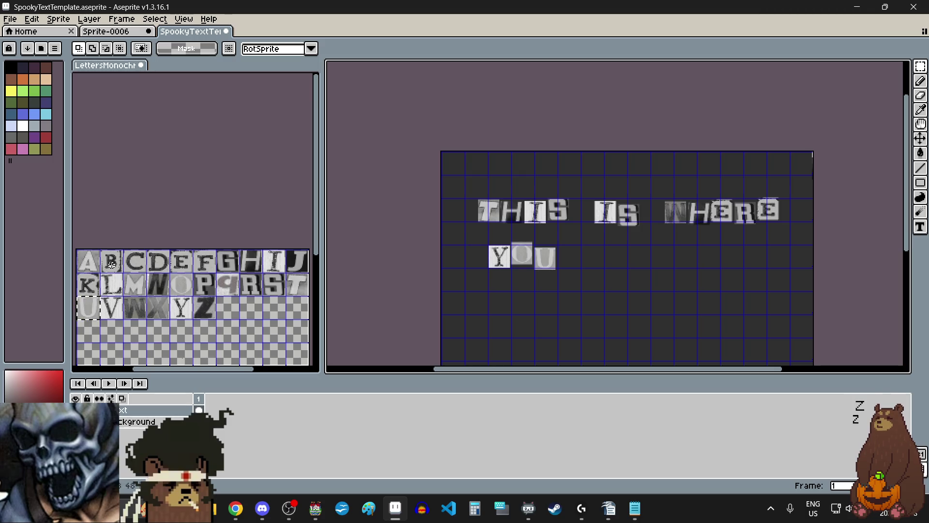
Paste the cut-out B and E tiles onto the second line after YOU.
{"action": "left_click", "coordinate": [590, 266]}
{"action": "key", "text": "ctrl+v"}
{"action": "mouse_move", "coordinate": [477, 163]}
{"action": "left_mouse_down"}
{"action": "mouse_move", "coordinate": [611, 258]}
{"action": "mouse_move", "coordinate": [575, 252]}
{"action": "left_mouse_up"}
{"action": "scroll", "coordinate": [611, 259], "scroll_direction": "up", "scroll_amount": 3}
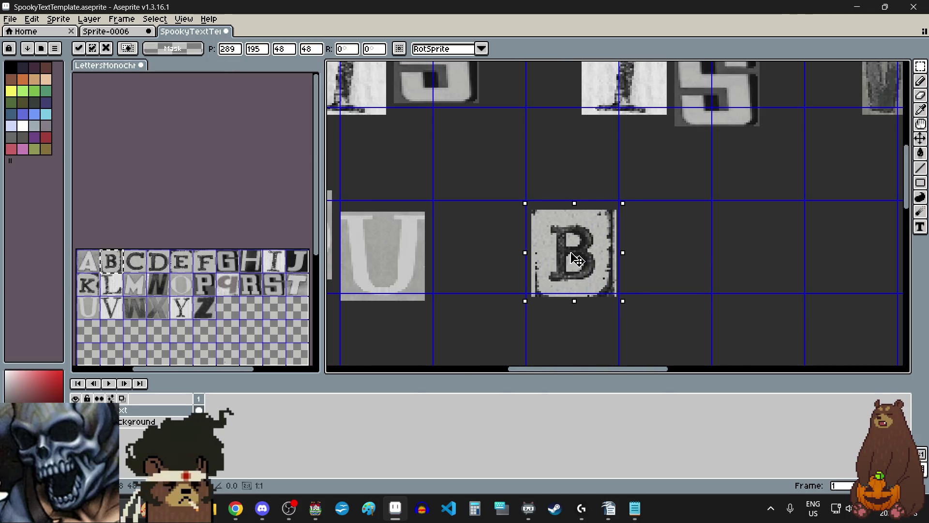
{"action": "left_click", "coordinate": [181, 261]}
{"action": "key", "text": "ctrl+c"}
{"action": "left_click", "coordinate": [640, 263]}
{"action": "key", "text": "ctrl+v"}
{"action": "mouse_move", "coordinate": [405, 220]}
{"action": "left_mouse_down"}
{"action": "mouse_move", "coordinate": [684, 264]}
{"action": "mouse_move", "coordinate": [690, 258]}
{"action": "left_mouse_up"}
{"action": "left_click", "coordinate": [557, 329]}
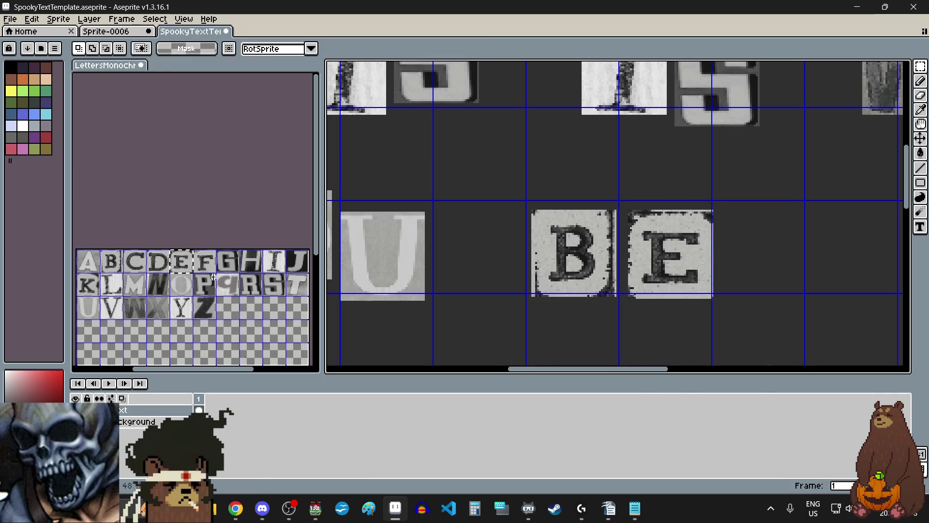
Add the L and O letter tiles right after BE.
{"action": "left_click", "coordinate": [114, 285]}
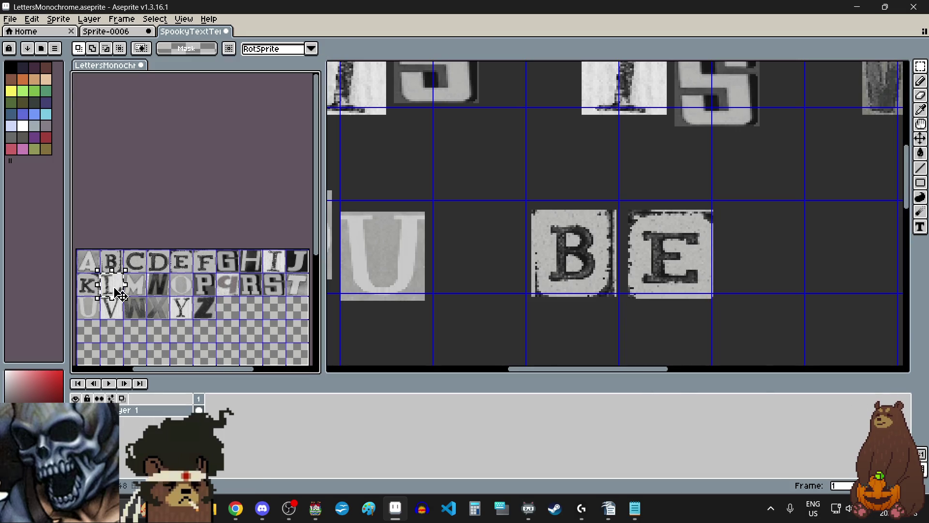
{"action": "left_click", "coordinate": [385, 261]}
{"action": "scroll", "coordinate": [385, 262], "scroll_direction": "down", "scroll_amount": 3}
{"action": "scroll", "coordinate": [596, 259], "scroll_direction": "up", "scroll_amount": 2}
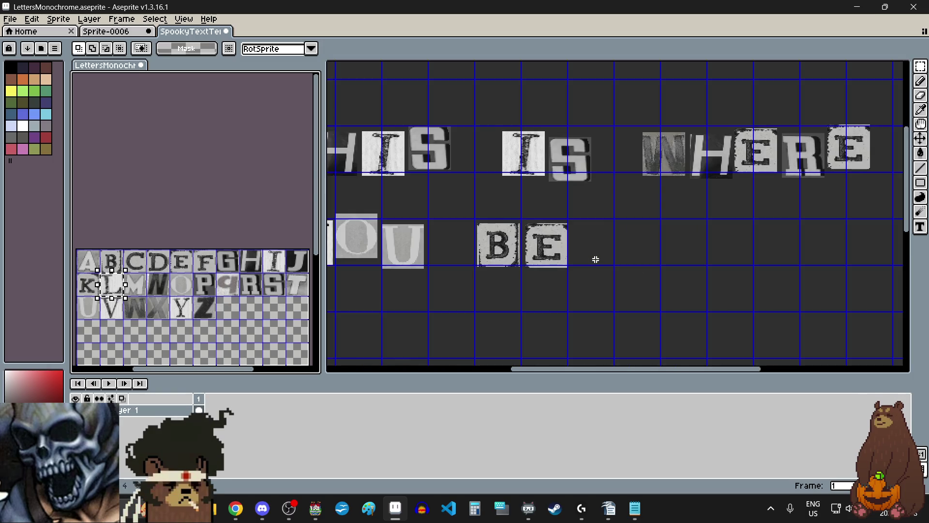
{"action": "key", "text": "ctrl+v"}
{"action": "mouse_move", "coordinate": [617, 105]}
{"action": "left_mouse_down"}
{"action": "mouse_move", "coordinate": [598, 245]}
{"action": "mouse_move", "coordinate": [599, 238]}
{"action": "left_mouse_up"}
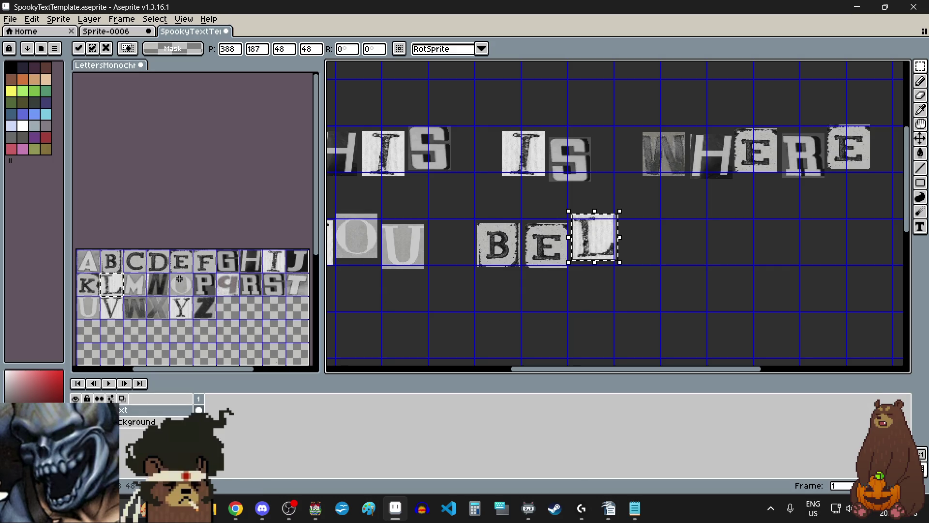
{"action": "left_click", "coordinate": [601, 264]}
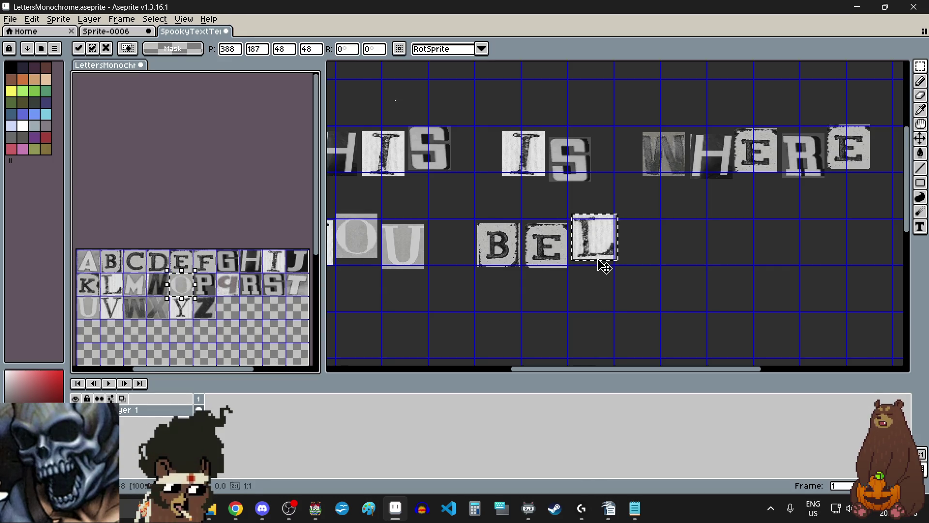
{"action": "key", "text": "ctrl+v"}
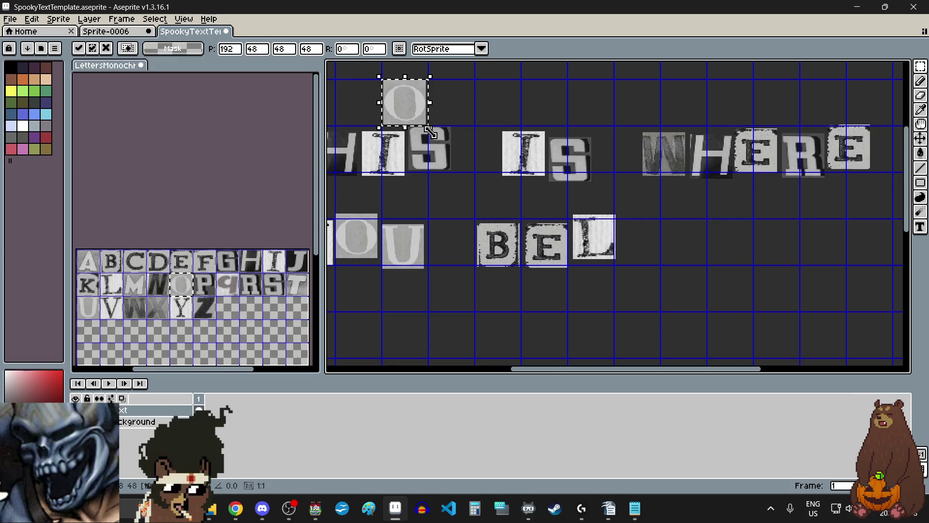
{"action": "left_click_drag", "start_coordinate": [404, 104], "coordinate": [638, 248]}
{"action": "scroll", "coordinate": [639, 248], "scroll_direction": "up", "scroll_amount": 4}
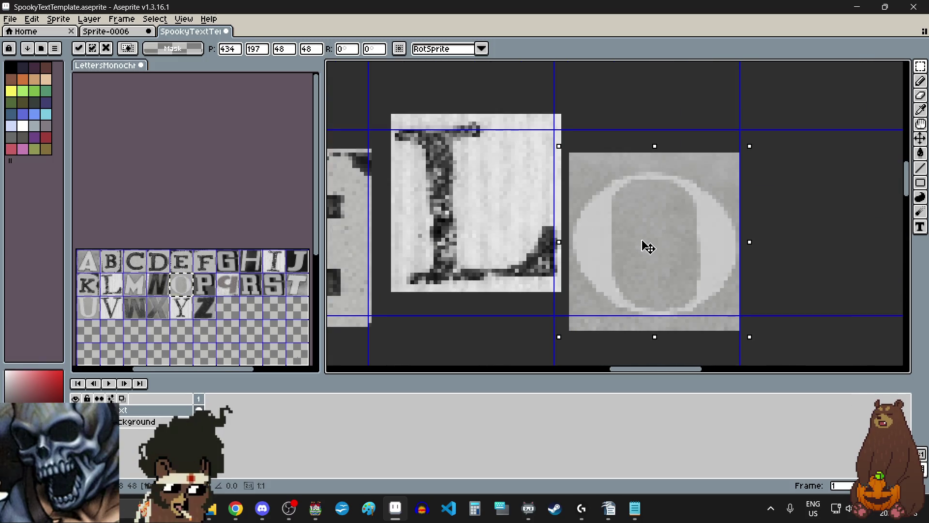
{"action": "scroll", "coordinate": [647, 247], "scroll_direction": "down", "scroll_amount": 4}
{"action": "left_click", "coordinate": [556, 347]}
Take the N tile from the letter sheet and place it beside the O.
{"action": "left_click_drag", "start_coordinate": [172, 298], "coordinate": [144, 270]}
{"action": "scroll", "coordinate": [551, 239], "scroll_direction": "down", "scroll_amount": 2}
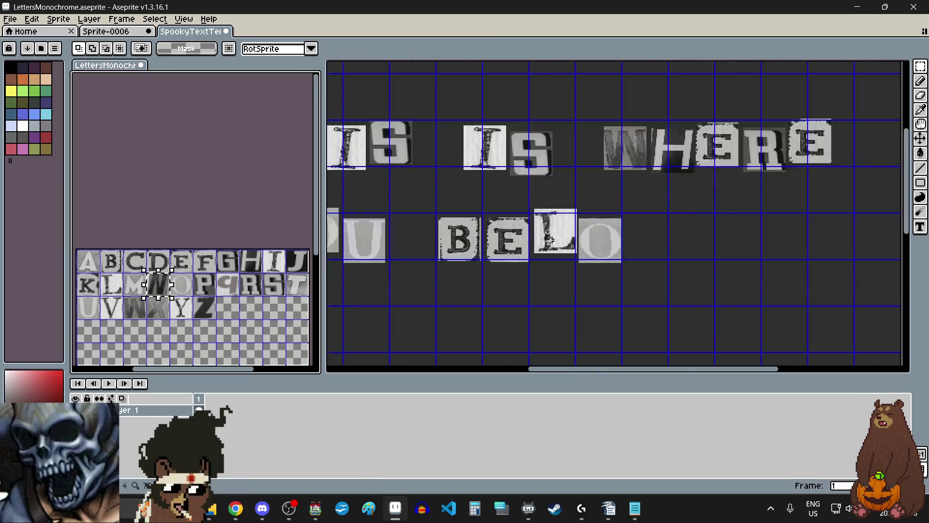
{"action": "scroll", "coordinate": [550, 239], "scroll_direction": "down", "scroll_amount": 1}
{"action": "scroll", "coordinate": [573, 247], "scroll_direction": "up", "scroll_amount": 1}
{"action": "key", "text": "ctrl+v"}
{"action": "left_click_drag", "start_coordinate": [613, 113], "coordinate": [624, 228]}
{"action": "scroll", "coordinate": [627, 240], "scroll_direction": "up", "scroll_amount": 1}
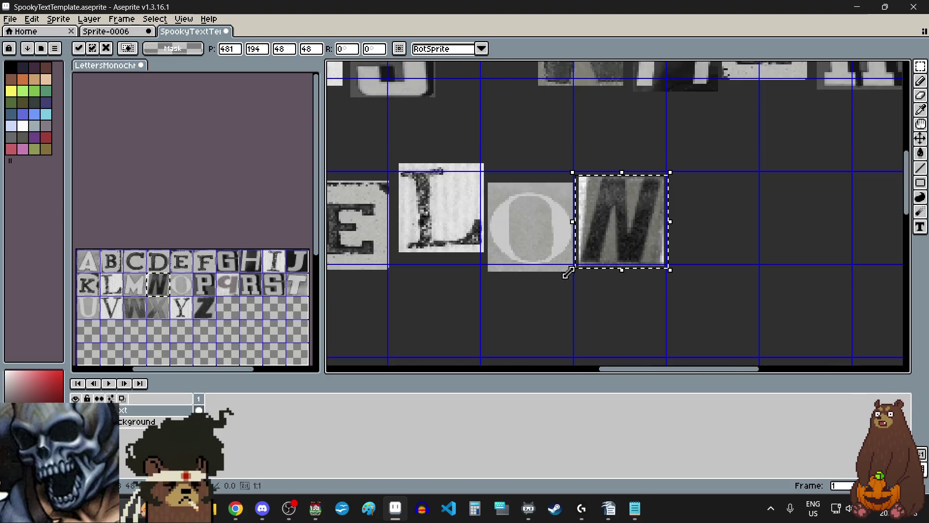
{"action": "scroll", "coordinate": [568, 273], "scroll_direction": "down", "scroll_amount": 2}
{"action": "key", "text": "Return"}
{"action": "scroll", "coordinate": [523, 276], "scroll_direction": "left", "scroll_amount": 2}
{"action": "scroll", "coordinate": [663, 121], "scroll_direction": "up", "scroll_amount": 3}
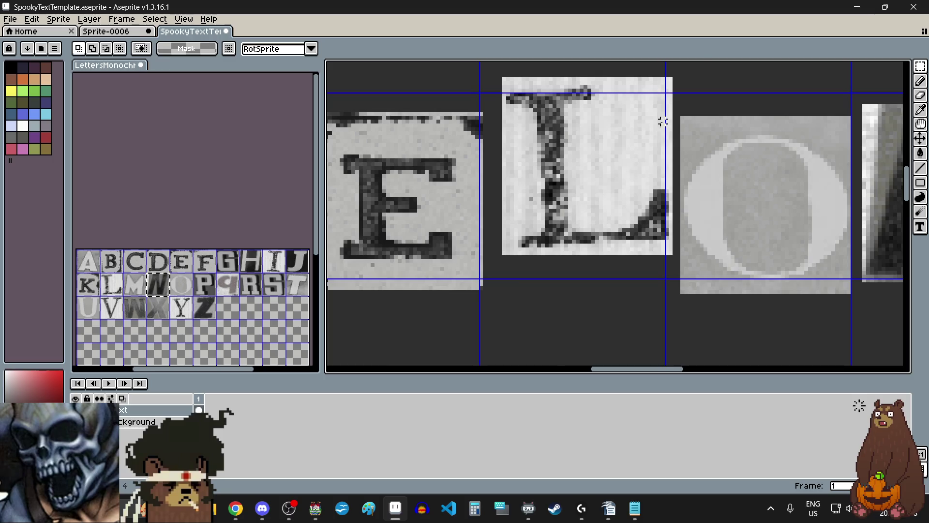
{"action": "scroll", "coordinate": [662, 121], "scroll_direction": "up", "scroll_amount": 2}
{"action": "scroll", "coordinate": [670, 83], "scroll_direction": "down", "scroll_amount": 2}
Nudge the L slightly down so it lines up with the other letters.
{"action": "left_click_drag", "start_coordinate": [673, 87], "coordinate": [500, 269]}
{"action": "left_click", "coordinate": [544, 231]}
{"action": "left_click_drag", "start_coordinate": [545, 232], "coordinate": [541, 241]}
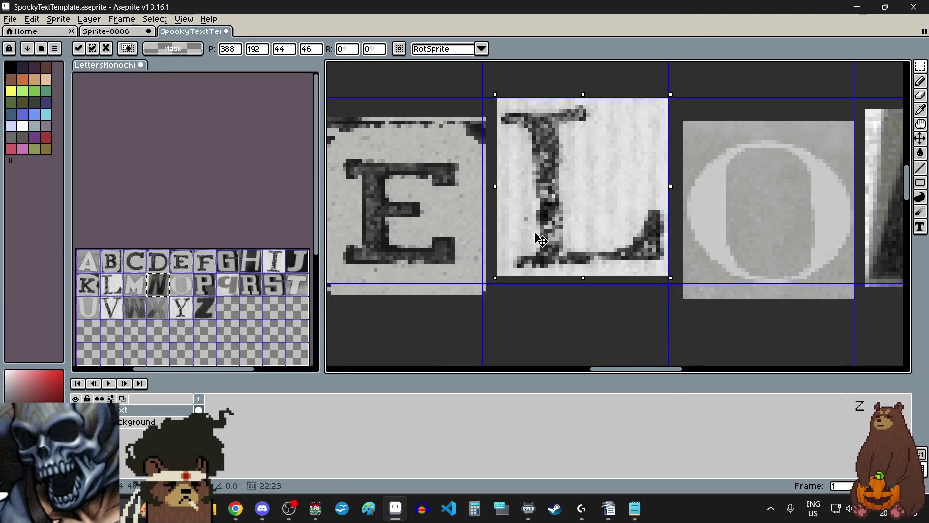
{"action": "scroll", "coordinate": [540, 240], "scroll_direction": "down", "scroll_amount": 3}
{"action": "left_click", "coordinate": [608, 309]}
{"action": "scroll", "coordinate": [605, 315], "scroll_direction": "down", "scroll_amount": 2}
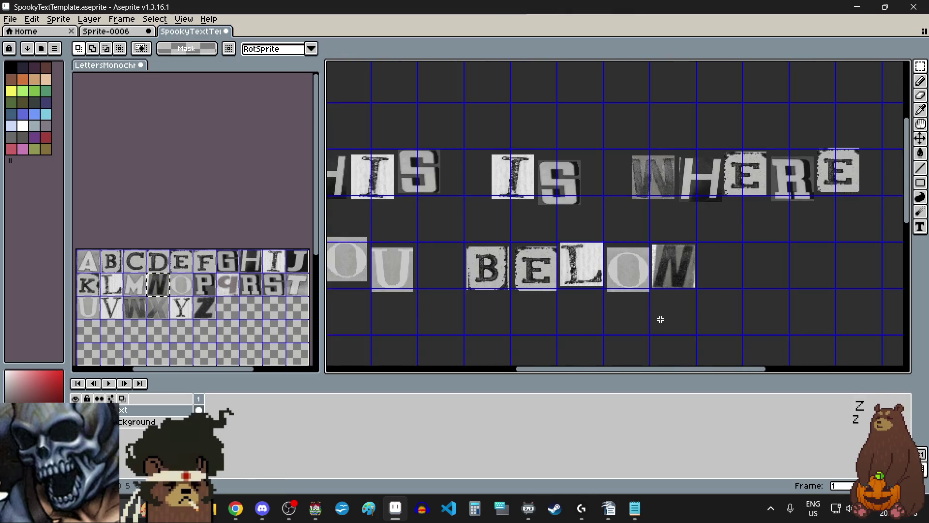
{"action": "scroll", "coordinate": [517, 307], "scroll_direction": "up", "scroll_amount": 2}
Copy the G tile from LettersMonochrome and paste it after the N.
{"action": "left_click_drag", "start_coordinate": [213, 248], "coordinate": [242, 274]}
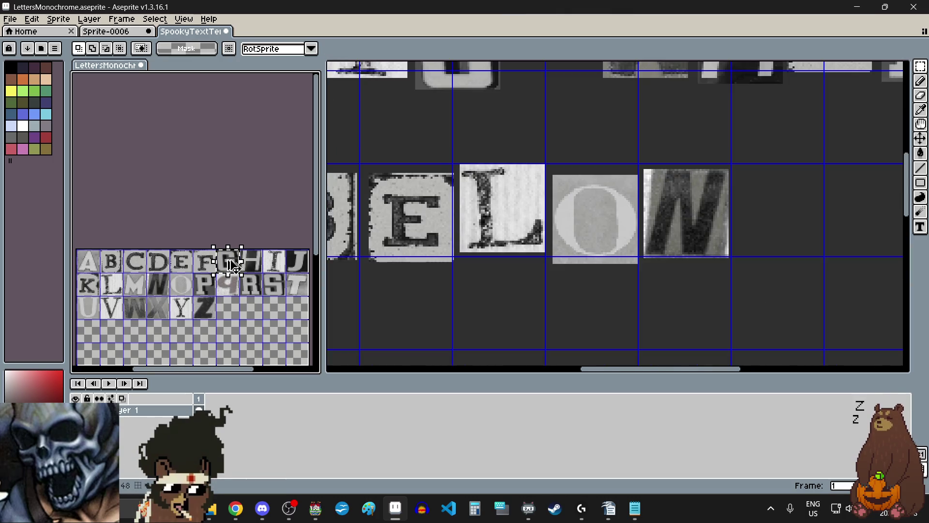
{"action": "key", "text": "ctrl+c"}
{"action": "left_click", "coordinate": [746, 230]}
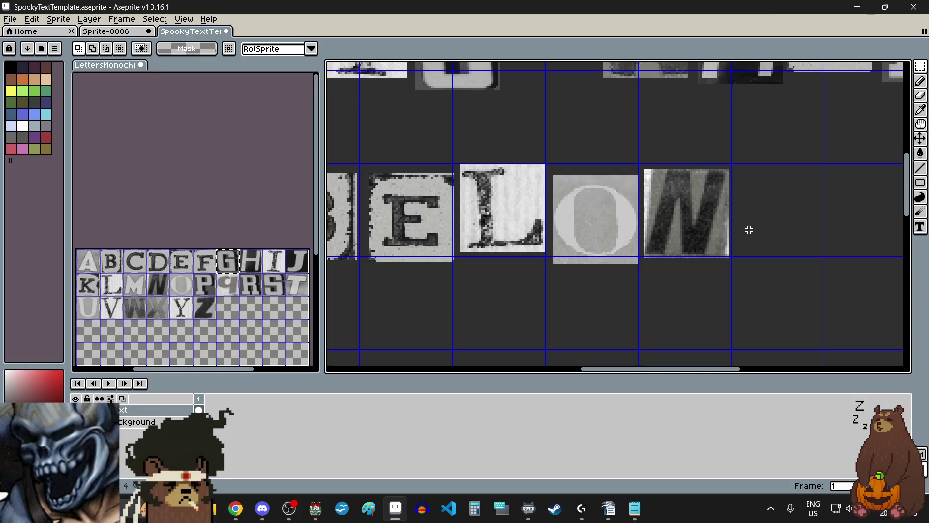
{"action": "key", "text": "ctrl+v"}
{"action": "left_click_drag", "start_coordinate": [630, 226], "coordinate": [792, 218]}
Commit the G, then shift the BELONG letters one tile to the right.
{"action": "left_click", "coordinate": [649, 311]}
{"action": "scroll", "coordinate": [629, 291], "scroll_direction": "down", "scroll_amount": 2}
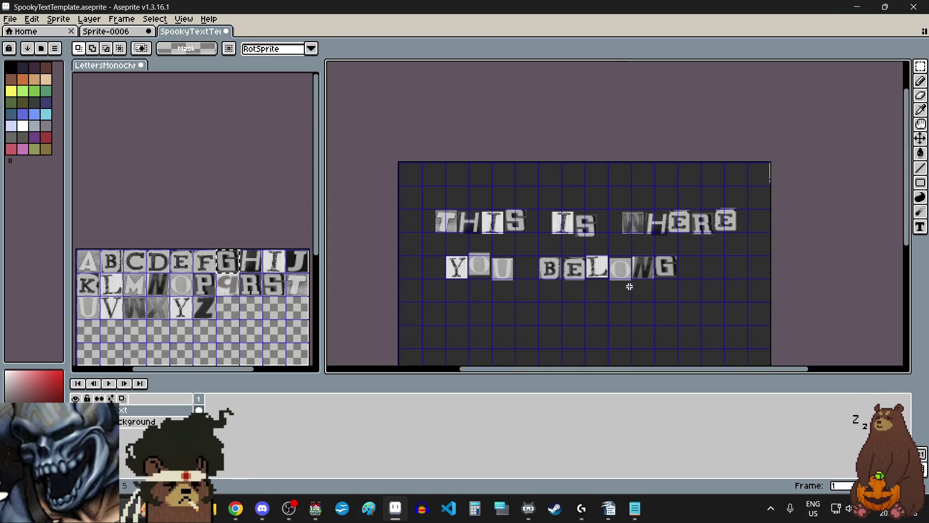
{"action": "left_click_drag", "start_coordinate": [433, 246], "coordinate": [710, 308]}
{"action": "scroll", "coordinate": [629, 262], "scroll_direction": "up", "scroll_amount": 3}
{"action": "left_click_drag", "start_coordinate": [545, 239], "coordinate": [645, 241]}
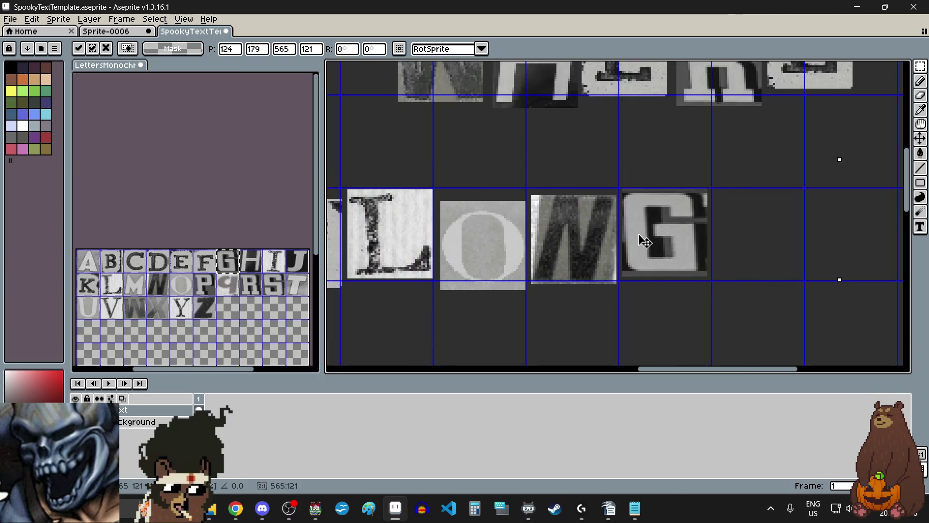
{"action": "scroll", "coordinate": [645, 241], "scroll_direction": "down", "scroll_amount": 3}
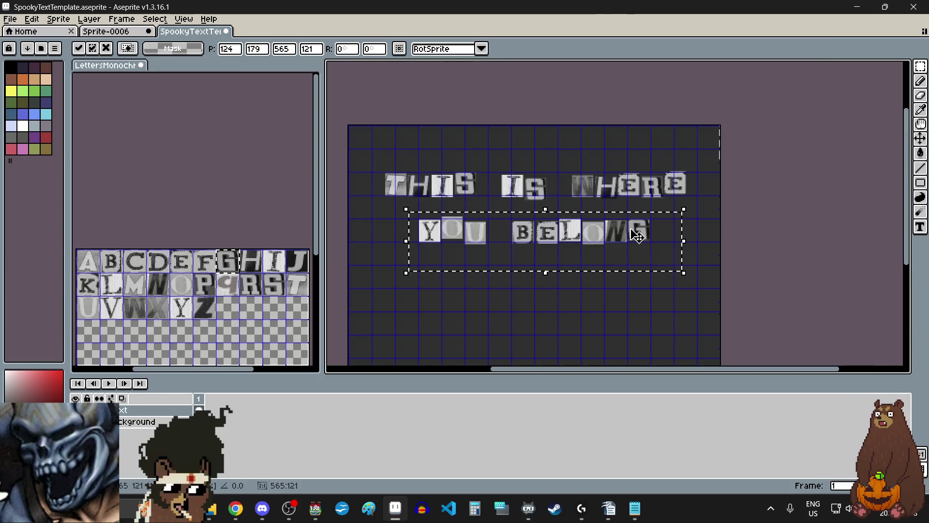
{"action": "left_click", "coordinate": [480, 311]}
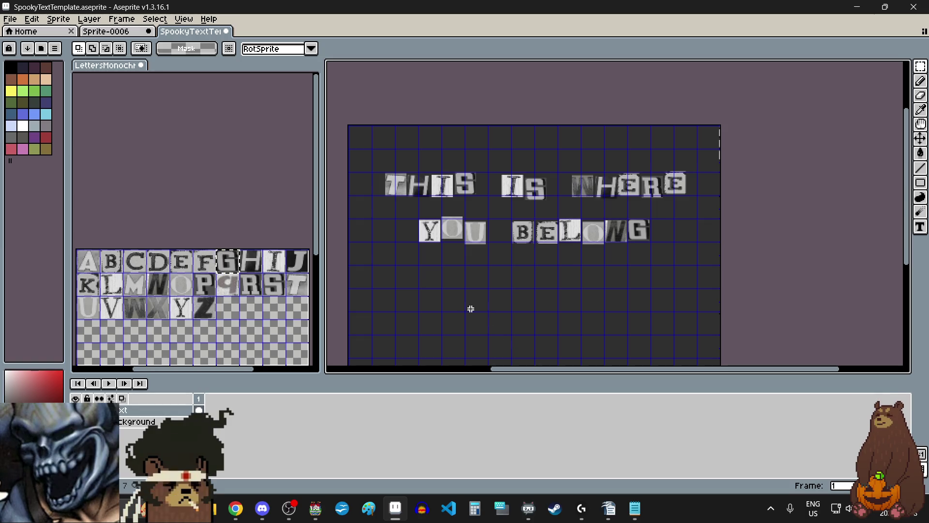
Select both lines of the phrase and move them lower on the canvas.
{"action": "scroll", "coordinate": [515, 289], "scroll_direction": "down", "scroll_amount": 2}
{"action": "scroll", "coordinate": [474, 269], "scroll_direction": "up", "scroll_amount": 2}
{"action": "left_click_drag", "start_coordinate": [407, 170], "coordinate": [745, 285]}
{"action": "left_click_drag", "start_coordinate": [571, 233], "coordinate": [570, 257]}
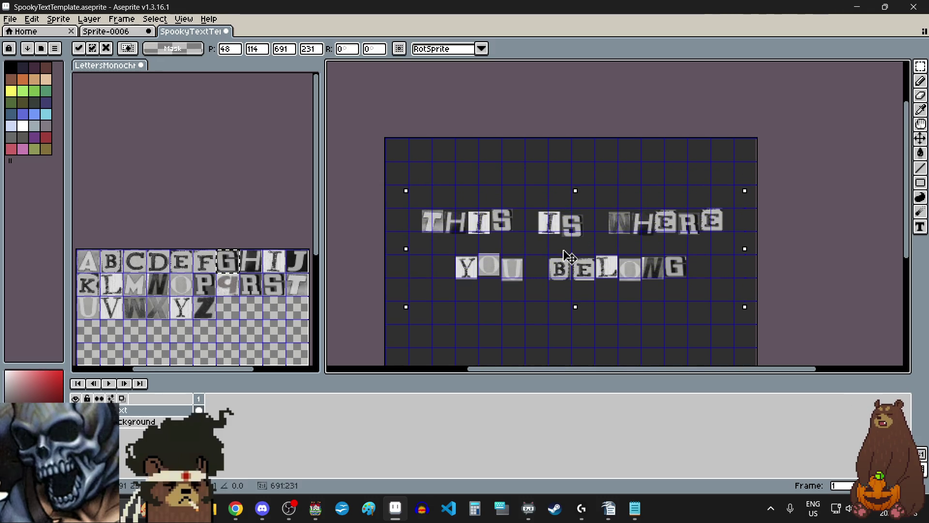
{"action": "scroll", "coordinate": [566, 257], "scroll_direction": "down", "scroll_amount": 2}
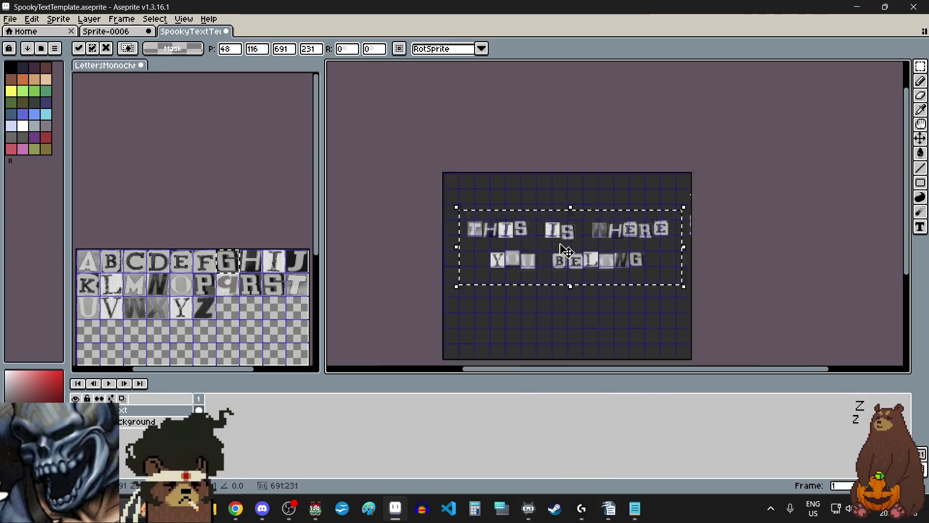
{"action": "scroll", "coordinate": [554, 307], "scroll_direction": "up", "scroll_amount": 1}
{"action": "left_click", "coordinate": [553, 306]}
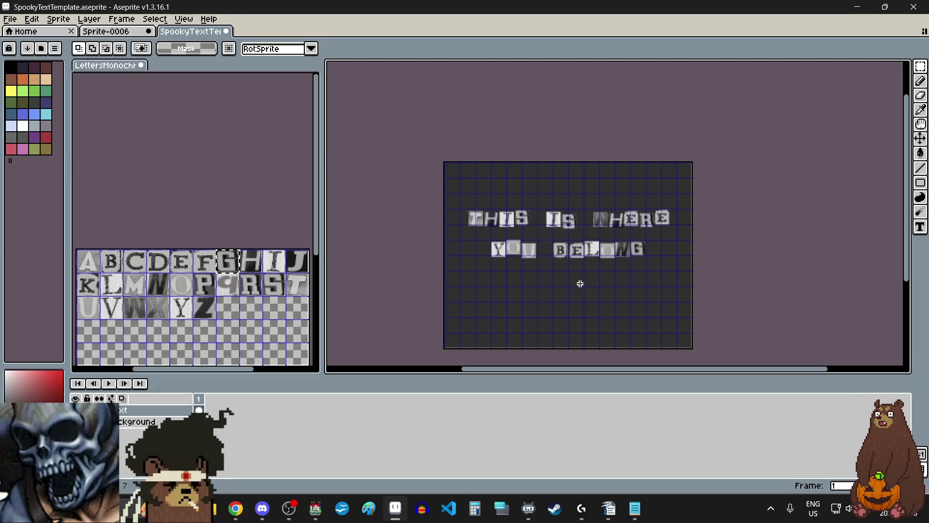
{"action": "left_click", "coordinate": [10, 19]}
Export all frames as PNG into the Echo Emporium\img\pictures folder, accepting the no-layers warning.
{"action": "mouse_move", "coordinate": [58, 116]}
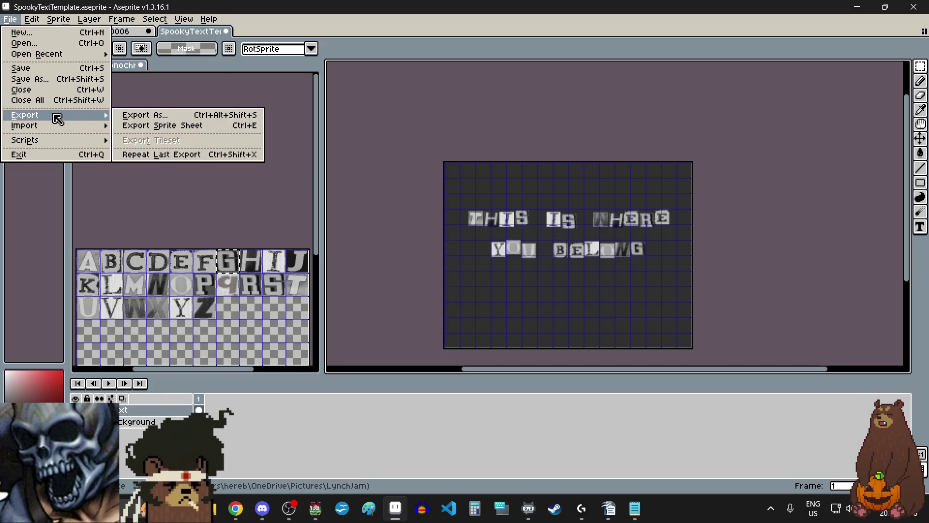
{"action": "left_click", "coordinate": [145, 116]}
{"action": "left_click", "coordinate": [675, 207]}
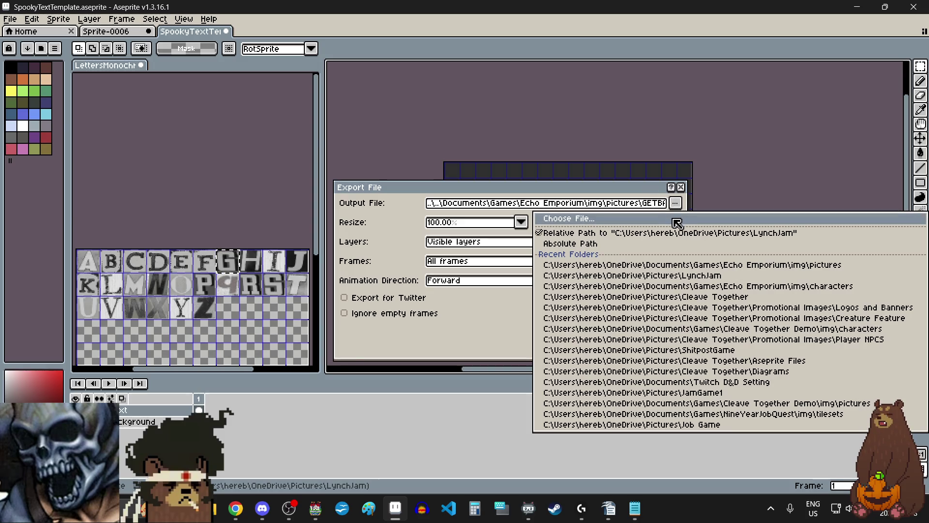
{"action": "left_click", "coordinate": [677, 222]}
{"action": "left_click", "coordinate": [825, 38]}
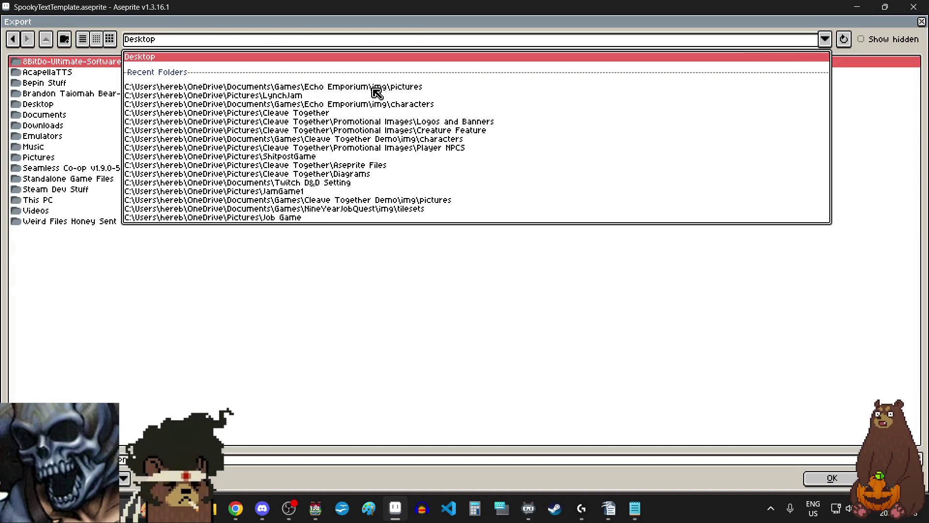
{"action": "left_click", "coordinate": [374, 87]}
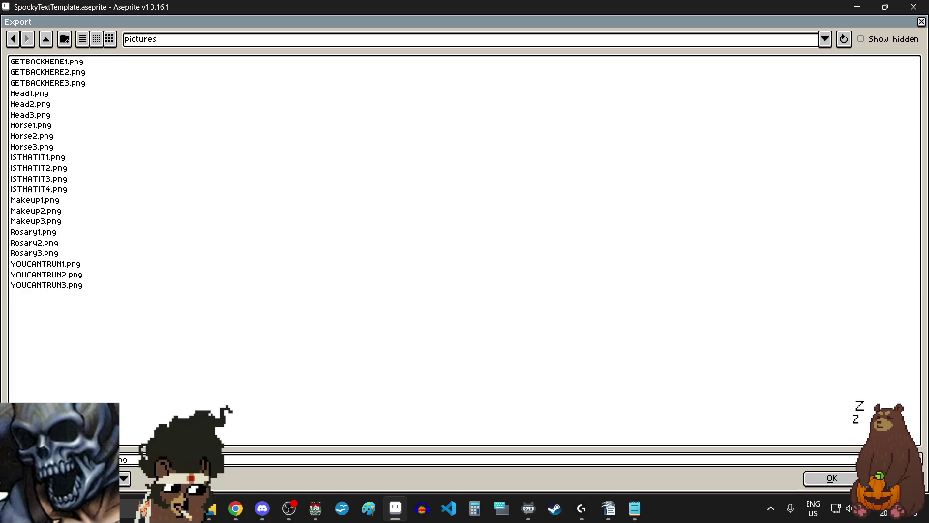
{"action": "left_click", "coordinate": [825, 480]}
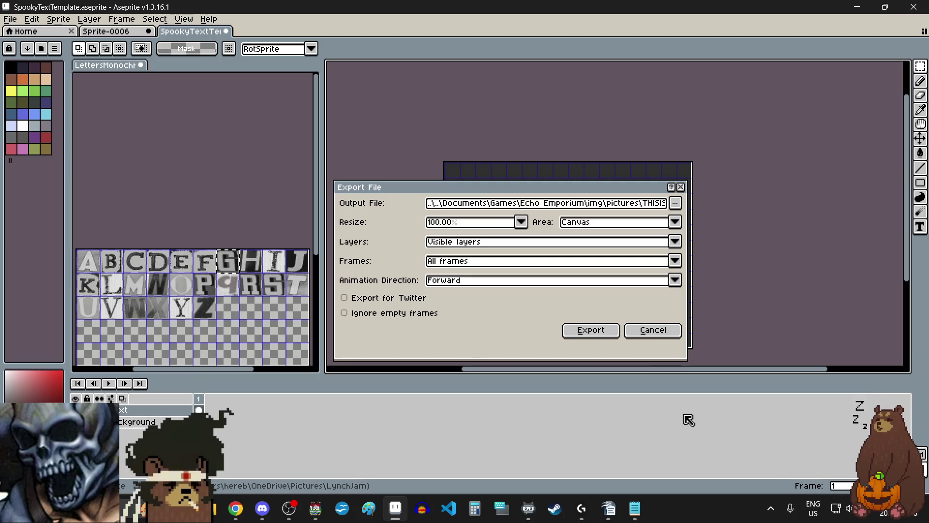
{"action": "left_click", "coordinate": [609, 338]}
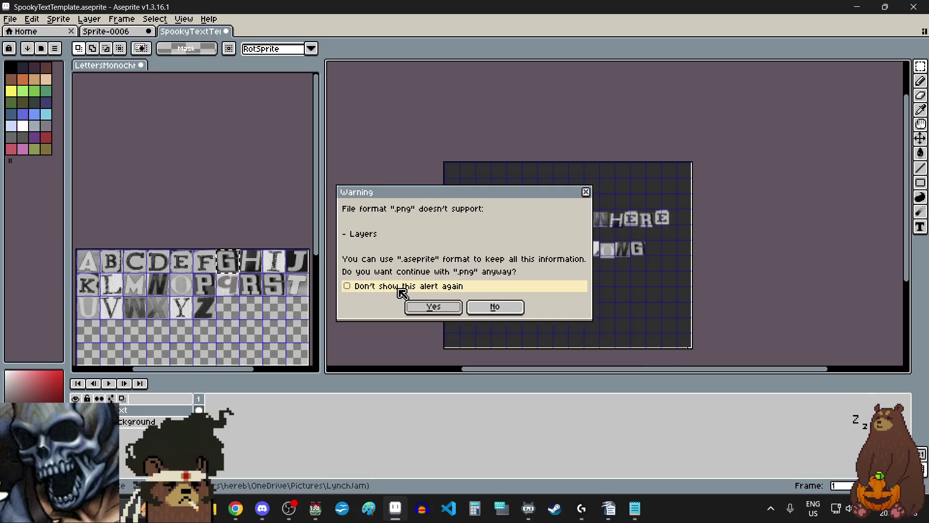
{"action": "left_click", "coordinate": [432, 307]}
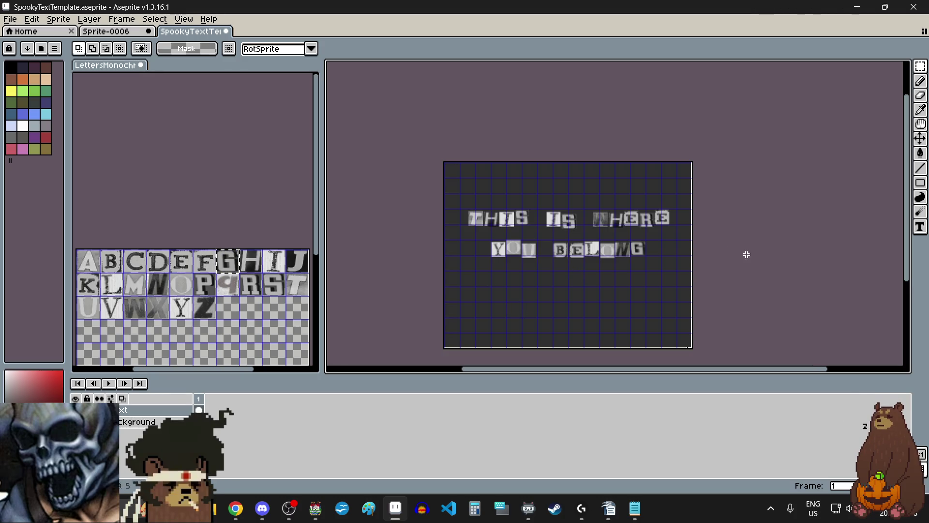
Move THIS up and left, then shift its H, I and S slightly right and down.
{"action": "scroll", "coordinate": [530, 216], "scroll_direction": "up", "scroll_amount": 2}
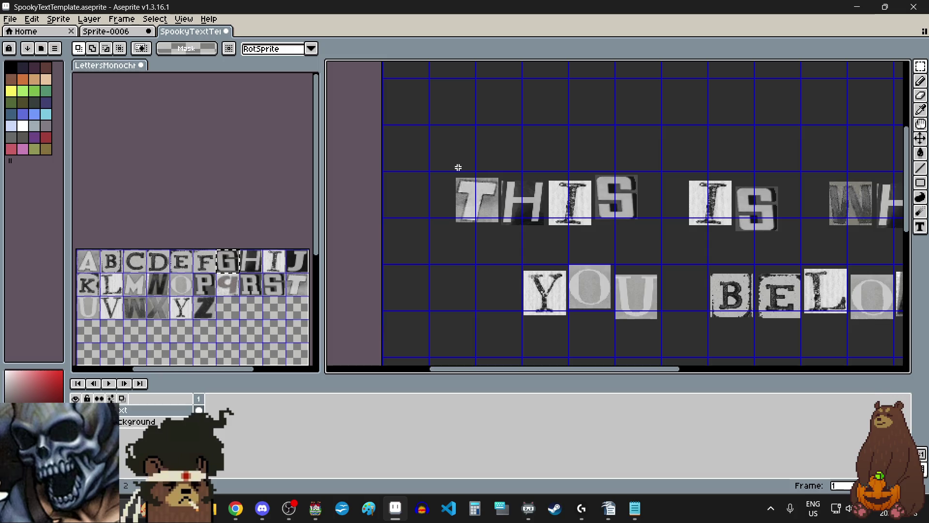
{"action": "left_click", "coordinate": [921, 65]}
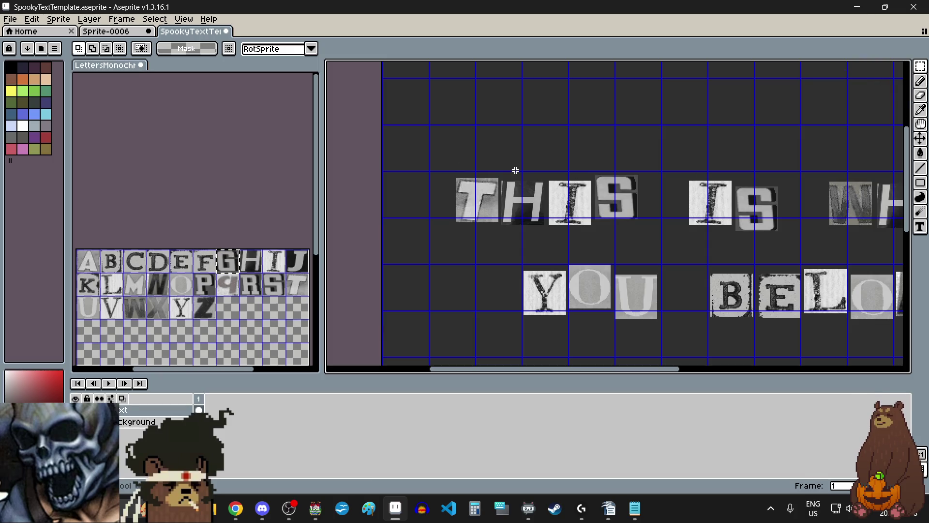
{"action": "mouse_move", "coordinate": [439, 173]}
{"action": "left_mouse_down"}
{"action": "mouse_move", "coordinate": [623, 222]}
{"action": "mouse_move", "coordinate": [654, 243]}
{"action": "left_mouse_up"}
{"action": "scroll", "coordinate": [553, 202], "scroll_direction": "up", "scroll_amount": 3}
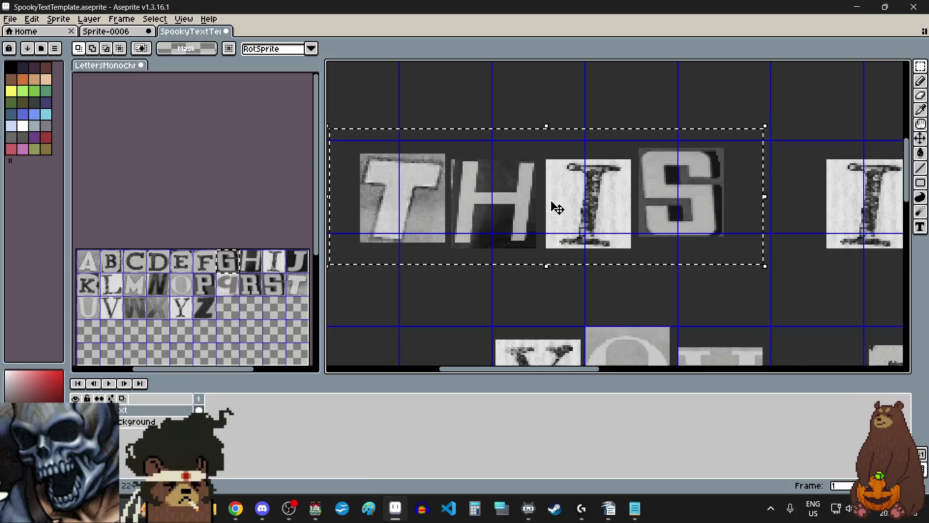
{"action": "left_click_drag", "start_coordinate": [552, 202], "coordinate": [542, 193]}
{"action": "left_click", "coordinate": [472, 294]}
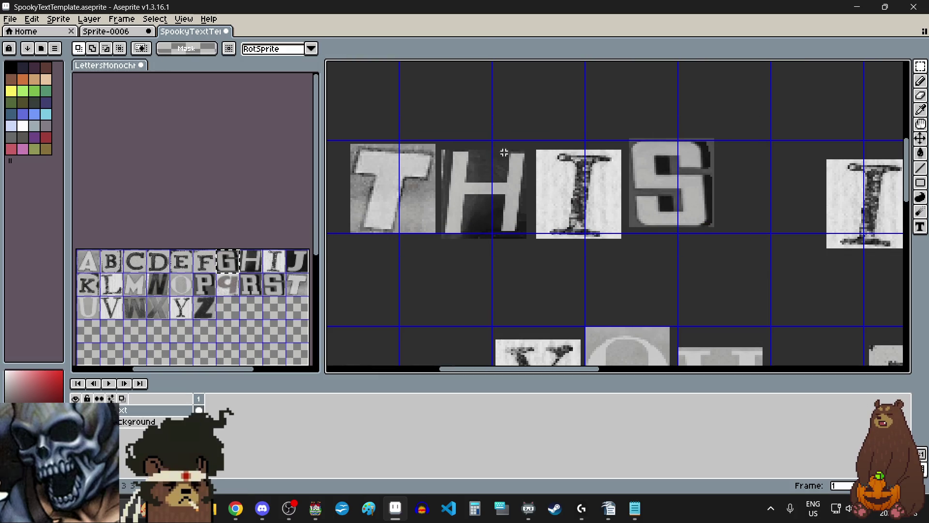
{"action": "mouse_move", "coordinate": [729, 121]}
{"action": "left_mouse_down"}
{"action": "mouse_move", "coordinate": [531, 235]}
{"action": "mouse_move", "coordinate": [443, 266]}
{"action": "left_mouse_up"}
{"action": "left_click_drag", "start_coordinate": [500, 215], "coordinate": [503, 222]}
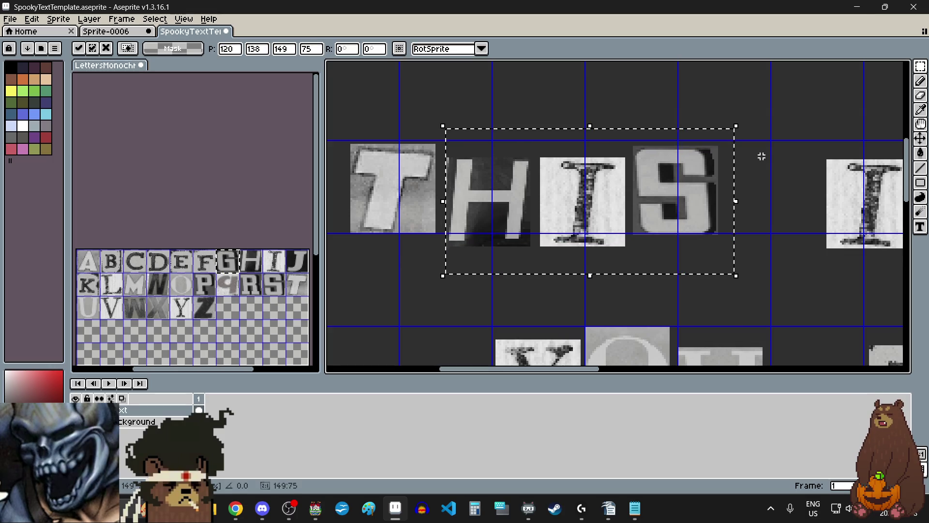
{"action": "left_click", "coordinate": [730, 126]}
Offset the I and S of THIS right and up, then reposition the S alone.
{"action": "left_click_drag", "start_coordinate": [733, 126], "coordinate": [538, 266]}
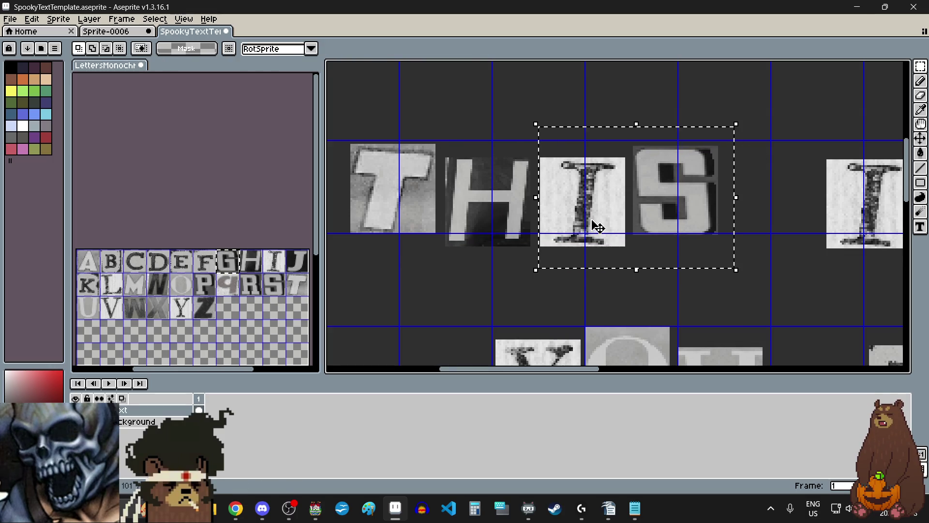
{"action": "left_click_drag", "start_coordinate": [591, 228], "coordinate": [602, 217]}
{"action": "left_click", "coordinate": [741, 234]}
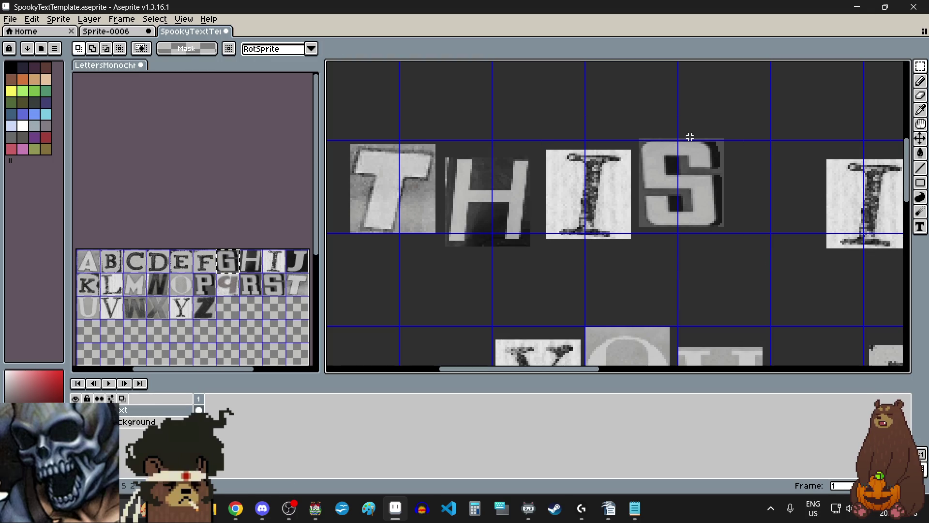
{"action": "left_click_drag", "start_coordinate": [636, 249], "coordinate": [635, 250]}
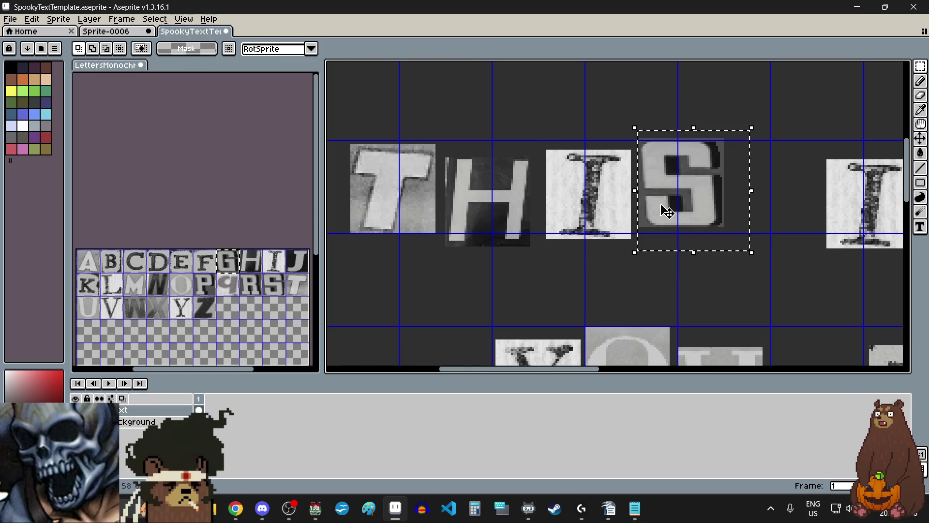
{"action": "left_click", "coordinate": [667, 212]}
{"action": "scroll", "coordinate": [644, 232], "scroll_direction": "down", "scroll_amount": 3}
{"action": "scroll", "coordinate": [669, 263], "scroll_direction": "up", "scroll_amount": 2}
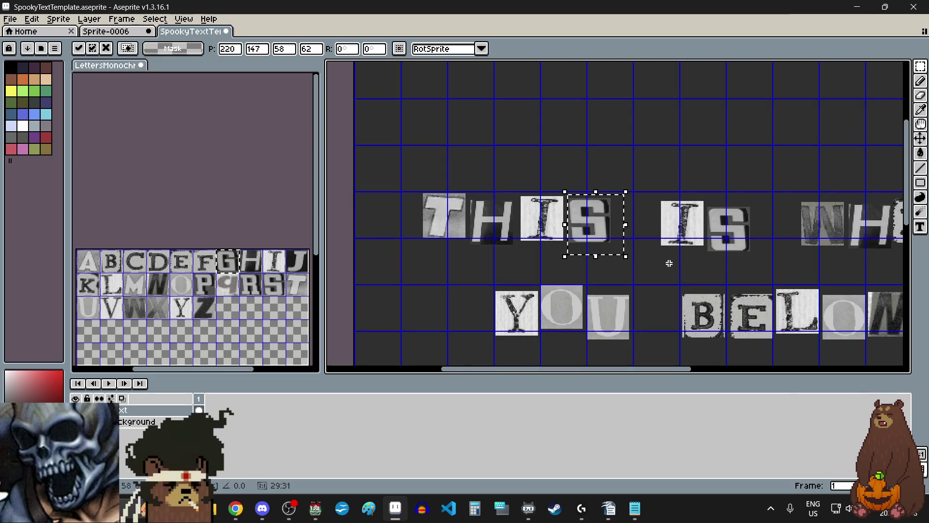
{"action": "left_click", "coordinate": [669, 262]}
{"action": "scroll", "coordinate": [669, 263], "scroll_direction": "down", "scroll_amount": 1}
{"action": "scroll", "coordinate": [679, 249], "scroll_direction": "up", "scroll_amount": 3}
Move the word IS up and left, and nudge its S up and right.
{"action": "left_click_drag", "start_coordinate": [518, 131], "coordinate": [715, 270]}
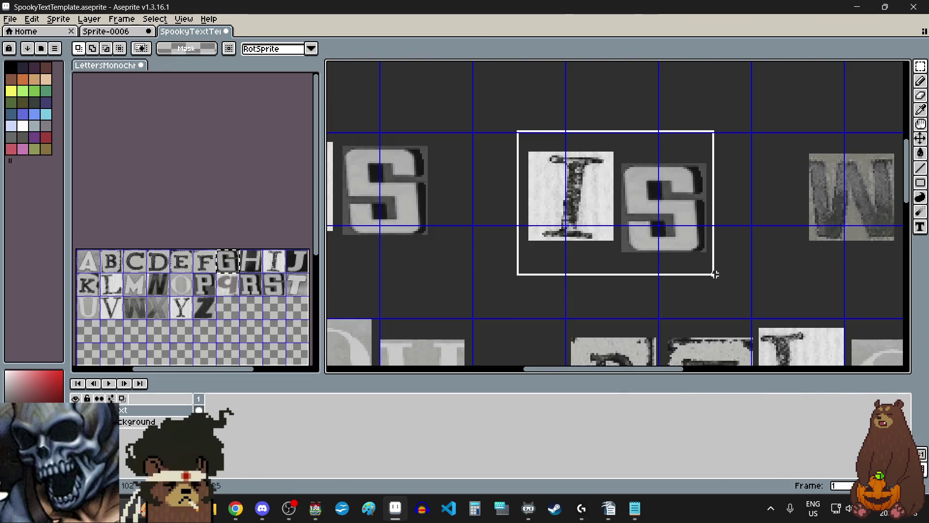
{"action": "left_click_drag", "start_coordinate": [655, 220], "coordinate": [640, 208]}
{"action": "left_click", "coordinate": [736, 137]}
{"action": "left_click_drag", "start_coordinate": [616, 245], "coordinate": [611, 259]}
{"action": "left_click_drag", "start_coordinate": [651, 205], "coordinate": [662, 197]}
{"action": "scroll", "coordinate": [604, 271], "scroll_direction": "down", "scroll_amount": 3}
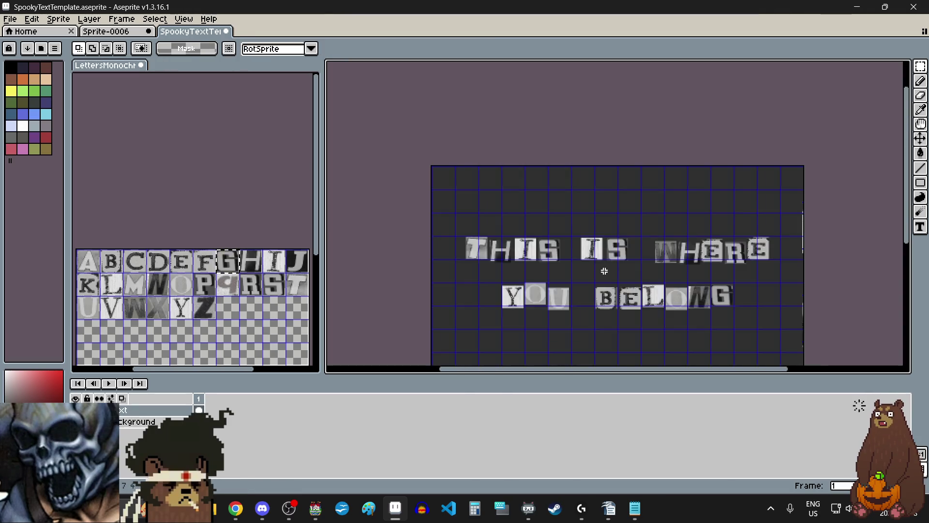
Shift the word WHERE left and up, adjusting its HERE letters.
{"action": "scroll", "coordinate": [684, 274], "scroll_direction": "up", "scroll_amount": 2}
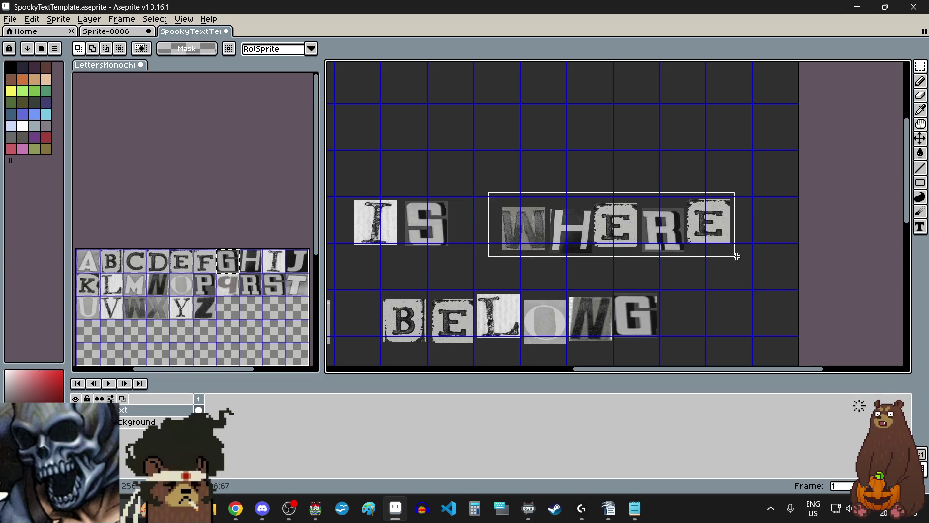
{"action": "left_click_drag", "start_coordinate": [750, 264], "coordinate": [750, 263]}
{"action": "left_click_drag", "start_coordinate": [670, 249], "coordinate": [659, 242]}
{"action": "left_click", "coordinate": [744, 291]}
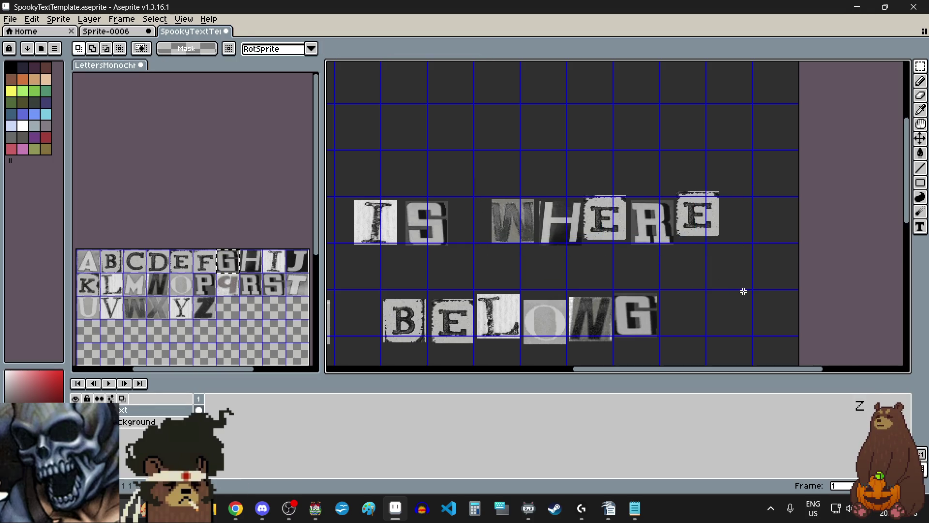
{"action": "mouse_move", "coordinate": [734, 177]}
{"action": "left_mouse_down"}
{"action": "mouse_move", "coordinate": [585, 257]}
{"action": "mouse_move", "coordinate": [539, 259]}
{"action": "left_mouse_up"}
{"action": "scroll", "coordinate": [585, 257], "scroll_direction": "up", "scroll_amount": 2}
{"action": "scroll", "coordinate": [483, 252], "scroll_direction": "down", "scroll_amount": 2}
{"action": "scroll", "coordinate": [606, 216], "scroll_direction": "up", "scroll_amount": 2}
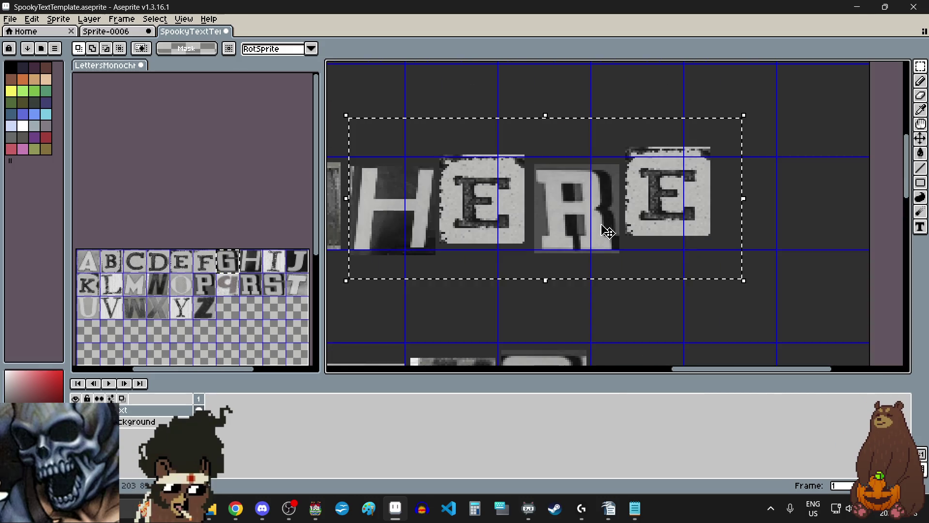
{"action": "left_click", "coordinate": [573, 233]}
{"action": "left_click", "coordinate": [775, 190]}
Raise WHERE's E, R and E slightly, then drop the final E lowest.
{"action": "mouse_move", "coordinate": [749, 137]}
{"action": "left_mouse_down"}
{"action": "mouse_move", "coordinate": [574, 249]}
{"action": "mouse_move", "coordinate": [451, 285]}
{"action": "left_mouse_up"}
{"action": "left_click_drag", "start_coordinate": [539, 244], "coordinate": [539, 238]}
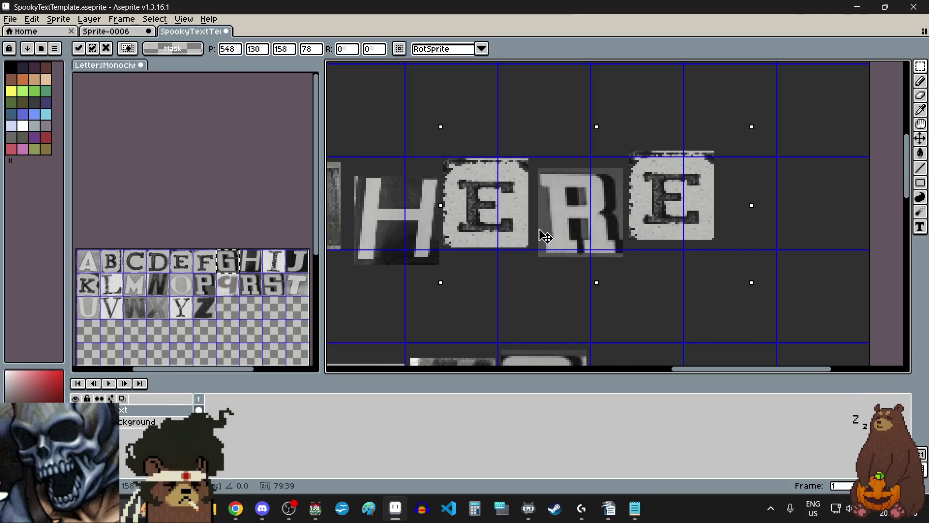
{"action": "left_click", "coordinate": [761, 200]}
{"action": "left_click_drag", "start_coordinate": [750, 130], "coordinate": [631, 261]}
{"action": "left_click_drag", "start_coordinate": [662, 227], "coordinate": [664, 264]}
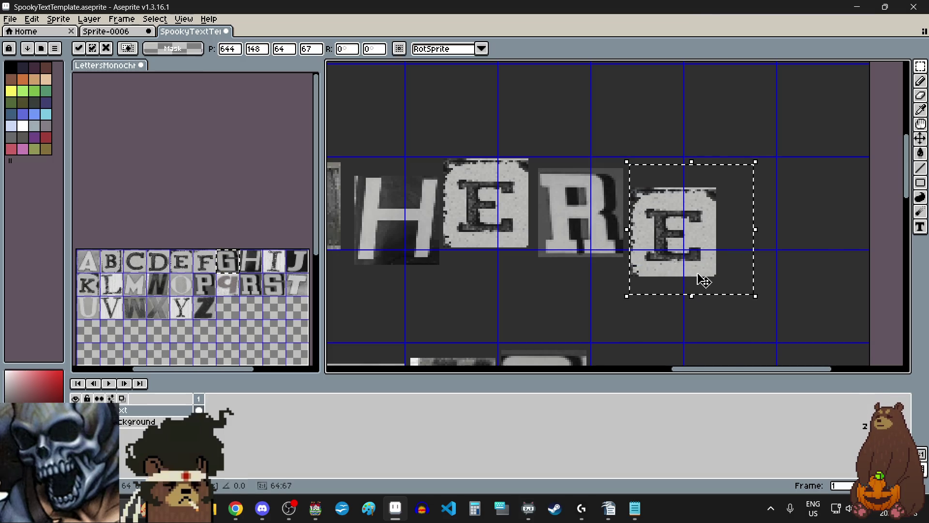
{"action": "scroll", "coordinate": [704, 280], "scroll_direction": "down", "scroll_amount": 5}
{"action": "left_click", "coordinate": [537, 336]}
{"action": "scroll", "coordinate": [530, 314], "scroll_direction": "down", "scroll_amount": 1}
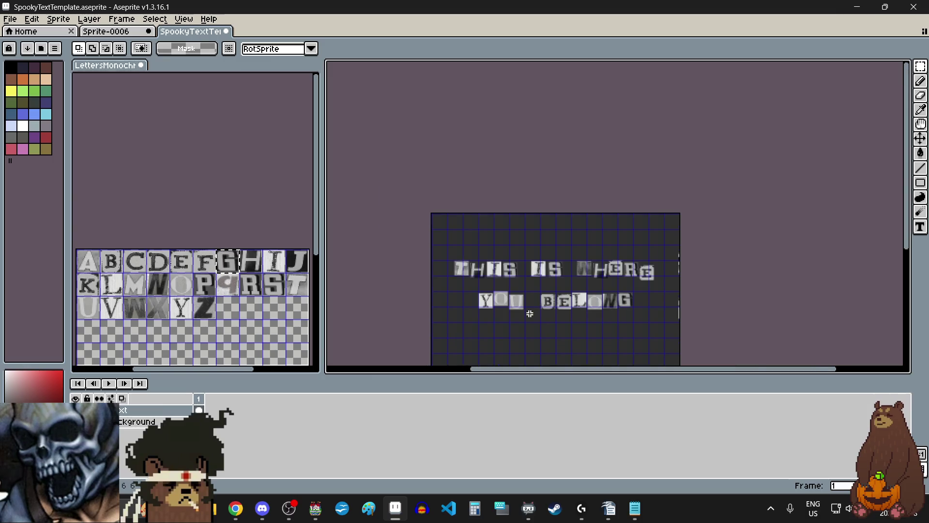
{"action": "scroll", "coordinate": [530, 314], "scroll_direction": "up", "scroll_amount": 4}
{"action": "scroll", "coordinate": [554, 338], "scroll_direction": "down", "scroll_amount": 2}
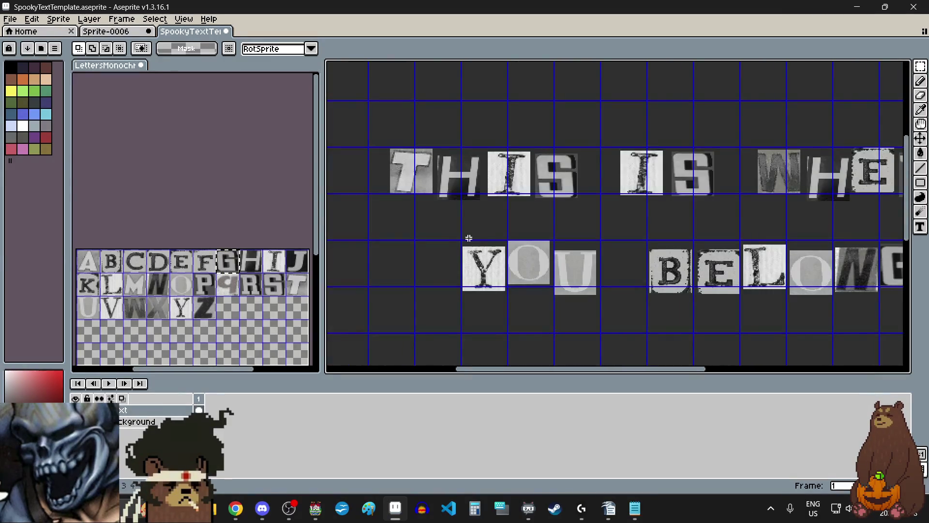
Stagger YOU: move it left and down, lower the O and U, raise the U.
{"action": "left_click_drag", "start_coordinate": [611, 315], "coordinate": [610, 315]}
{"action": "left_click_drag", "start_coordinate": [581, 286], "coordinate": [573, 297]}
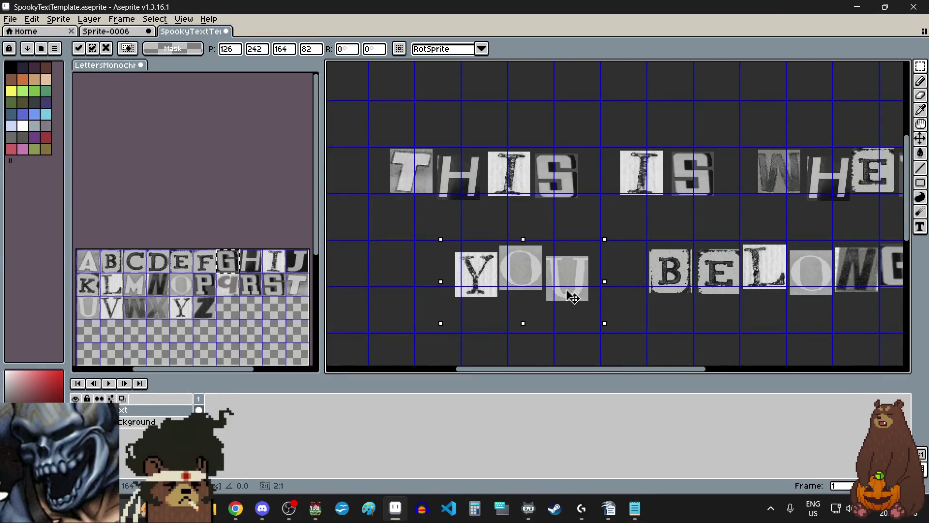
{"action": "left_click", "coordinate": [661, 323]}
{"action": "scroll", "coordinate": [541, 299], "scroll_direction": "up", "scroll_amount": 2}
{"action": "mouse_move", "coordinate": [672, 172]}
{"action": "left_mouse_down"}
{"action": "mouse_move", "coordinate": [612, 232]}
{"action": "mouse_move", "coordinate": [458, 325]}
{"action": "left_mouse_up"}
{"action": "left_click_drag", "start_coordinate": [517, 286], "coordinate": [519, 295]}
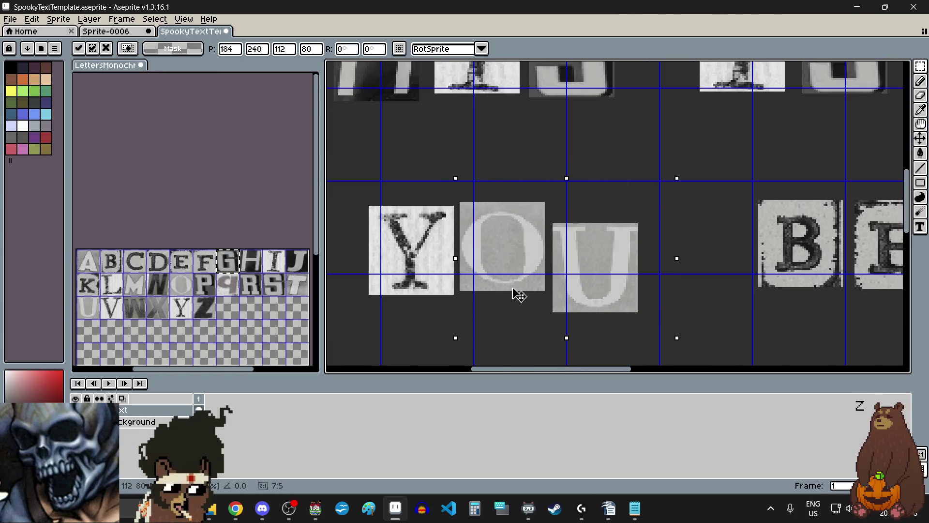
{"action": "left_click", "coordinate": [695, 289]}
{"action": "left_click_drag", "start_coordinate": [672, 212], "coordinate": [548, 333]}
{"action": "left_click_drag", "start_coordinate": [597, 292], "coordinate": [600, 278]}
{"action": "left_click", "coordinate": [715, 294]}
Move BELONG slightly right and down.
{"action": "scroll", "coordinate": [677, 305], "scroll_direction": "down", "scroll_amount": 2}
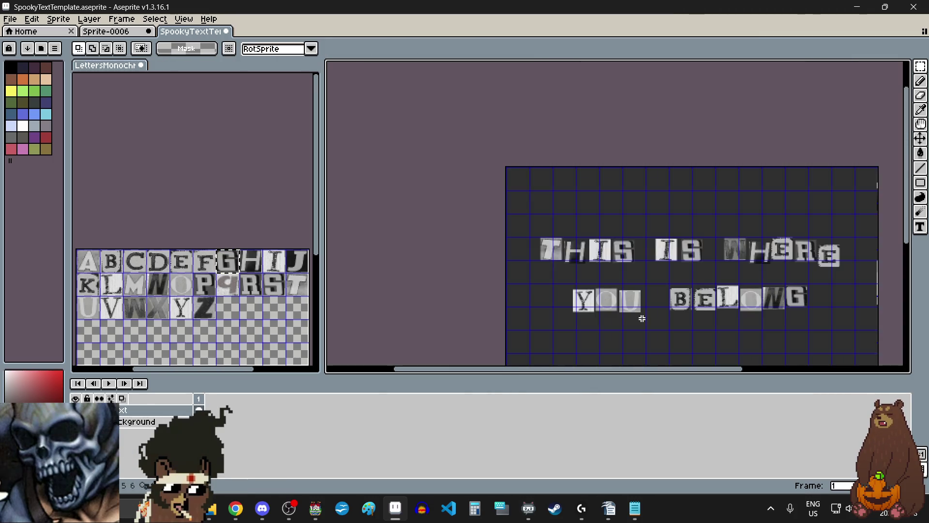
{"action": "scroll", "coordinate": [711, 320], "scroll_direction": "up", "scroll_amount": 2}
{"action": "mouse_move", "coordinate": [754, 315]}
{"action": "left_mouse_down"}
{"action": "mouse_move", "coordinate": [797, 326]}
{"action": "mouse_move", "coordinate": [780, 312]}
{"action": "left_mouse_up"}
{"action": "left_click", "coordinate": [849, 284]}
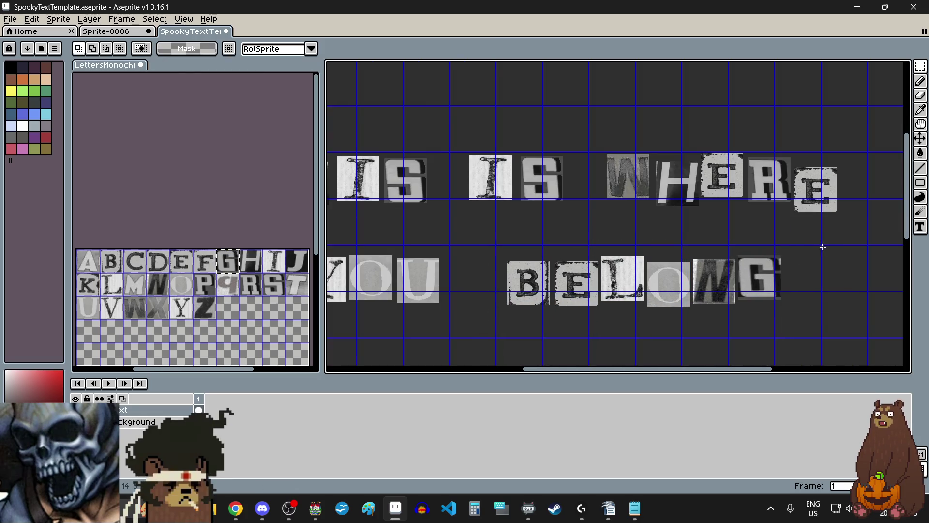
Lower the L-O-N-G letters of BELONG after a couple of trial selections.
{"action": "left_click_drag", "start_coordinate": [795, 246], "coordinate": [558, 339]}
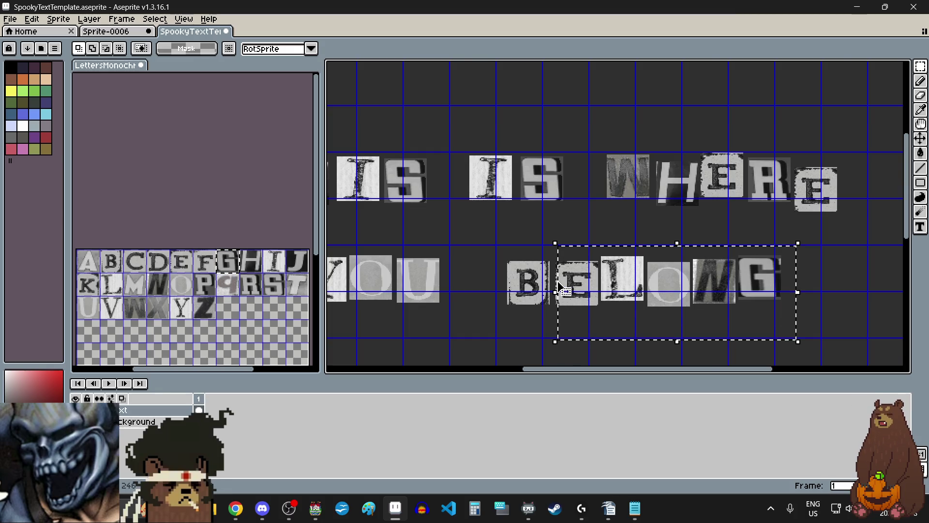
{"action": "scroll", "coordinate": [560, 283], "scroll_direction": "up", "scroll_amount": 2}
{"action": "scroll", "coordinate": [599, 307], "scroll_direction": "down", "scroll_amount": 1}
{"action": "left_click", "coordinate": [522, 192]}
{"action": "scroll", "coordinate": [528, 189], "scroll_direction": "up", "scroll_amount": 2}
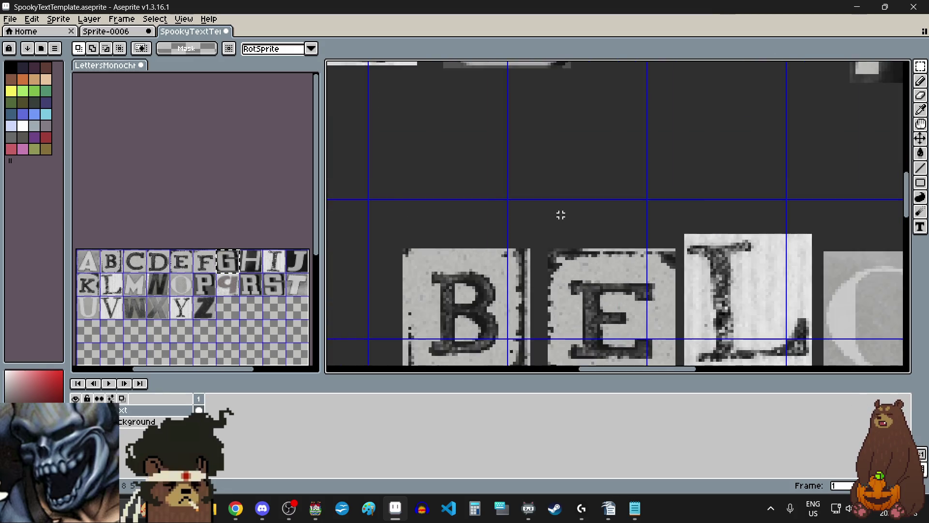
{"action": "scroll", "coordinate": [537, 180], "scroll_direction": "down", "scroll_amount": 2}
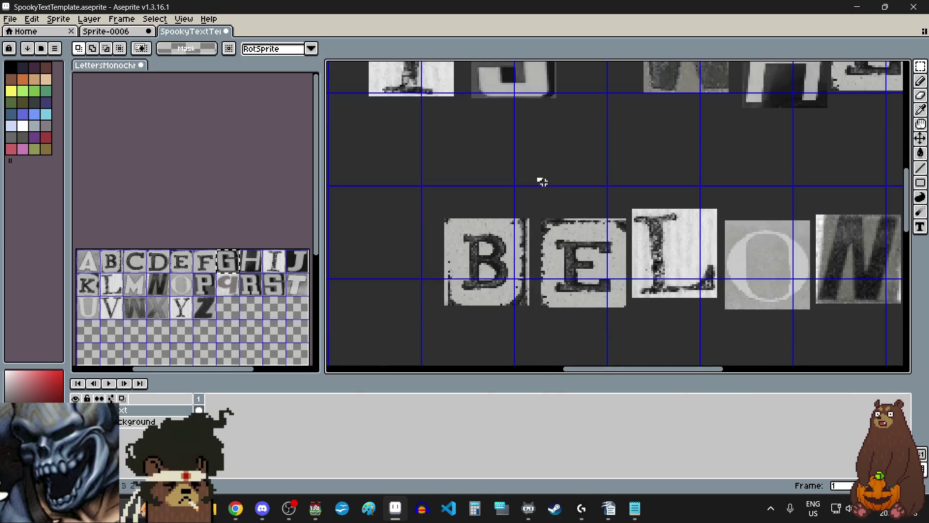
{"action": "scroll", "coordinate": [539, 182], "scroll_direction": "down", "scroll_amount": 1}
{"action": "left_click_drag", "start_coordinate": [784, 272], "coordinate": [785, 272]}
{"action": "scroll", "coordinate": [602, 238], "scroll_direction": "up", "scroll_amount": 2}
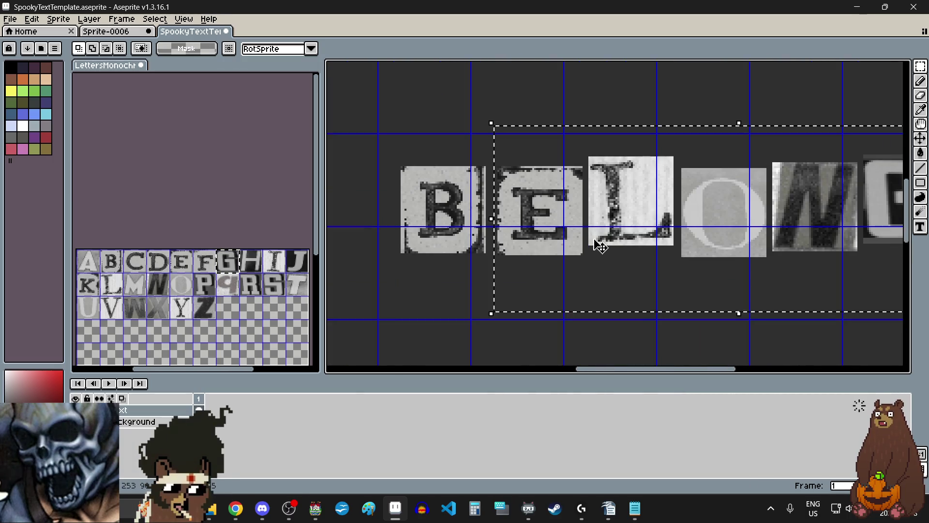
{"action": "left_click", "coordinate": [597, 233]}
{"action": "left_click", "coordinate": [539, 328]}
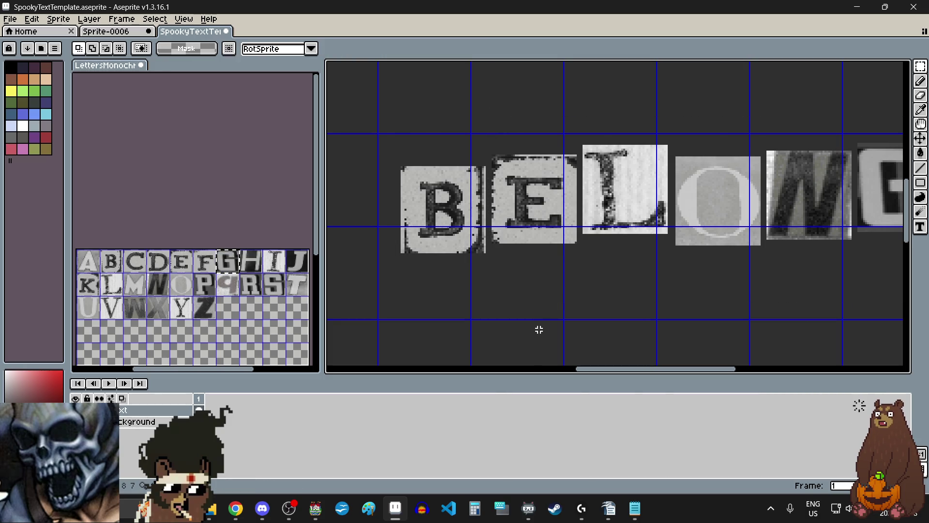
{"action": "scroll", "coordinate": [539, 328], "scroll_direction": "down", "scroll_amount": 2}
{"action": "scroll", "coordinate": [645, 313], "scroll_direction": "up", "scroll_amount": 2}
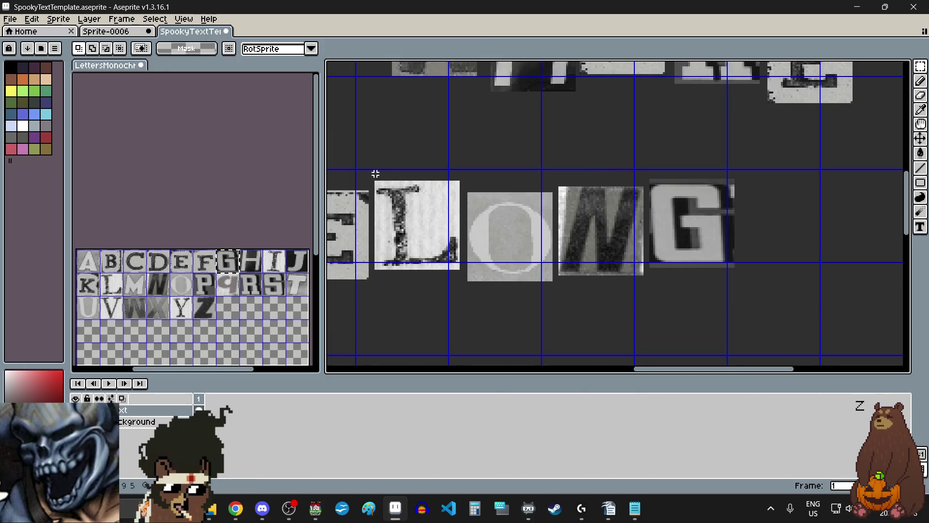
{"action": "mouse_move", "coordinate": [373, 172]}
{"action": "left_mouse_down"}
{"action": "mouse_move", "coordinate": [616, 321]}
{"action": "mouse_move", "coordinate": [751, 311]}
{"action": "mouse_move", "coordinate": [755, 322]}
{"action": "left_mouse_up"}
{"action": "left_click_drag", "start_coordinate": [642, 260], "coordinate": [645, 282]}
{"action": "left_click", "coordinate": [782, 275]}
Raise the O, N and G, then lower the last two letters of BELONG.
{"action": "mouse_move", "coordinate": [761, 182]}
{"action": "left_mouse_down"}
{"action": "mouse_move", "coordinate": [494, 318]}
{"action": "mouse_move", "coordinate": [463, 320]}
{"action": "left_mouse_up"}
{"action": "left_click_drag", "start_coordinate": [542, 300], "coordinate": [540, 284]}
{"action": "left_click", "coordinate": [778, 230]}
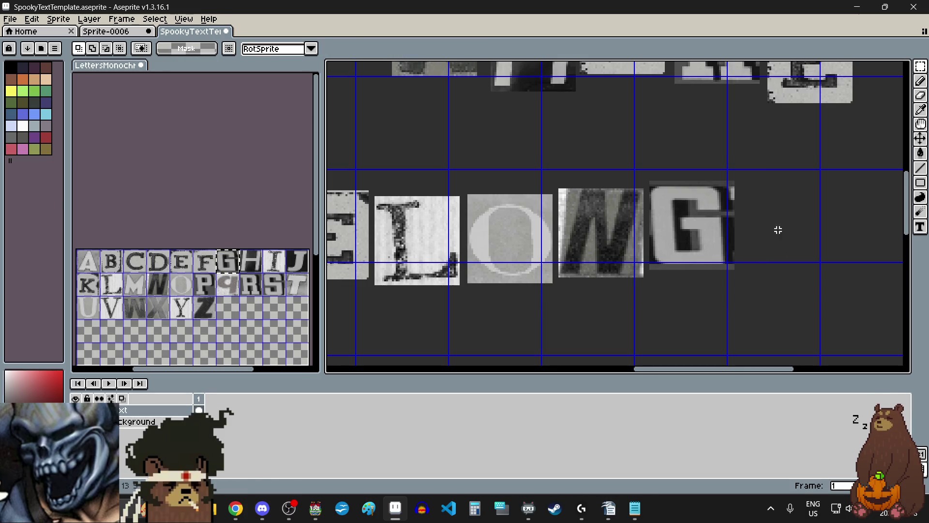
{"action": "left_click_drag", "start_coordinate": [758, 171], "coordinate": [555, 322]}
{"action": "left_click_drag", "start_coordinate": [614, 266], "coordinate": [614, 281]}
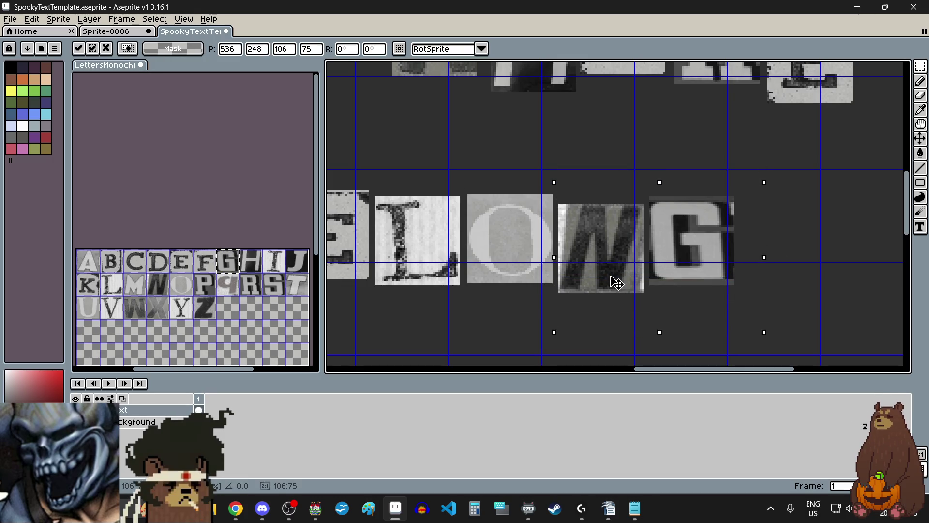
{"action": "left_click", "coordinate": [755, 199]}
Shift BELONG's last three letters right and reposition the G.
{"action": "mouse_move", "coordinate": [678, 278]}
{"action": "left_mouse_down"}
{"action": "mouse_move", "coordinate": [650, 304]}
{"action": "mouse_move", "coordinate": [464, 317]}
{"action": "left_mouse_up"}
{"action": "left_click_drag", "start_coordinate": [561, 267], "coordinate": [576, 272]}
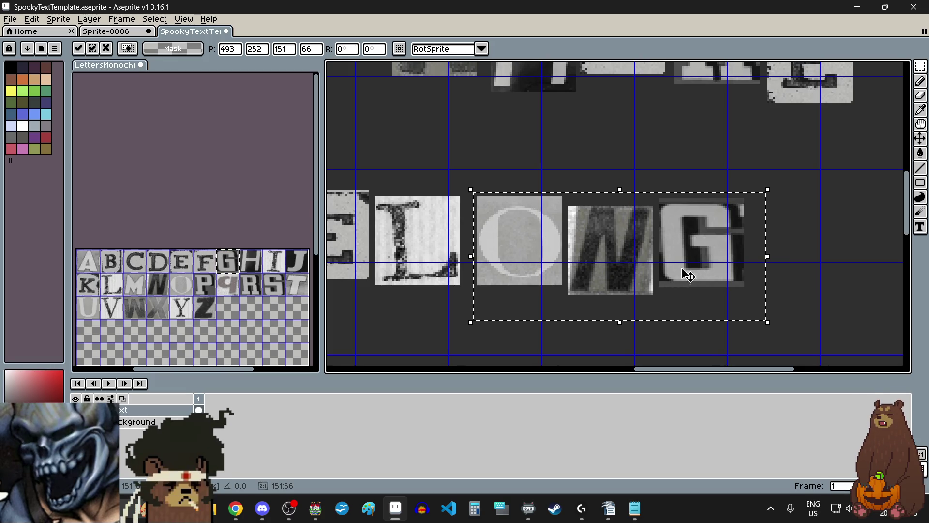
{"action": "left_click", "coordinate": [798, 243]}
{"action": "left_click_drag", "start_coordinate": [668, 298], "coordinate": [658, 297]}
{"action": "scroll", "coordinate": [668, 279], "scroll_direction": "down", "scroll_amount": 2}
{"action": "left_click", "coordinate": [613, 322]}
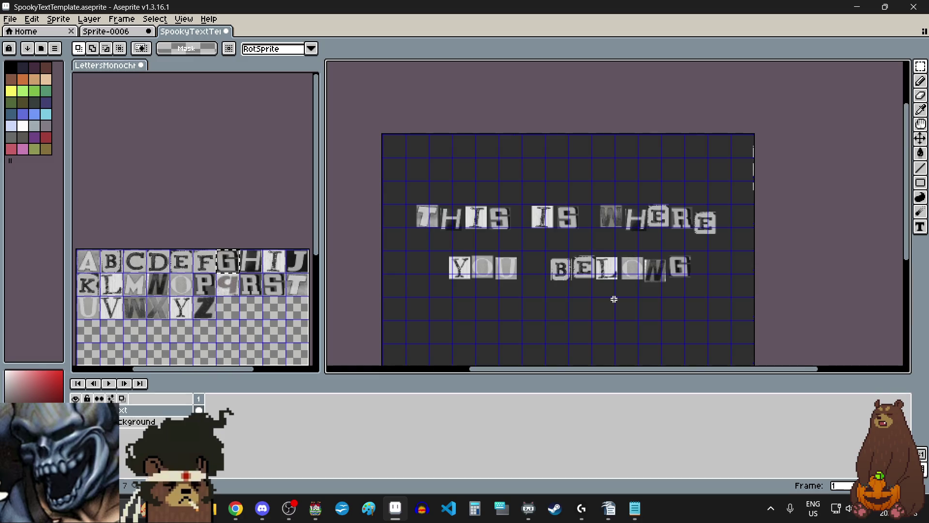
Nudge the B and E of BELONG slightly left and down.
{"action": "scroll", "coordinate": [613, 299], "scroll_direction": "up", "scroll_amount": 3}
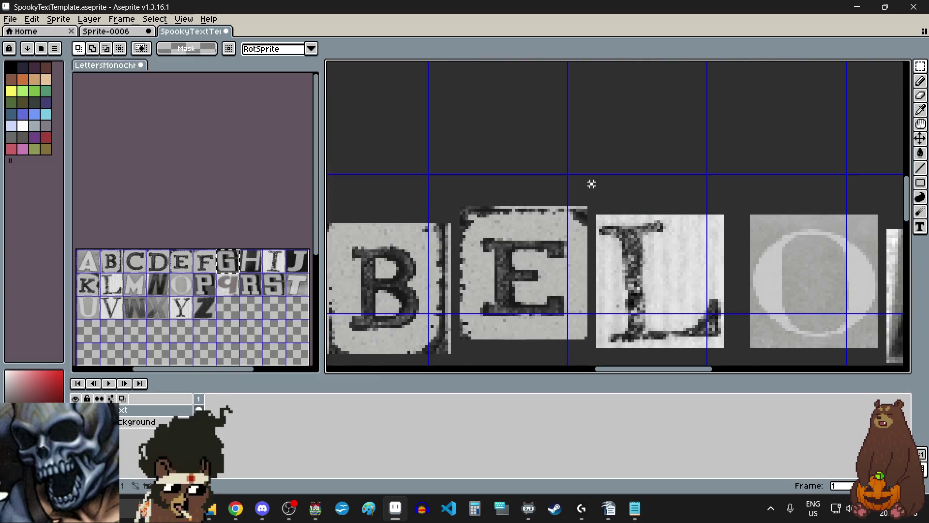
{"action": "scroll", "coordinate": [591, 184], "scroll_direction": "down", "scroll_amount": 3}
{"action": "left_click_drag", "start_coordinate": [472, 283], "coordinate": [472, 284]}
{"action": "left_click_drag", "start_coordinate": [504, 234], "coordinate": [501, 238]}
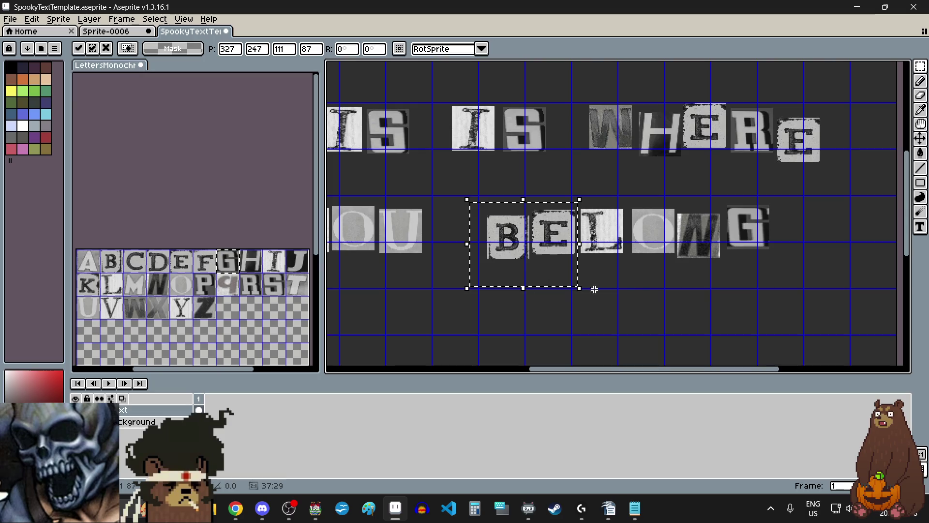
{"action": "left_click", "coordinate": [648, 296]}
{"action": "scroll", "coordinate": [687, 267], "scroll_direction": "down", "scroll_amount": 3}
{"action": "scroll", "coordinate": [663, 291], "scroll_direction": "up", "scroll_amount": 1}
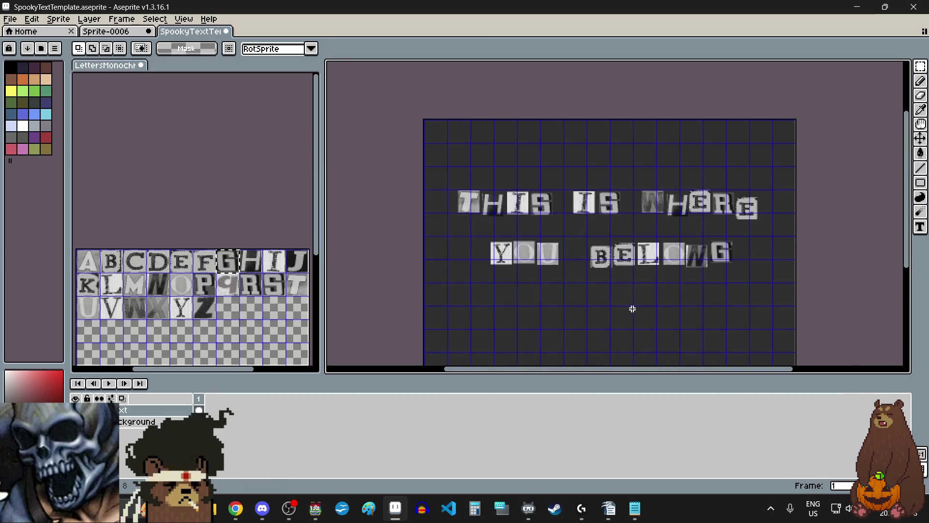
Export the frame as PNG into the game's pictures folder with '1' appended, accepting the no-layers warning.
{"action": "left_click", "coordinate": [18, 21]}
{"action": "mouse_move", "coordinate": [45, 124]}
{"action": "left_click", "coordinate": [145, 117]}
{"action": "left_click", "coordinate": [675, 202]}
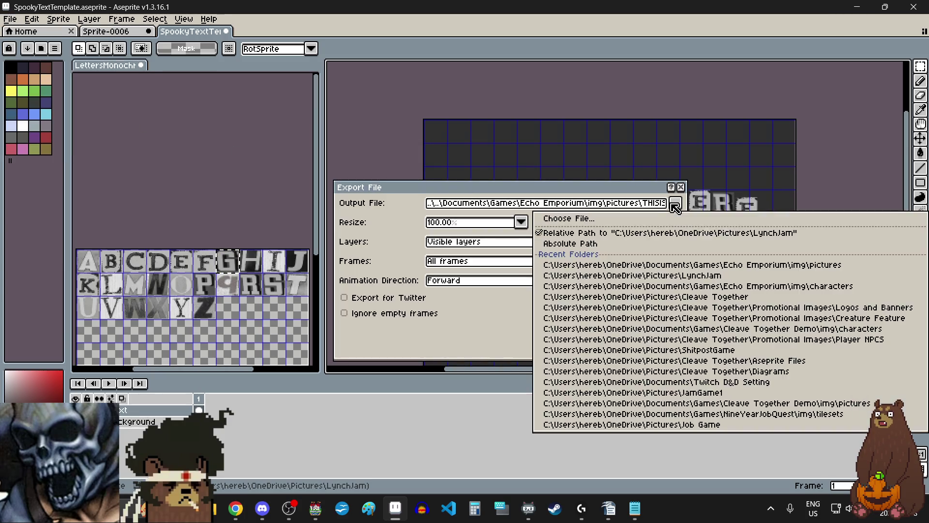
{"action": "left_click", "coordinate": [705, 223]}
{"action": "left_click", "coordinate": [825, 40]}
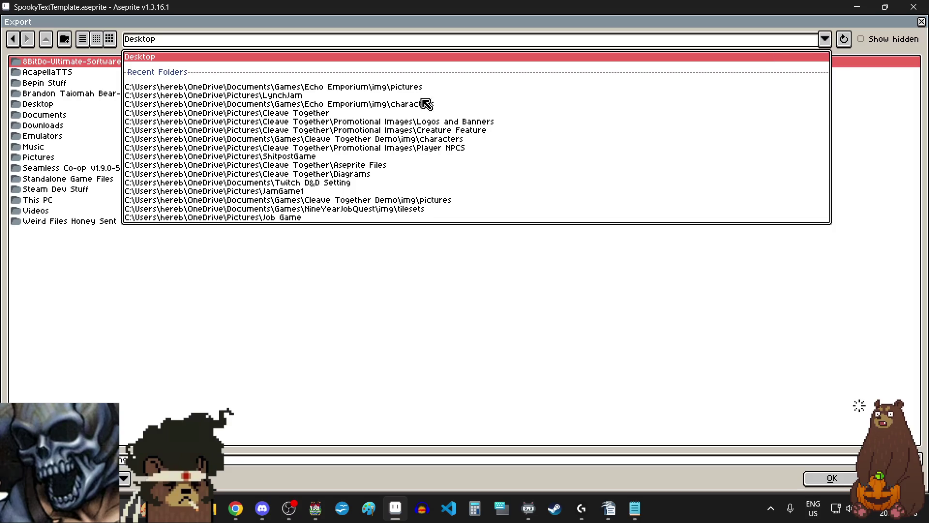
{"action": "left_click", "coordinate": [390, 88]}
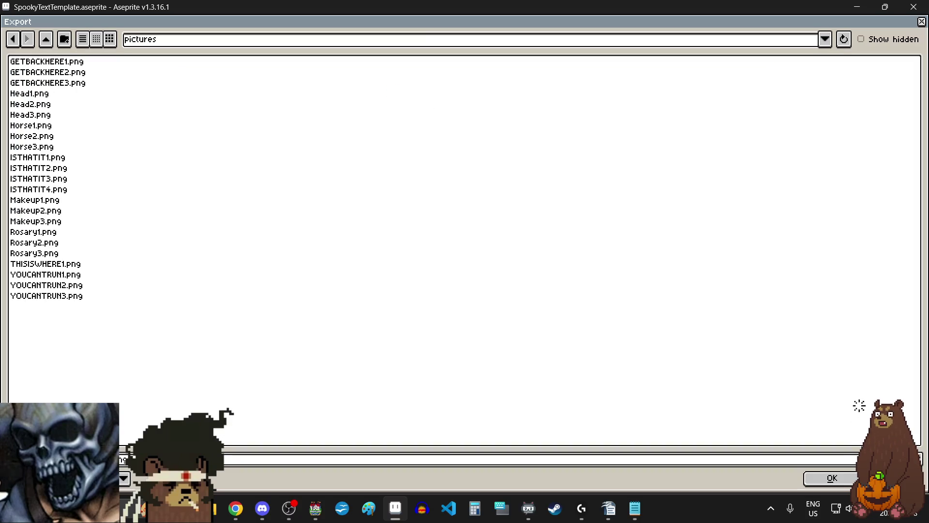
{"action": "type", "text": "1"}
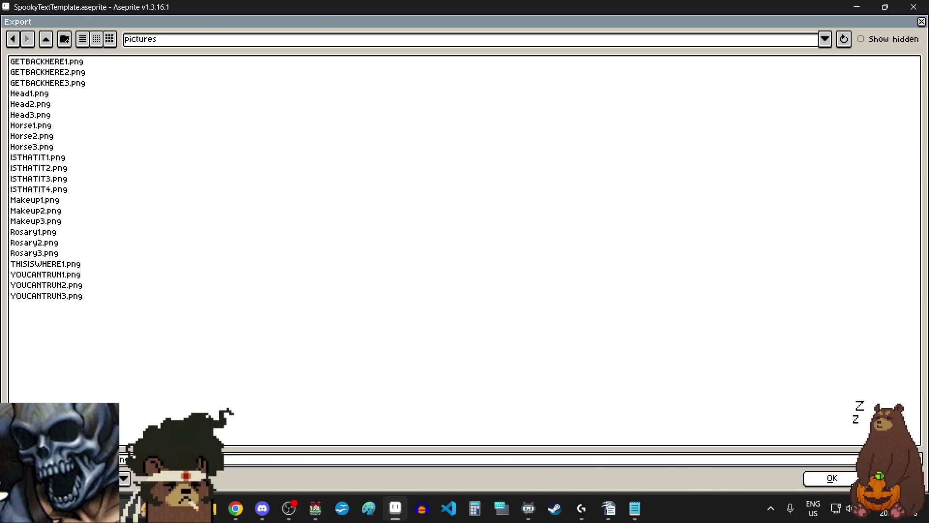
{"action": "left_click", "coordinate": [831, 478]}
{"action": "left_click", "coordinate": [613, 336]}
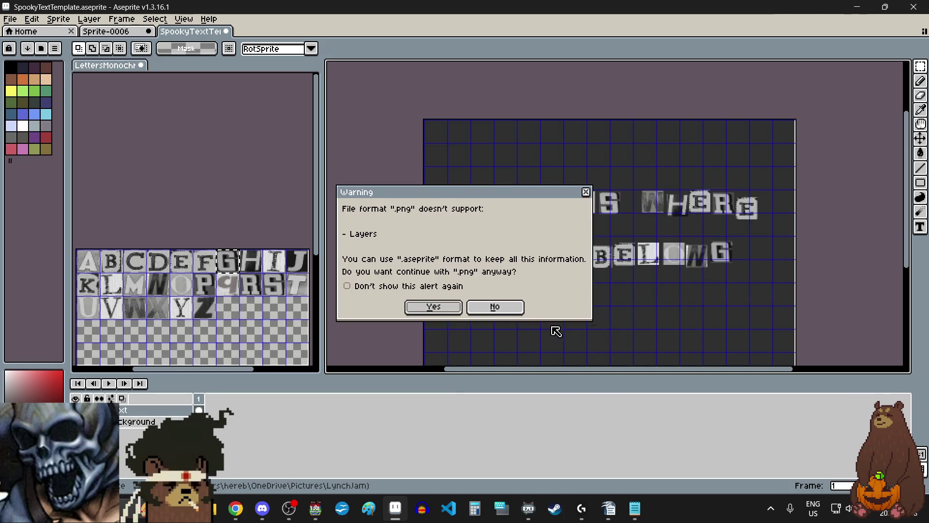
{"action": "left_click", "coordinate": [434, 306]}
Move the word THIS slightly up and to the right.
{"action": "scroll", "coordinate": [542, 198], "scroll_direction": "up", "scroll_amount": 2}
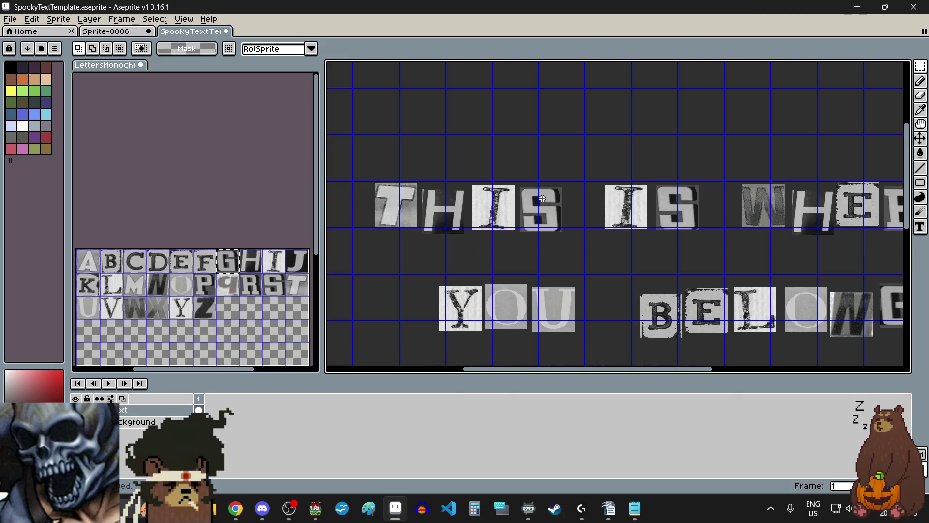
{"action": "left_click_drag", "start_coordinate": [359, 260], "coordinate": [359, 260]}
{"action": "left_click_drag", "start_coordinate": [445, 253], "coordinate": [452, 245]}
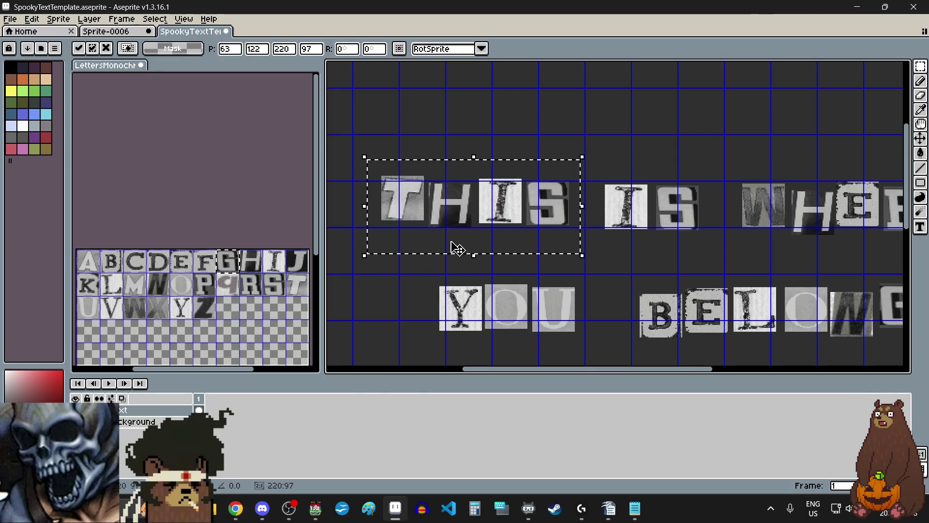
{"action": "left_click", "coordinate": [402, 280]}
Raise the I and S of THIS by about 28 px.
{"action": "scroll", "coordinate": [444, 193], "scroll_direction": "up", "scroll_amount": 2}
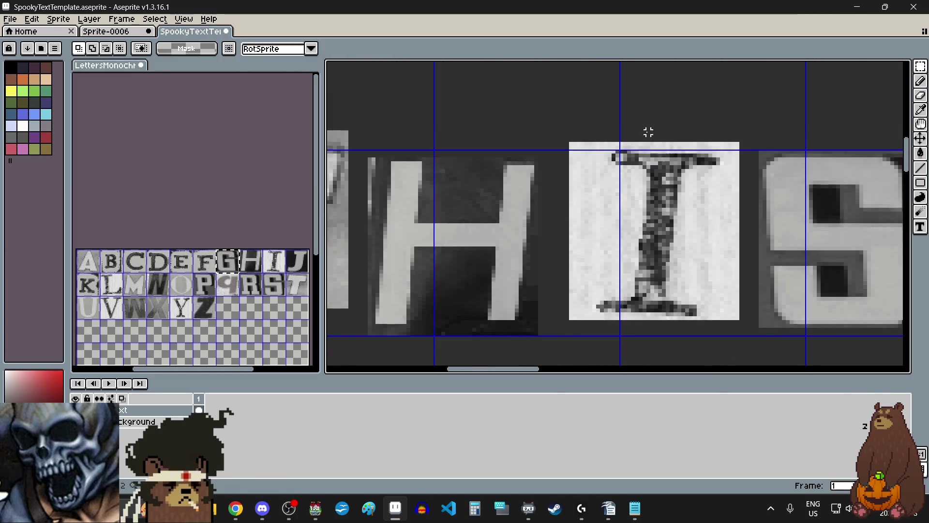
{"action": "scroll", "coordinate": [629, 141], "scroll_direction": "down", "scroll_amount": 1}
{"action": "mouse_move", "coordinate": [807, 122]}
{"action": "left_mouse_down"}
{"action": "mouse_move", "coordinate": [524, 277]}
{"action": "mouse_move", "coordinate": [506, 278]}
{"action": "left_mouse_up"}
{"action": "left_click", "coordinate": [457, 303]}
{"action": "scroll", "coordinate": [458, 298], "scroll_direction": "right", "scroll_amount": 3}
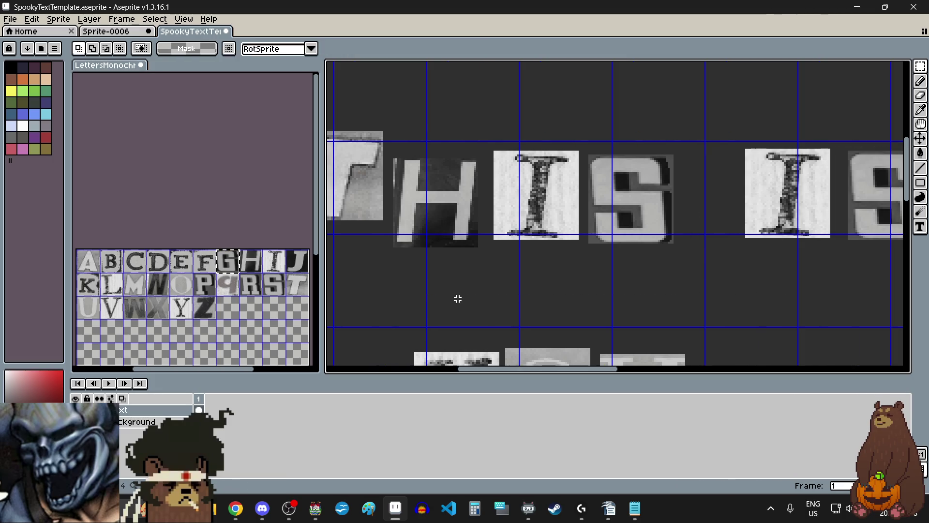
{"action": "mouse_move", "coordinate": [696, 129]}
{"action": "left_mouse_down"}
{"action": "mouse_move", "coordinate": [481, 278]}
{"action": "mouse_move", "coordinate": [490, 275]}
{"action": "left_mouse_up"}
{"action": "left_click_drag", "start_coordinate": [643, 213], "coordinate": [643, 200]}
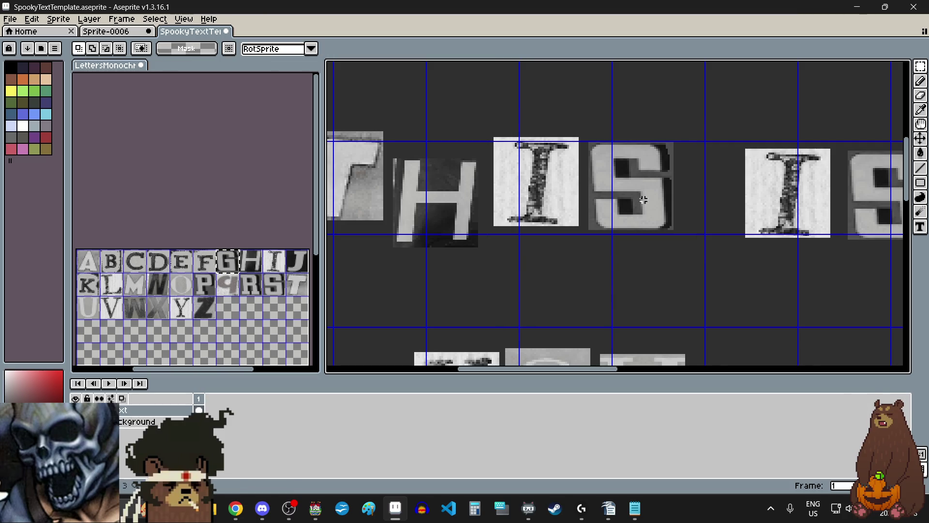
Shift H-I-S of THIS to the right, then lower its S.
{"action": "mouse_move", "coordinate": [697, 126]}
{"action": "left_mouse_down"}
{"action": "mouse_move", "coordinate": [375, 285]}
{"action": "mouse_move", "coordinate": [392, 280]}
{"action": "left_mouse_up"}
{"action": "left_click_drag", "start_coordinate": [435, 253], "coordinate": [449, 251]}
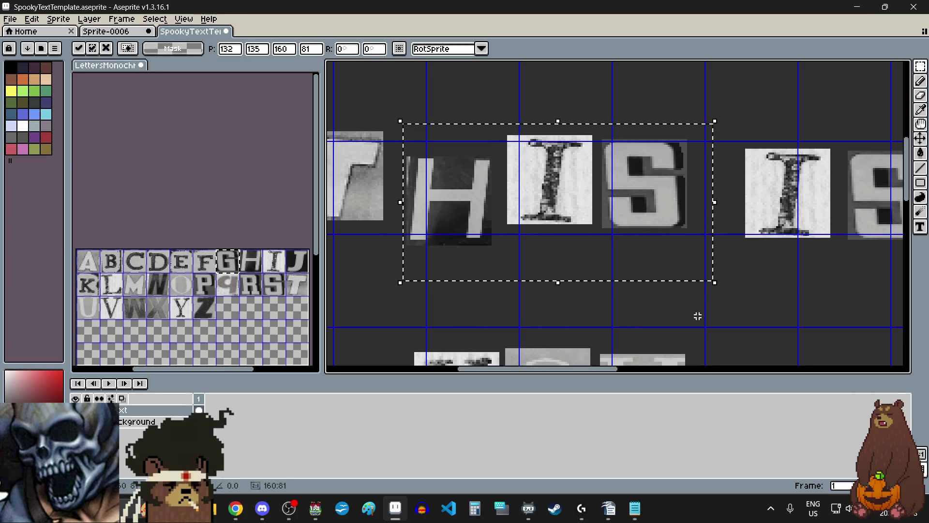
{"action": "left_click", "coordinate": [723, 312]}
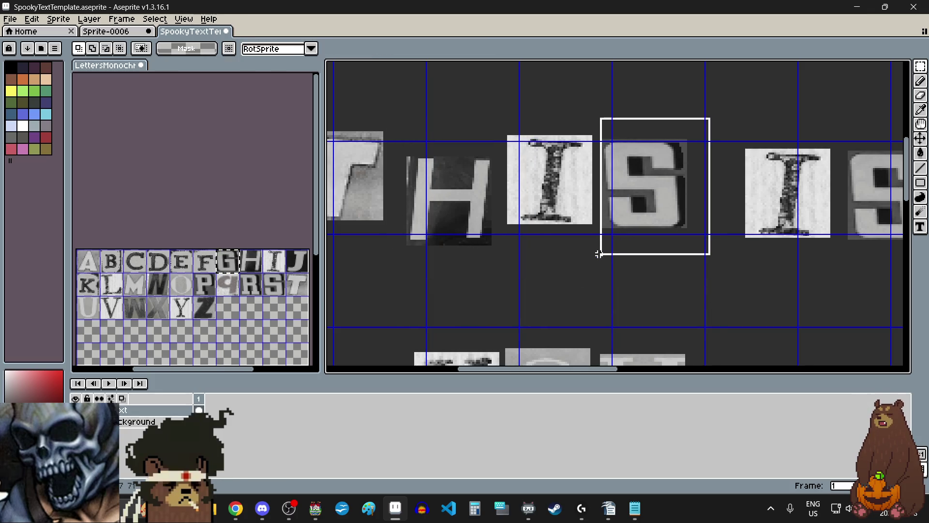
{"action": "left_click_drag", "start_coordinate": [599, 254], "coordinate": [599, 254]}
{"action": "left_click_drag", "start_coordinate": [623, 219], "coordinate": [625, 236]}
{"action": "left_click", "coordinate": [500, 299]}
Raise the S of IS about 30 px and nudge its I right and up.
{"action": "scroll", "coordinate": [499, 297], "scroll_direction": "down", "scroll_amount": 3}
{"action": "scroll", "coordinate": [630, 297], "scroll_direction": "up", "scroll_amount": 3}
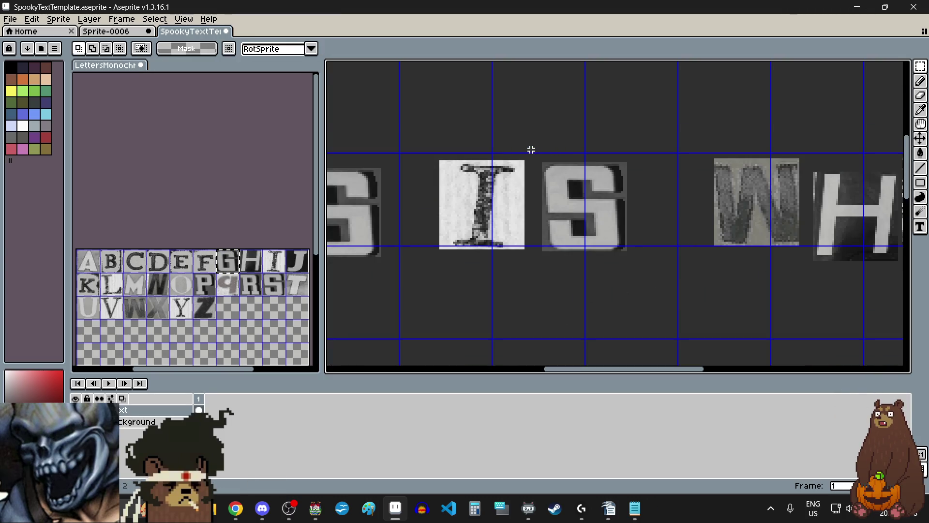
{"action": "left_click_drag", "start_coordinate": [633, 260], "coordinate": [646, 266]}
{"action": "left_click_drag", "start_coordinate": [592, 225], "coordinate": [593, 211]}
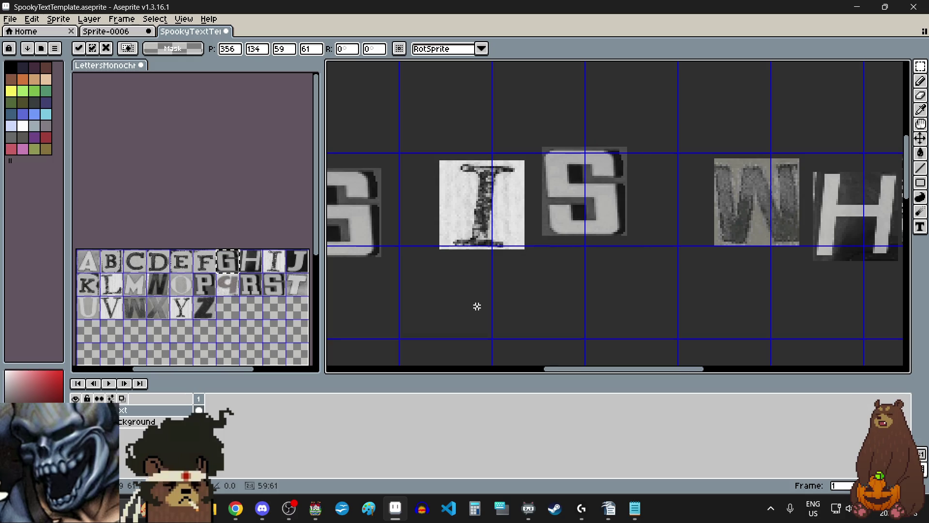
{"action": "mouse_move", "coordinate": [418, 138]}
{"action": "left_mouse_down"}
{"action": "mouse_move", "coordinate": [539, 265]}
{"action": "mouse_move", "coordinate": [513, 247]}
{"action": "left_mouse_up"}
{"action": "key", "text": "Return"}
{"action": "scroll", "coordinate": [585, 299], "scroll_direction": "down", "scroll_amount": 3}
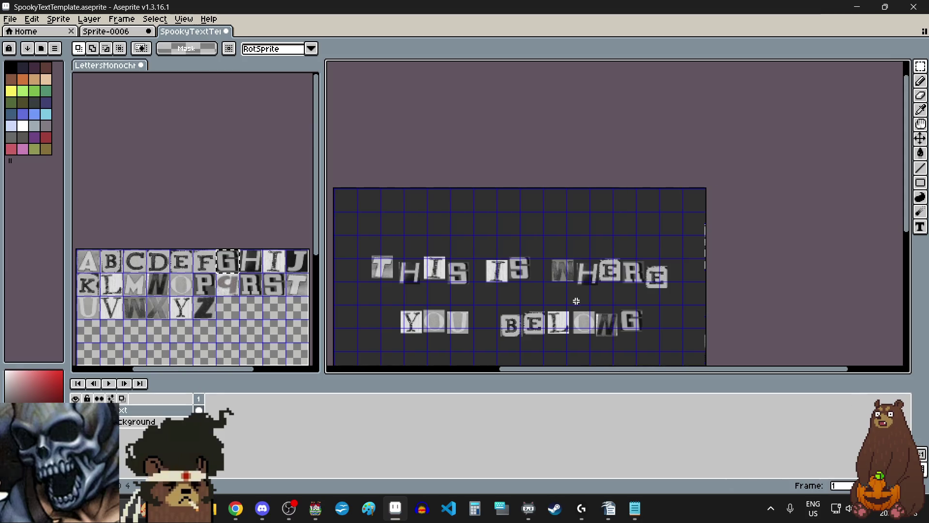
{"action": "scroll", "coordinate": [576, 299], "scroll_direction": "up", "scroll_amount": 2}
{"action": "scroll", "coordinate": [534, 301], "scroll_direction": "up", "scroll_amount": 1}
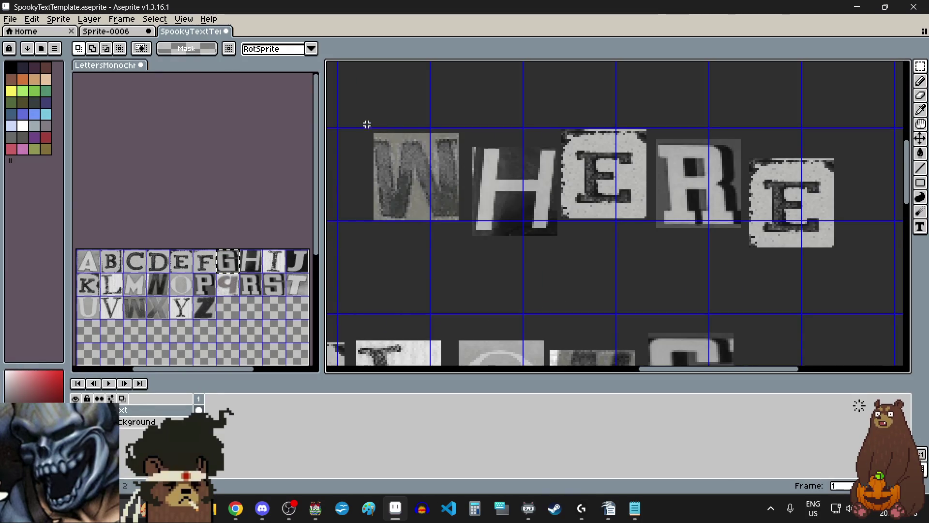
Drop HERE lower in two moves, about 27 px first, then further down and right.
{"action": "mouse_move", "coordinate": [359, 115]}
{"action": "left_mouse_down"}
{"action": "mouse_move", "coordinate": [771, 286]}
{"action": "mouse_move", "coordinate": [849, 274]}
{"action": "left_mouse_up"}
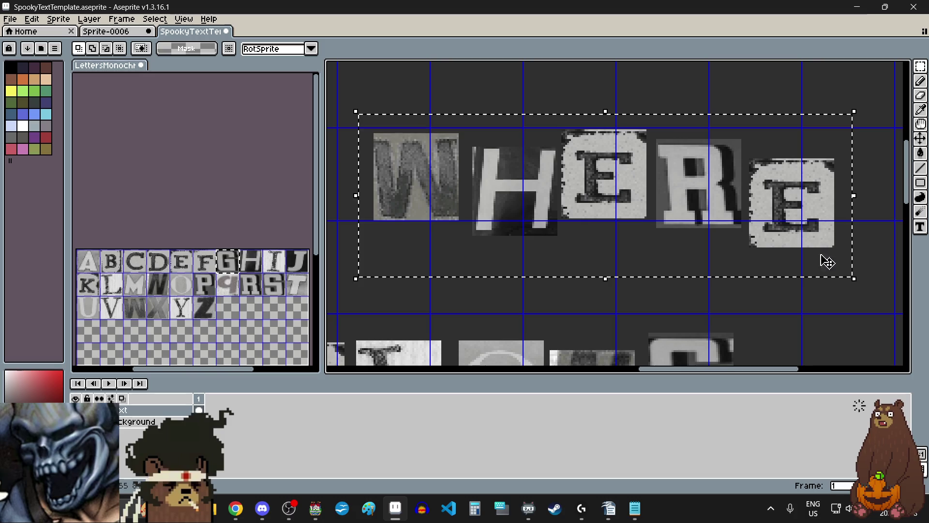
{"action": "scroll", "coordinate": [697, 231], "scroll_direction": "down", "scroll_amount": 1}
{"action": "scroll", "coordinate": [666, 207], "scroll_direction": "up", "scroll_amount": 1}
{"action": "left_click", "coordinate": [666, 198]}
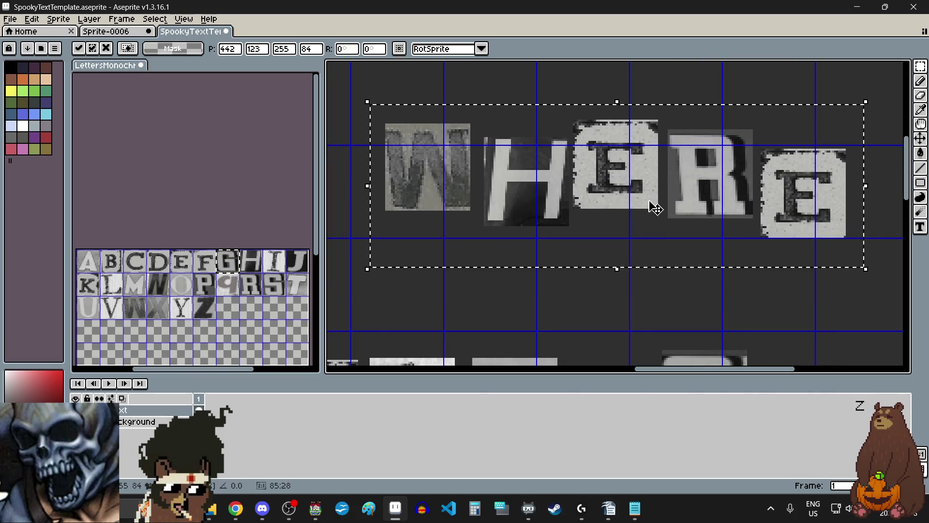
{"action": "left_click", "coordinate": [580, 311]}
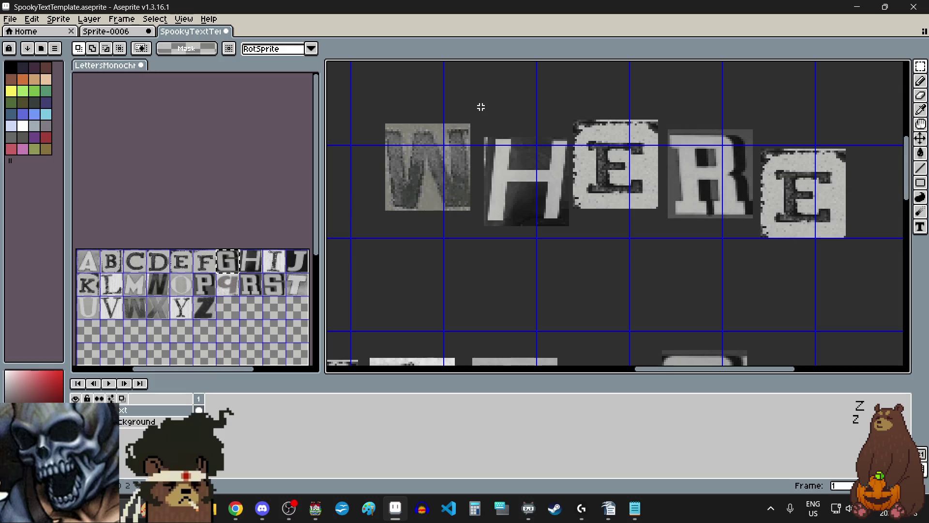
{"action": "mouse_move", "coordinate": [479, 105]}
{"action": "left_mouse_down"}
{"action": "mouse_move", "coordinate": [716, 239]}
{"action": "mouse_move", "coordinate": [871, 270]}
{"action": "left_mouse_up"}
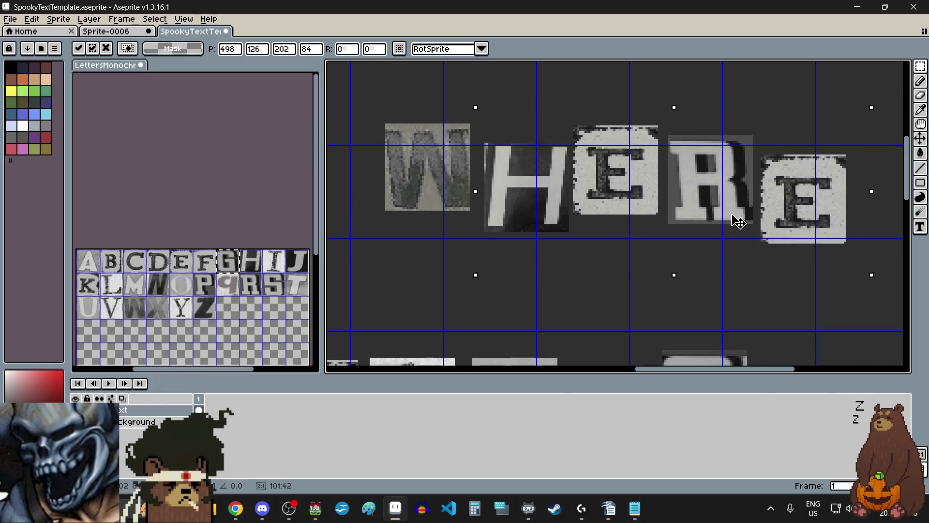
{"action": "left_click_drag", "start_coordinate": [734, 216], "coordinate": [738, 229]}
{"action": "left_click", "coordinate": [607, 318]}
{"action": "scroll", "coordinate": [602, 248], "scroll_direction": "right", "scroll_amount": 2}
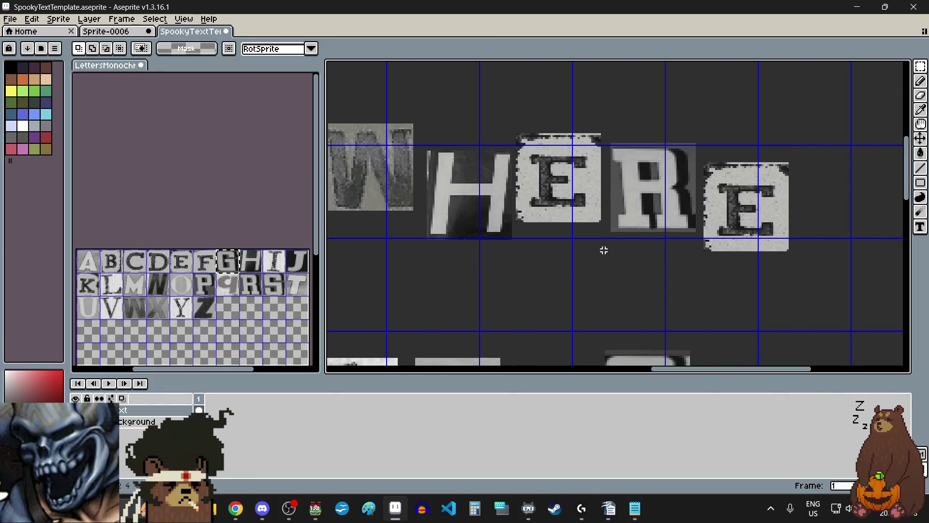
{"action": "mouse_move", "coordinate": [514, 121]}
{"action": "left_mouse_down"}
{"action": "mouse_move", "coordinate": [736, 253]}
{"action": "mouse_move", "coordinate": [794, 270]}
{"action": "left_mouse_up"}
{"action": "left_click_drag", "start_coordinate": [708, 221], "coordinate": [714, 251]}
{"action": "left_click", "coordinate": [460, 304]}
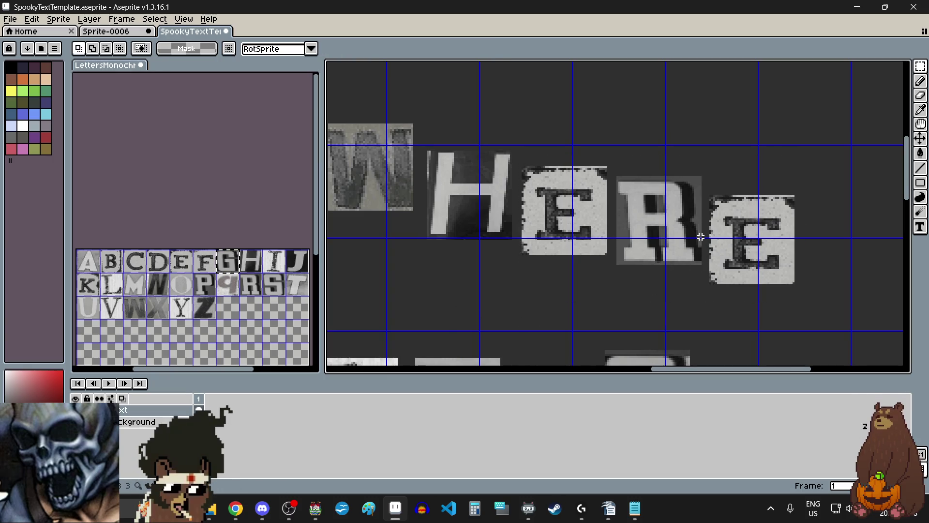
Lift the RE up and right, then lower the final E and shift it right.
{"action": "scroll", "coordinate": [654, 207], "scroll_direction": "right", "scroll_amount": 2}
{"action": "mouse_move", "coordinate": [558, 162]}
{"action": "left_mouse_down"}
{"action": "mouse_move", "coordinate": [768, 290]}
{"action": "mouse_move", "coordinate": [769, 303]}
{"action": "left_mouse_up"}
{"action": "left_click_drag", "start_coordinate": [685, 233], "coordinate": [699, 199]}
{"action": "left_click", "coordinate": [652, 297]}
{"action": "left_click_drag", "start_coordinate": [775, 137], "coordinate": [662, 258]}
{"action": "left_click_drag", "start_coordinate": [700, 226], "coordinate": [707, 243]}
{"action": "left_click", "coordinate": [621, 277]}
{"action": "scroll", "coordinate": [620, 277], "scroll_direction": "down", "scroll_amount": 3}
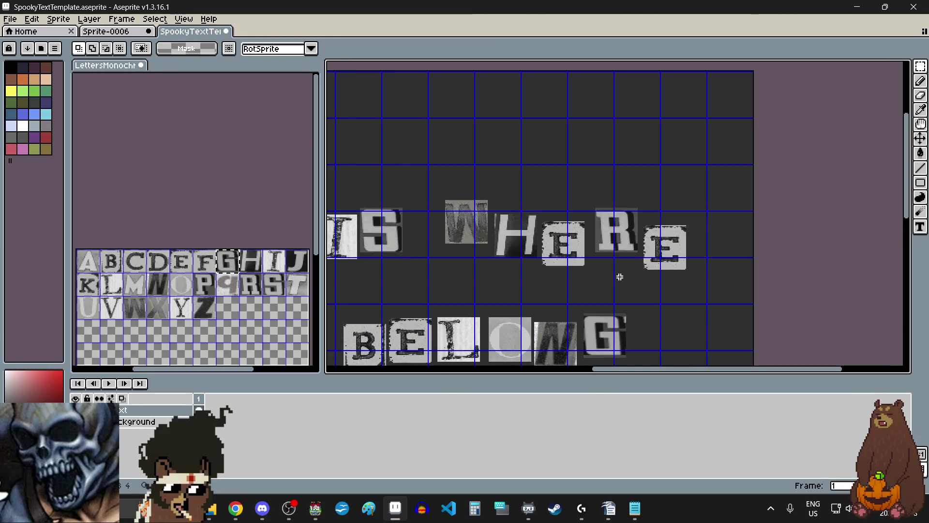
Move YOU left and slightly down, raise the O and U, then lower the U.
{"action": "scroll", "coordinate": [533, 334], "scroll_direction": "down", "scroll_amount": 2}
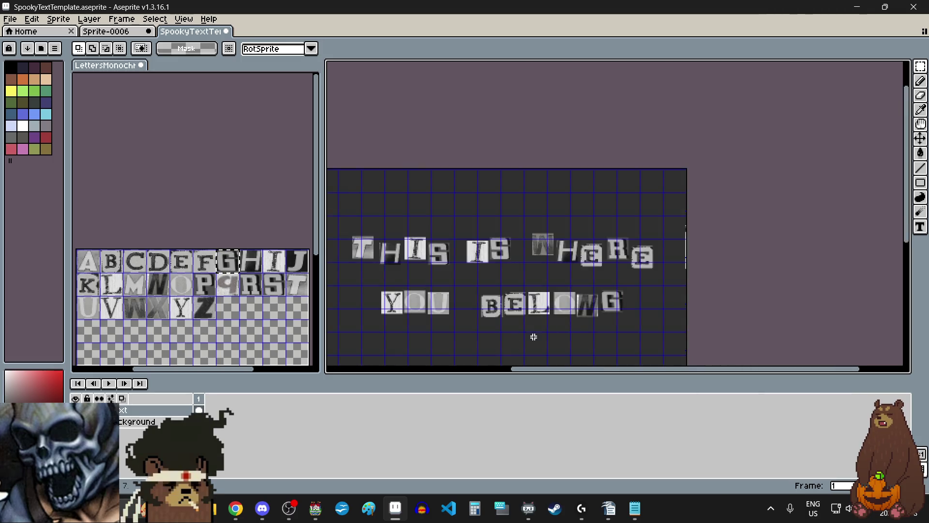
{"action": "scroll", "coordinate": [440, 337], "scroll_direction": "up", "scroll_amount": 2}
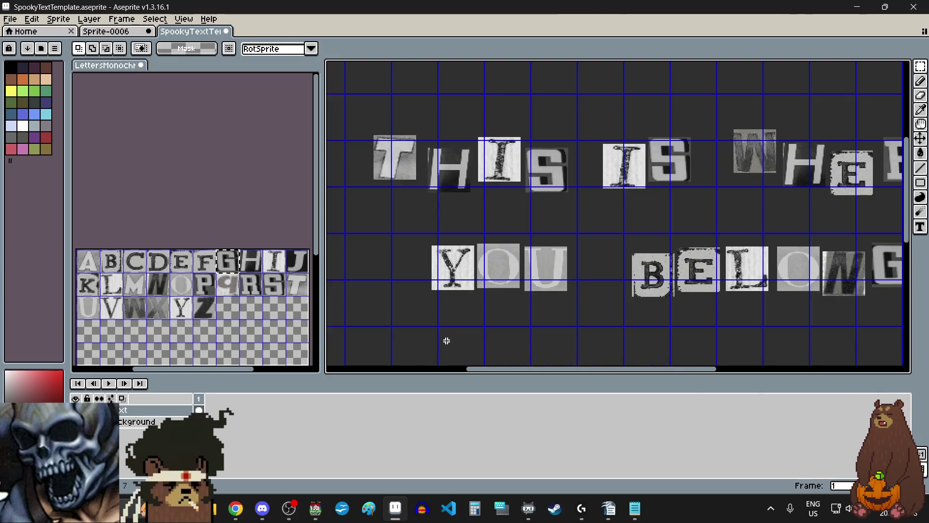
{"action": "left_click_drag", "start_coordinate": [418, 234], "coordinate": [584, 305]}
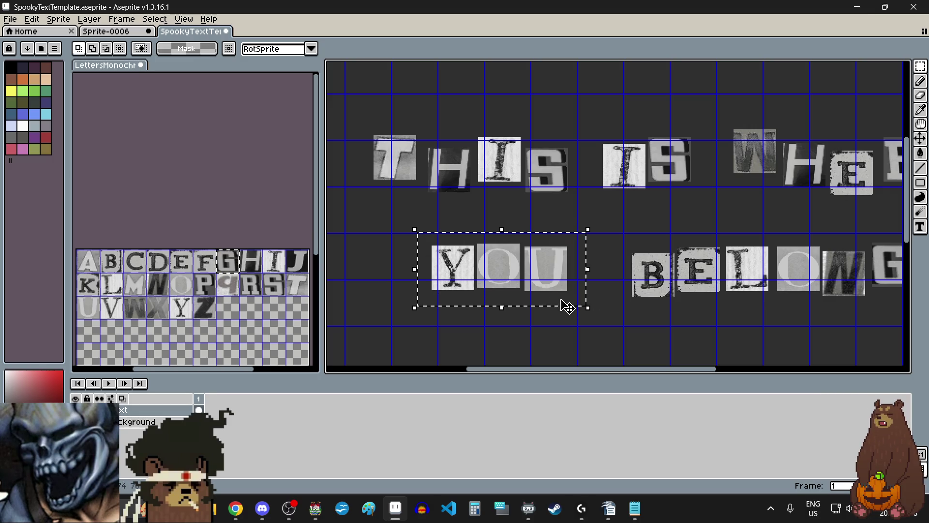
{"action": "mouse_move", "coordinate": [530, 292]}
{"action": "left_mouse_down"}
{"action": "mouse_move", "coordinate": [492, 301]}
{"action": "mouse_move", "coordinate": [500, 299]}
{"action": "left_mouse_up"}
{"action": "left_click", "coordinate": [460, 336]}
{"action": "left_click_drag", "start_coordinate": [562, 234], "coordinate": [443, 320]}
{"action": "left_click_drag", "start_coordinate": [472, 280], "coordinate": [475, 272]}
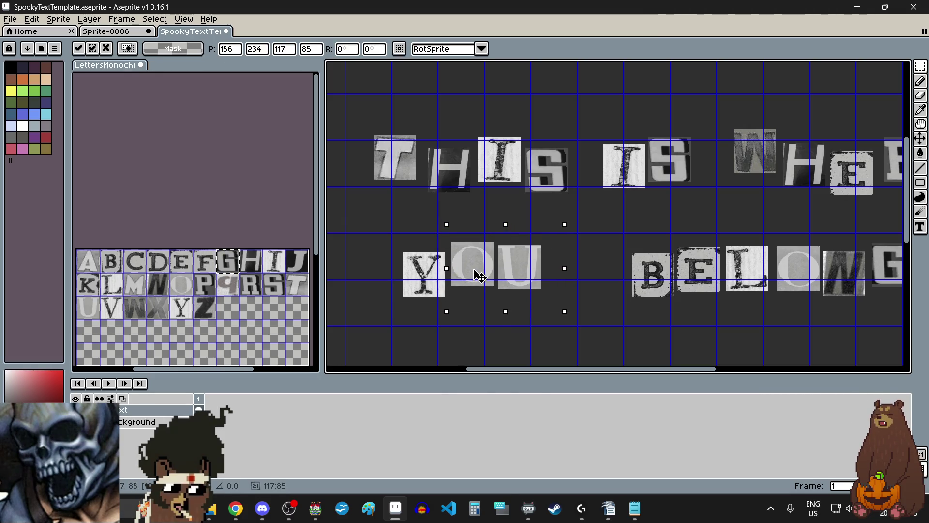
{"action": "left_click", "coordinate": [598, 311]}
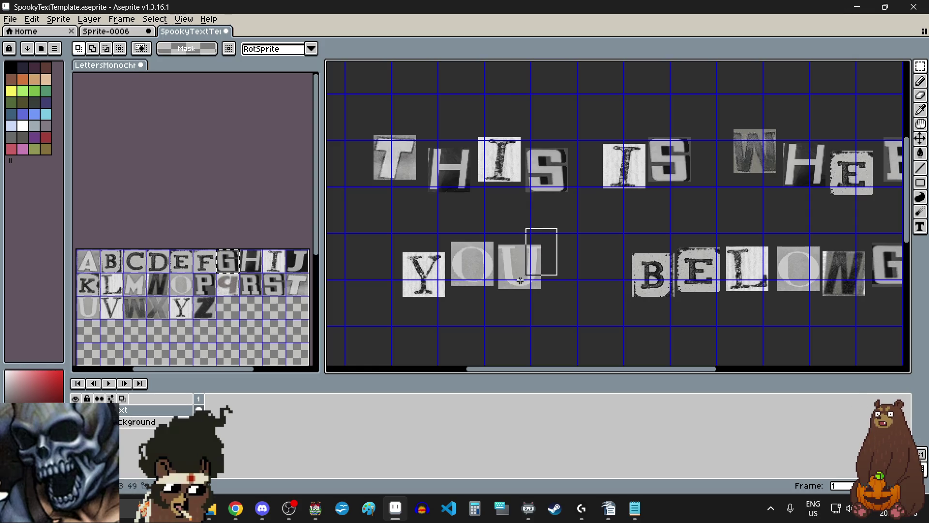
{"action": "left_click_drag", "start_coordinate": [525, 282], "coordinate": [525, 292]}
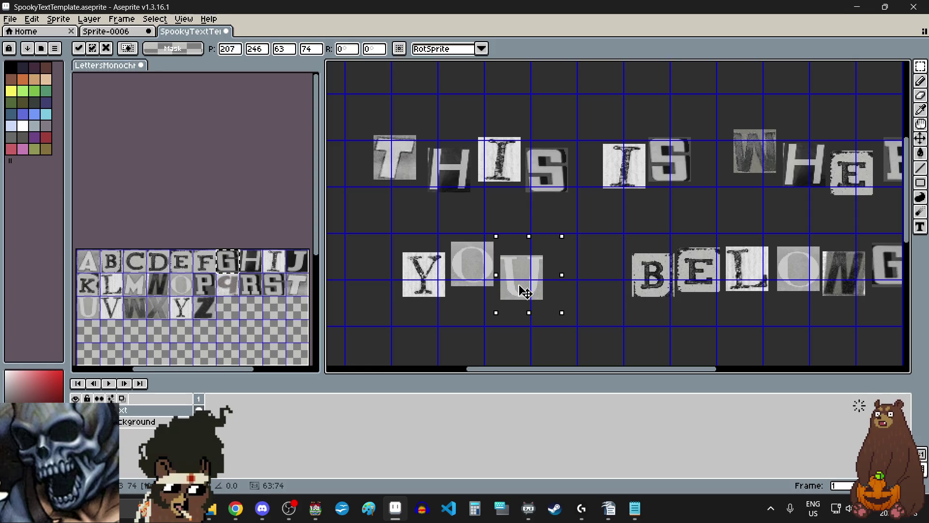
{"action": "left_click", "coordinate": [573, 325]}
{"action": "scroll", "coordinate": [576, 308], "scroll_direction": "down", "scroll_amount": 3}
{"action": "scroll", "coordinate": [578, 300], "scroll_direction": "up", "scroll_amount": 1}
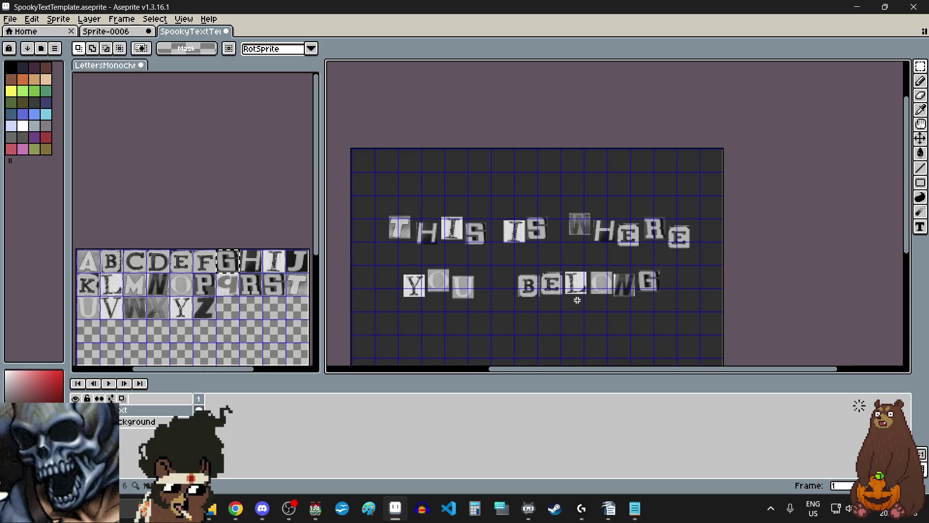
{"action": "scroll", "coordinate": [606, 319], "scroll_direction": "up", "scroll_amount": 1}
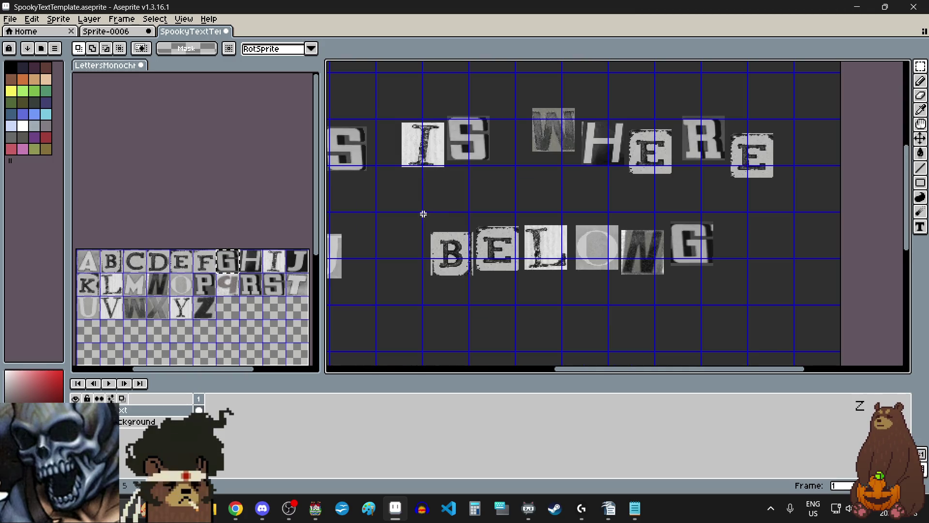
Move BELONG right and down, then raise the ELONG letters.
{"action": "left_click_drag", "start_coordinate": [752, 291], "coordinate": [776, 301]}
{"action": "left_click_drag", "start_coordinate": [607, 261], "coordinate": [618, 268]}
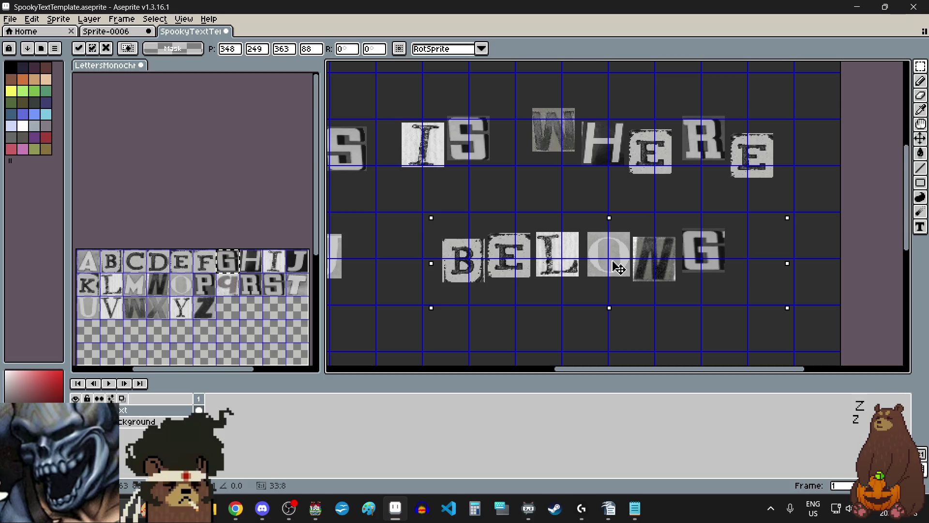
{"action": "left_click", "coordinate": [585, 333]}
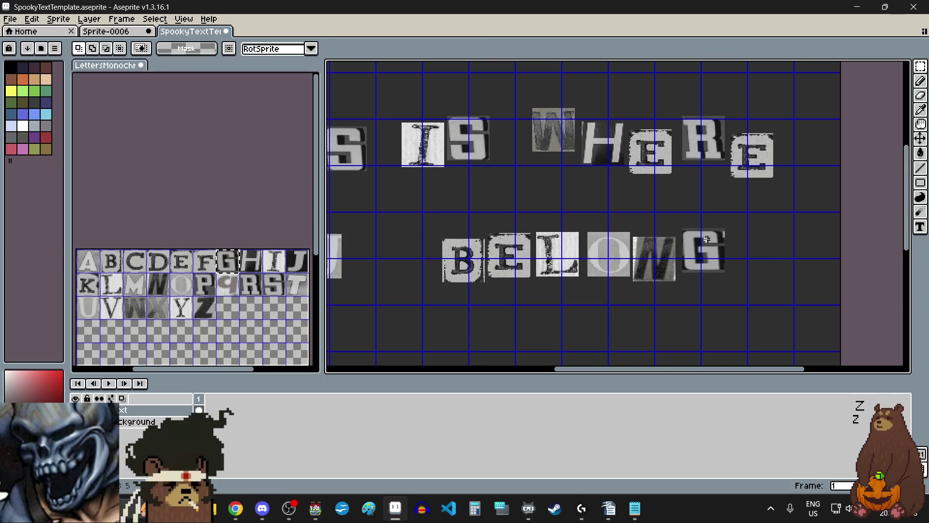
{"action": "scroll", "coordinate": [510, 300], "scroll_direction": "up", "scroll_amount": 3}
{"action": "left_click_drag", "start_coordinate": [510, 300], "coordinate": [423, 263]}
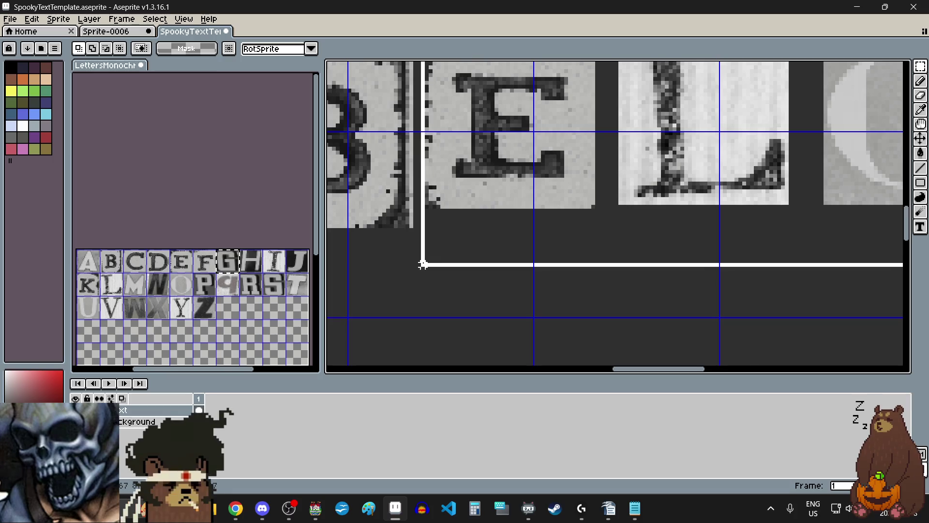
{"action": "scroll", "coordinate": [423, 263], "scroll_direction": "down", "scroll_amount": 2}
{"action": "scroll", "coordinate": [477, 294], "scroll_direction": "down", "scroll_amount": 1}
{"action": "left_click_drag", "start_coordinate": [537, 237], "coordinate": [537, 228]}
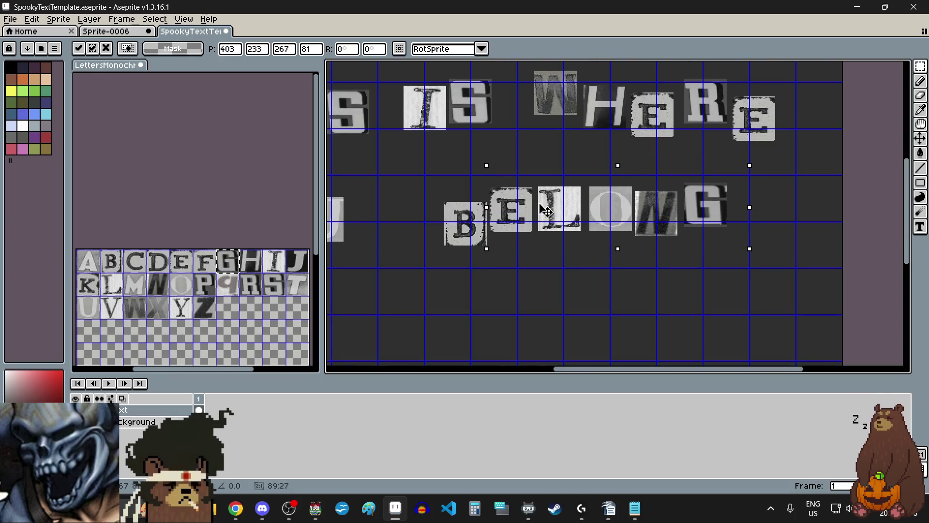
{"action": "left_click", "coordinate": [545, 300]}
Lower the LONG letters, then drop the O, N and G further.
{"action": "left_click_drag", "start_coordinate": [577, 247], "coordinate": [535, 170], "text": "shift"}
{"action": "left_click_drag", "start_coordinate": [578, 226], "coordinate": [580, 242]}
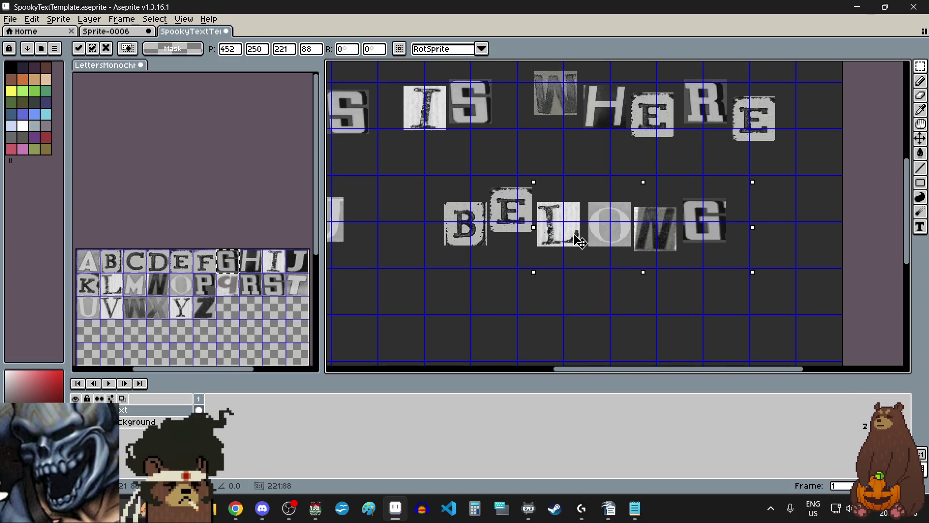
{"action": "key", "text": "ctrl+d"}
{"action": "left_click_drag", "start_coordinate": [750, 182], "coordinate": [585, 267]}
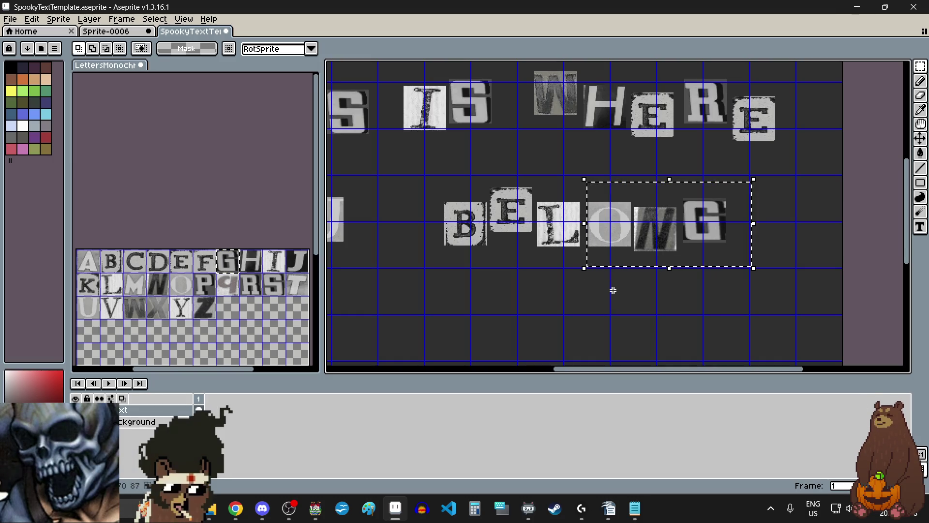
{"action": "left_click_drag", "start_coordinate": [630, 248], "coordinate": [628, 262]}
{"action": "key", "text": "ctrl+d"}
Nudge the G of BELONG slightly.
{"action": "mouse_move", "coordinate": [742, 197]}
{"action": "left_mouse_down"}
{"action": "mouse_move", "coordinate": [633, 271]}
{"action": "mouse_move", "coordinate": [675, 224]}
{"action": "left_mouse_up"}
{"action": "scroll", "coordinate": [634, 264], "scroll_direction": "up", "scroll_amount": 3}
{"action": "scroll", "coordinate": [642, 277], "scroll_direction": "down", "scroll_amount": 2}
{"action": "scroll", "coordinate": [670, 246], "scroll_direction": "up", "scroll_amount": 2}
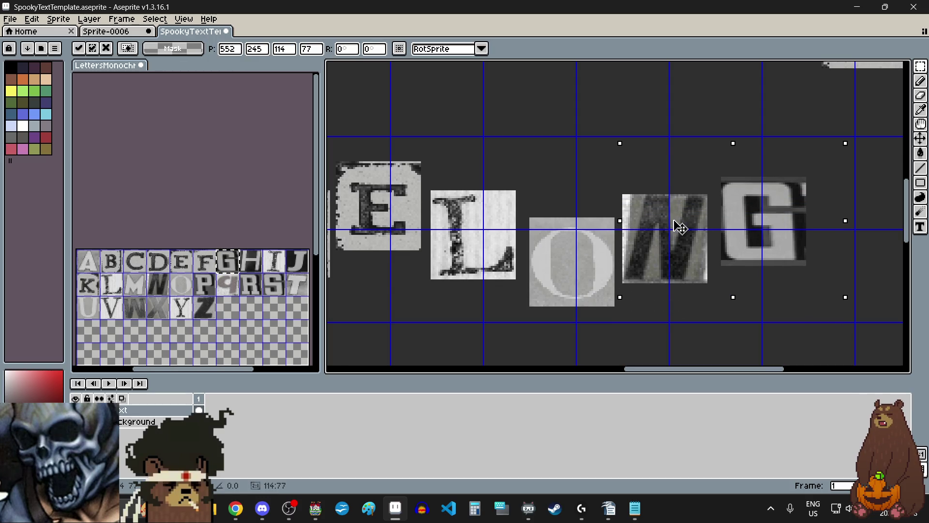
{"action": "scroll", "coordinate": [674, 224], "scroll_direction": "down", "scroll_amount": 2}
{"action": "key", "text": "ctrl+d"}
{"action": "scroll", "coordinate": [720, 221], "scroll_direction": "up", "scroll_amount": 2}
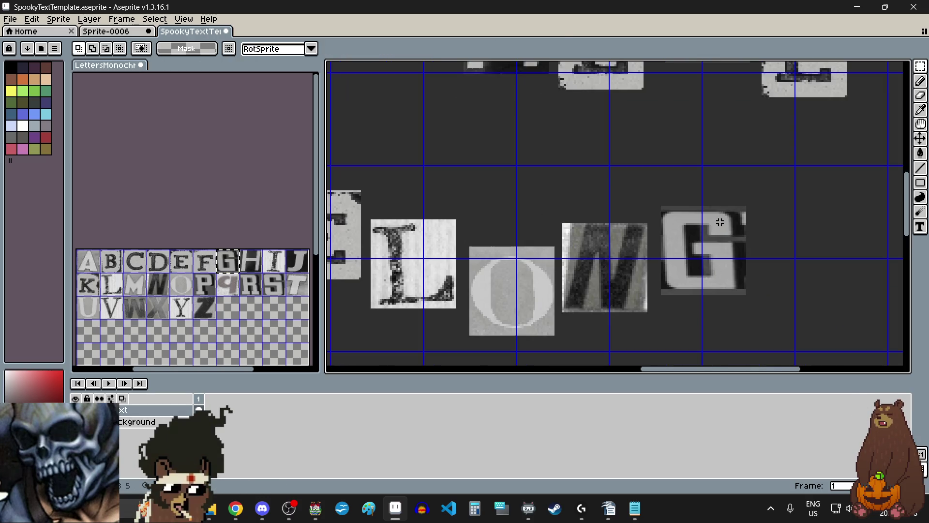
{"action": "left_click_drag", "start_coordinate": [774, 191], "coordinate": [653, 307]}
{"action": "left_click", "coordinate": [701, 271]}
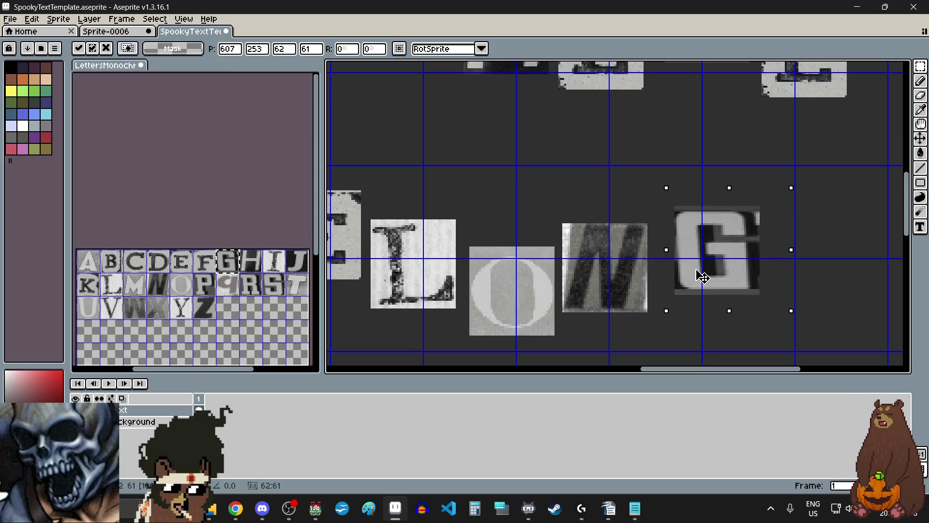
{"action": "scroll", "coordinate": [686, 279], "scroll_direction": "down", "scroll_amount": 3}
{"action": "key", "text": "ctrl+d"}
Shift the N of BELONG slightly right and down.
{"action": "scroll", "coordinate": [659, 280], "scroll_direction": "up", "scroll_amount": 3}
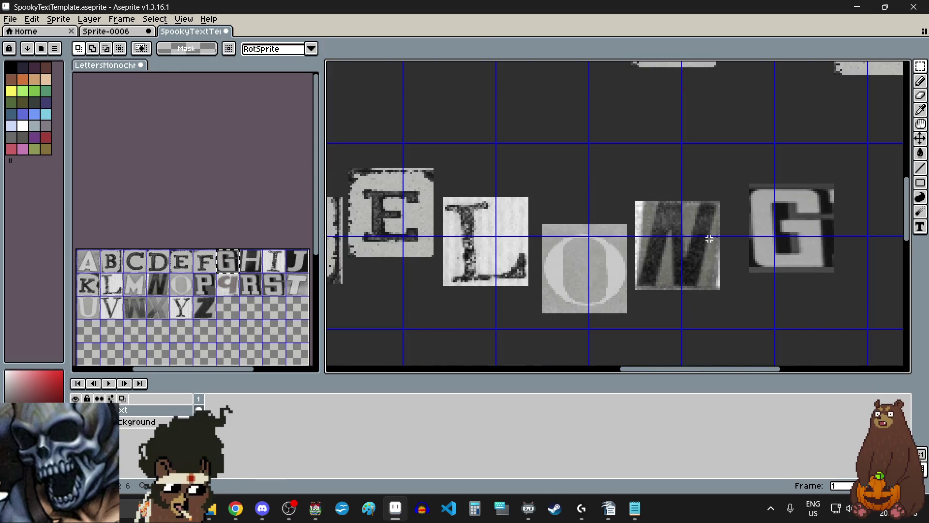
{"action": "mouse_move", "coordinate": [731, 192]}
{"action": "left_mouse_down"}
{"action": "mouse_move", "coordinate": [649, 307]}
{"action": "mouse_move", "coordinate": [630, 307]}
{"action": "left_mouse_up"}
{"action": "left_click_drag", "start_coordinate": [660, 276], "coordinate": [667, 286]}
{"action": "key", "text": "ctrl+d"}
{"action": "scroll", "coordinate": [543, 347], "scroll_direction": "down", "scroll_amount": 4}
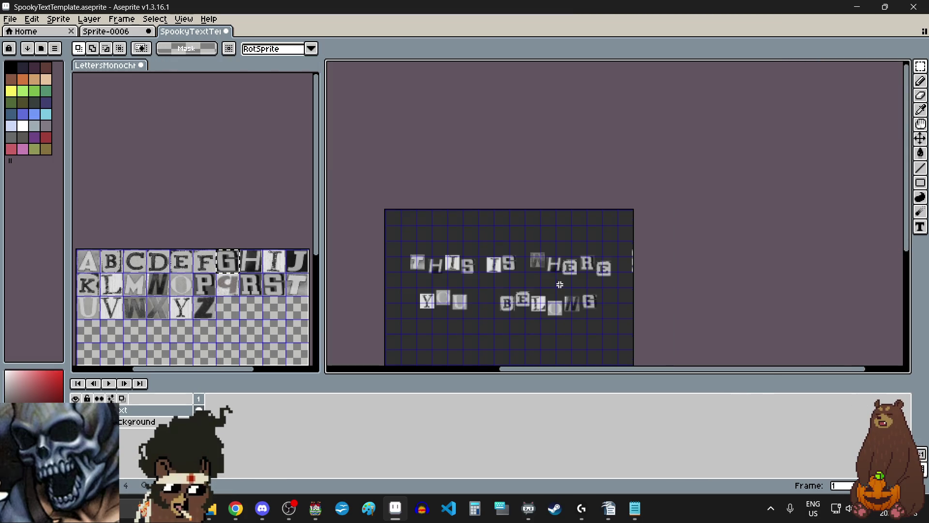
{"action": "scroll", "coordinate": [550, 283], "scroll_direction": "down", "scroll_amount": 1}
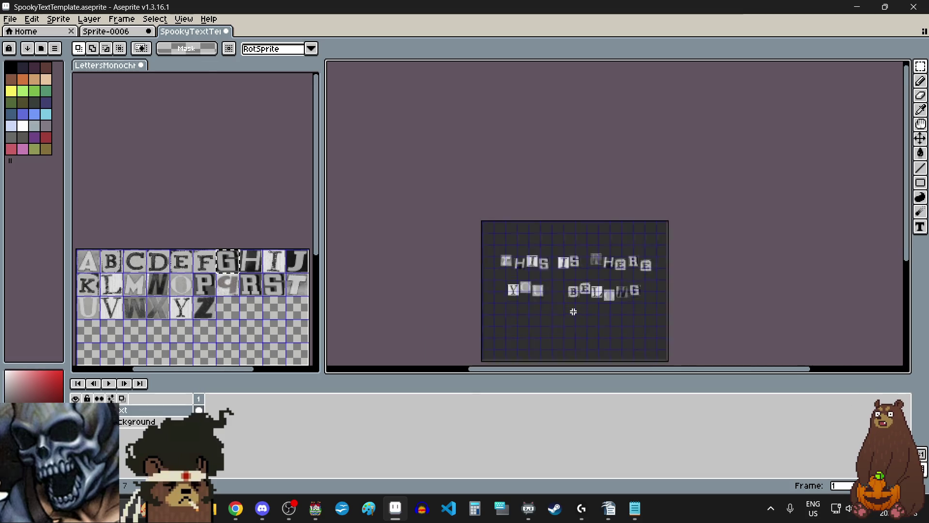
{"action": "scroll", "coordinate": [573, 312], "scroll_direction": "up", "scroll_amount": 1}
{"action": "left_click", "coordinate": [10, 18]}
Set the Export As destination to the game's pictures folder, chosen from Recent Folders.
{"action": "mouse_move", "coordinate": [92, 120]}
{"action": "left_click", "coordinate": [144, 115]}
{"action": "left_click", "coordinate": [676, 203]}
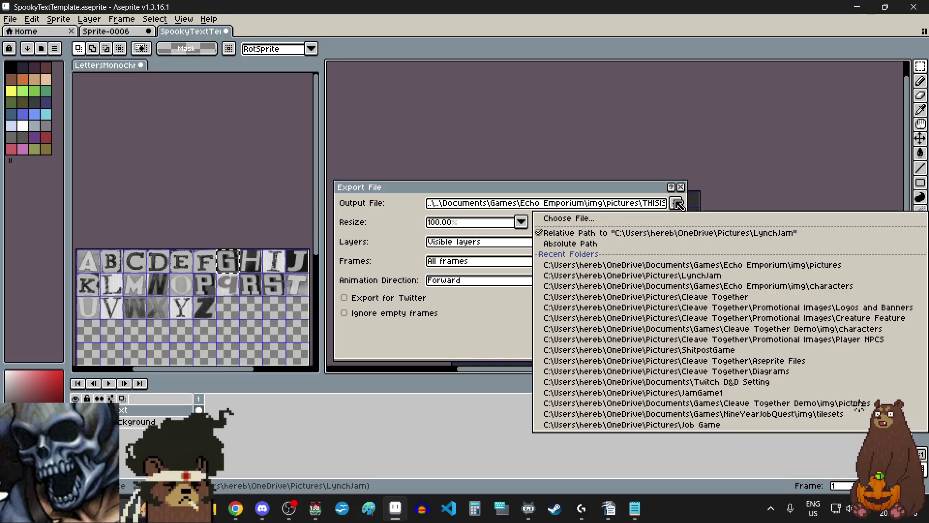
{"action": "left_click", "coordinate": [676, 220]}
{"action": "left_click", "coordinate": [827, 43]}
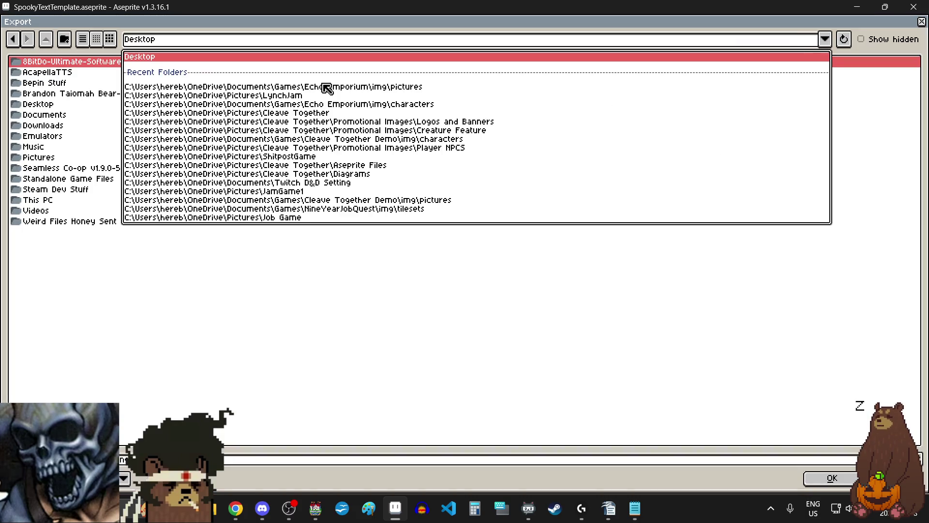
{"action": "left_click", "coordinate": [305, 91]}
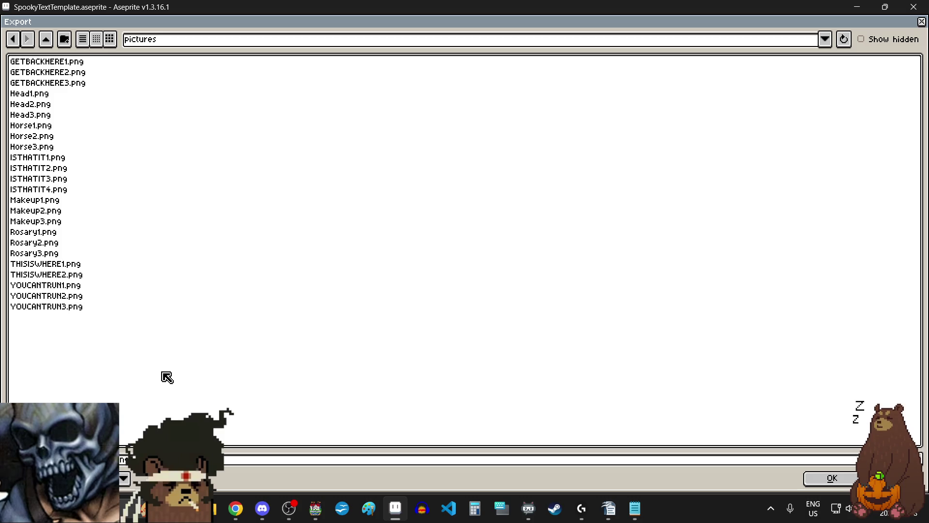
{"action": "left_click", "coordinate": [484, 458]}
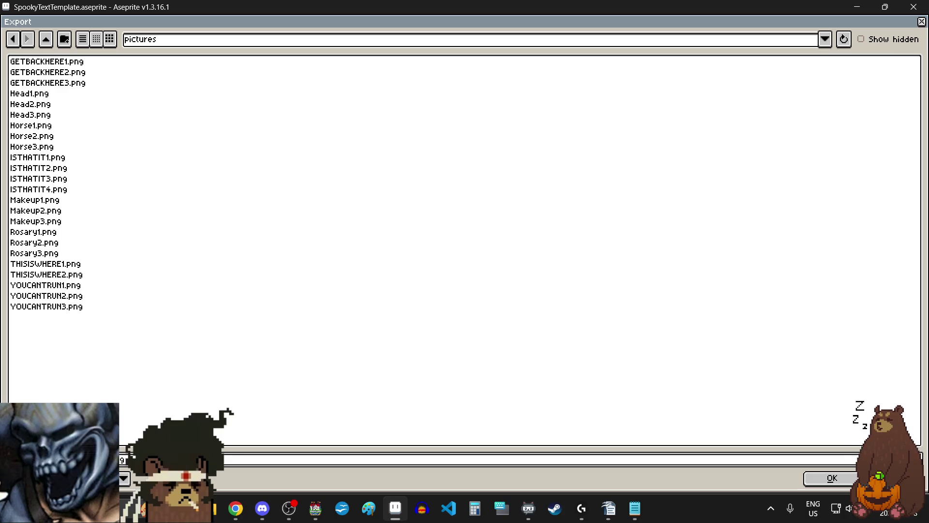
{"action": "left_click", "coordinate": [834, 481]}
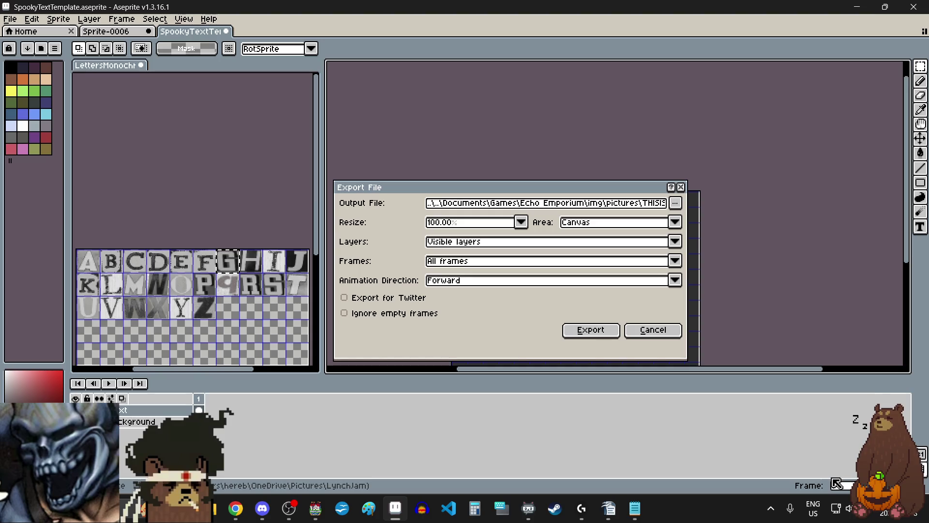
Export all frames as THISISWHERE PNGs, accepting the warning, then drag the files into Aseprite.
{"action": "left_click", "coordinate": [591, 334]}
{"action": "left_click", "coordinate": [448, 308]}
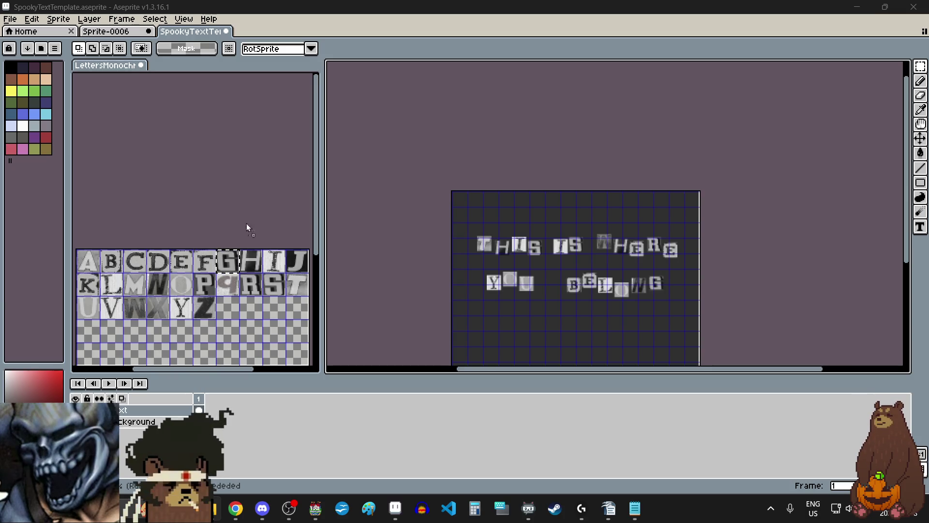
{"action": "left_click_drag", "start_coordinate": [421, 197], "coordinate": [422, 199]}
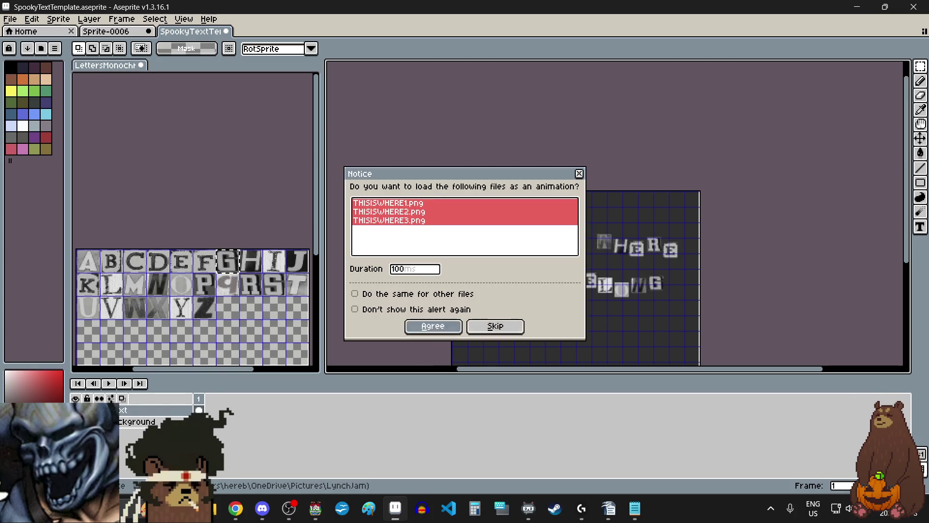
Load THISISWHERE1–3.png as a three-frame animation and play it to preview the jitter.
{"action": "left_click", "coordinate": [432, 325]}
{"action": "scroll", "coordinate": [431, 259], "scroll_direction": "down", "scroll_amount": 6}
{"action": "scroll", "coordinate": [442, 263], "scroll_direction": "up", "scroll_amount": 1}
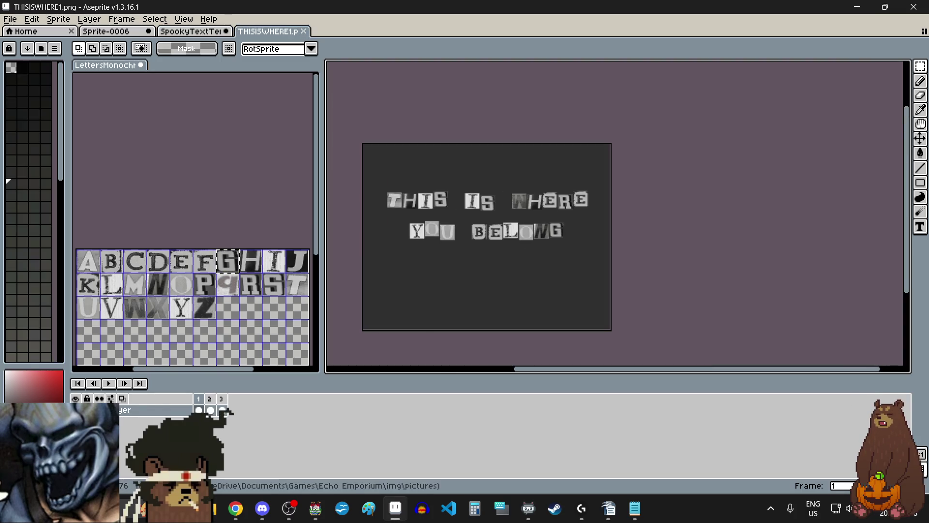
{"action": "left_click", "coordinate": [108, 384]}
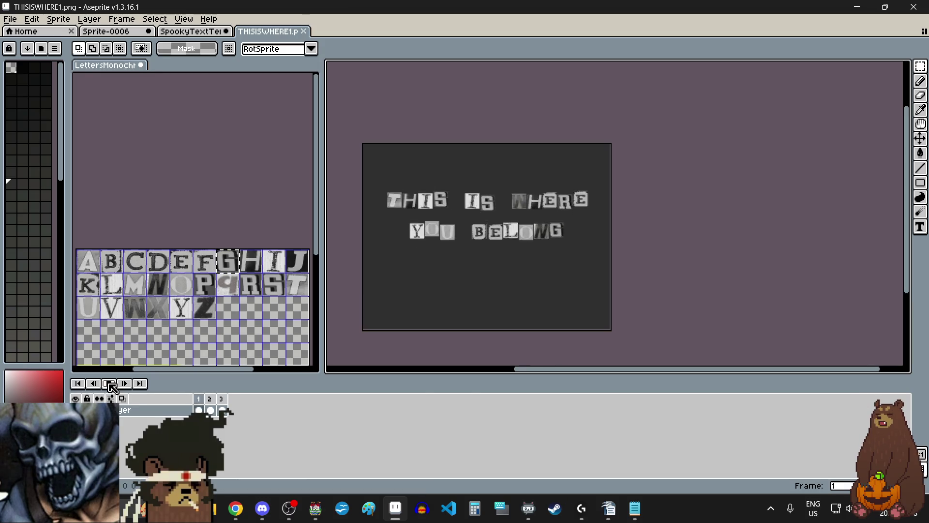
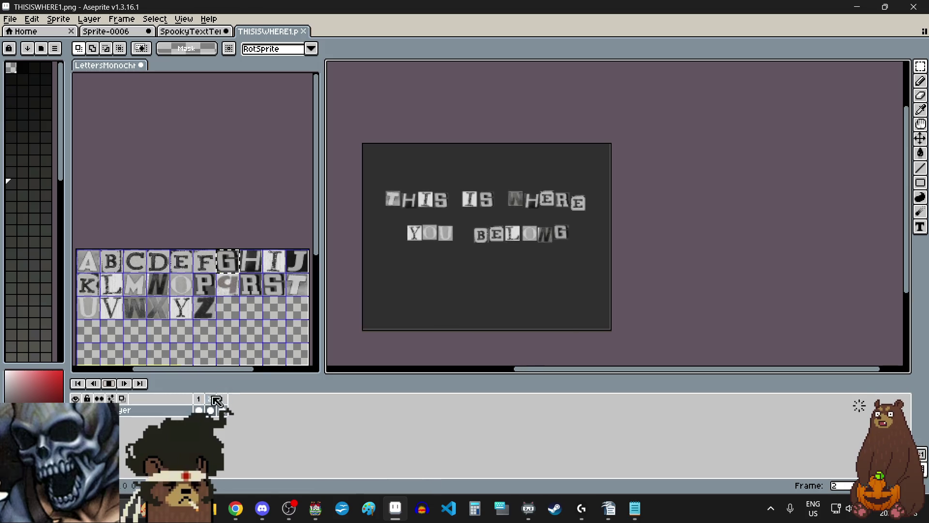
Close the exported THISISWHERE1.png and return to the spooky text template.
{"action": "left_click", "coordinate": [310, 33]}
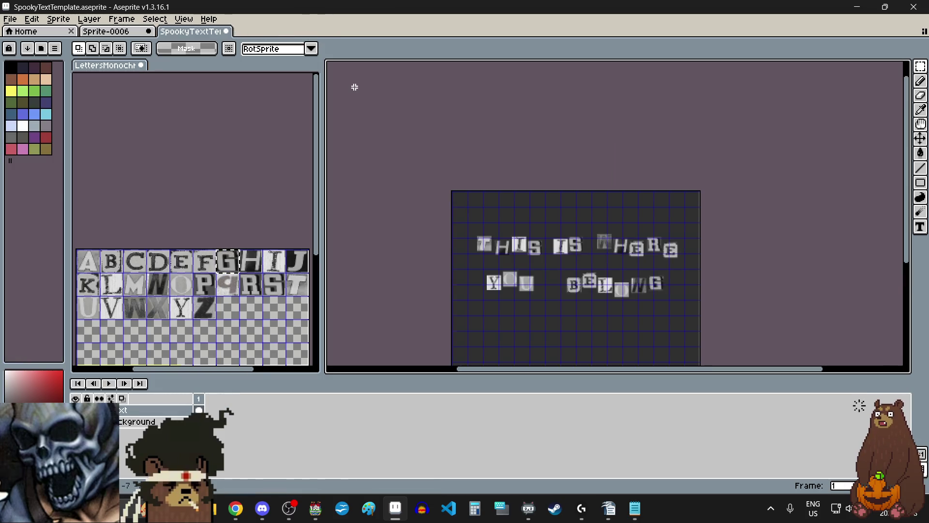
{"action": "scroll", "coordinate": [436, 234], "scroll_direction": "down", "scroll_amount": 1}
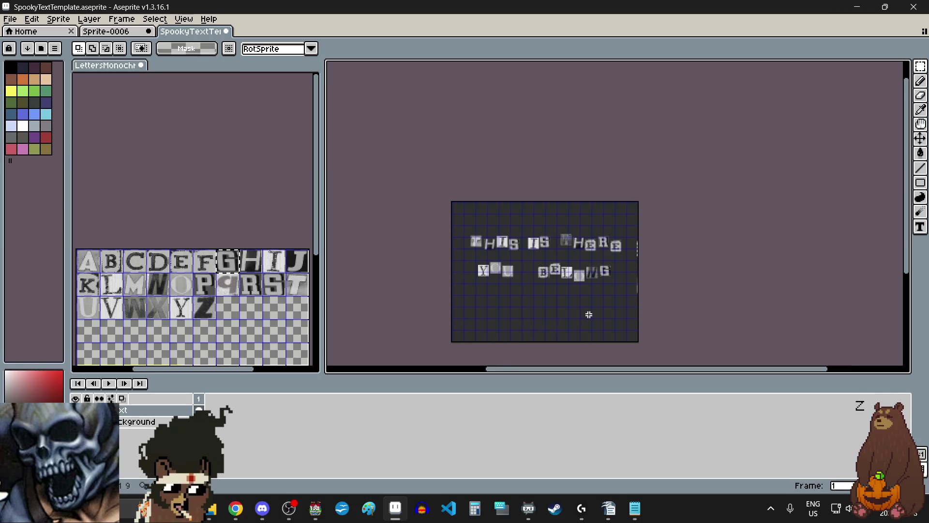
{"action": "scroll", "coordinate": [590, 314], "scroll_direction": "up", "scroll_amount": 1}
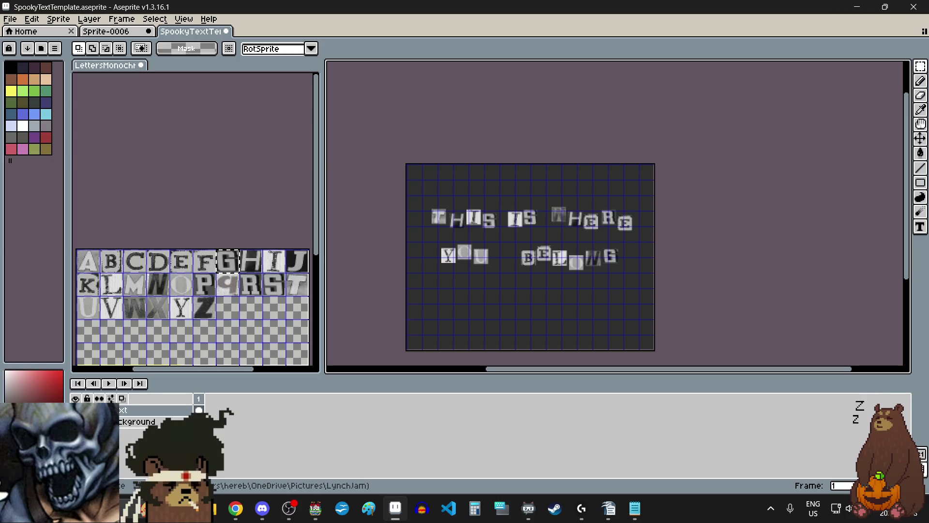
{"action": "key", "text": "alt+Tab"}
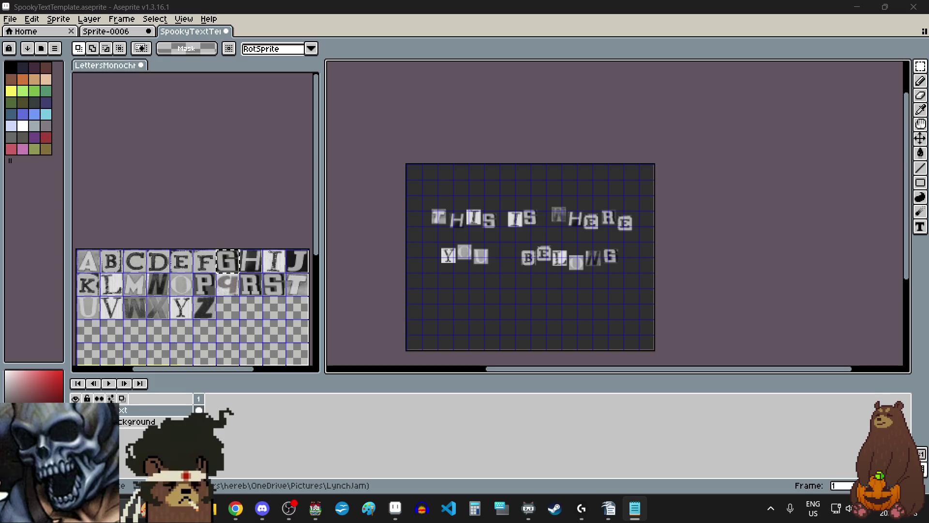
Select the whole template canvas with the rectangular marquee and delete the old phrase.
{"action": "left_click", "coordinate": [924, 72]}
{"action": "left_click", "coordinate": [849, 68]}
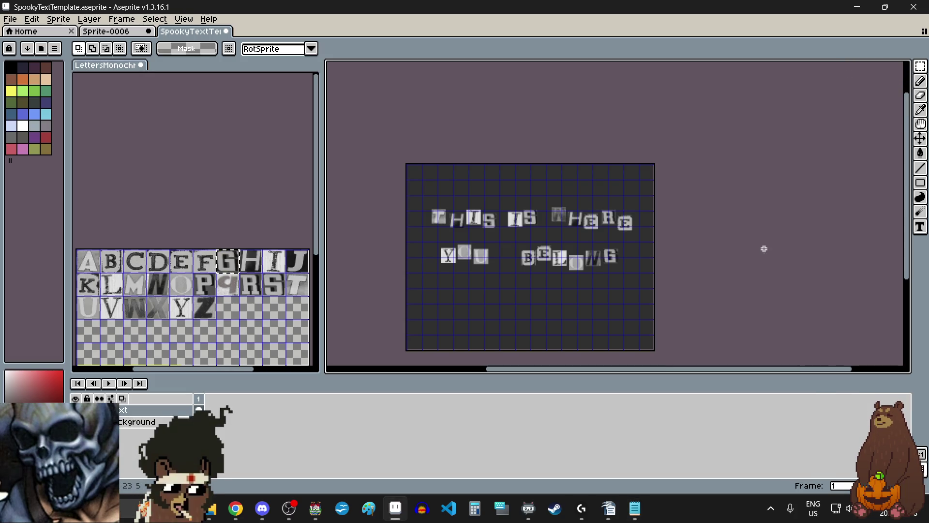
{"action": "key", "text": "ctrl+a"}
{"action": "key", "text": "Delete"}
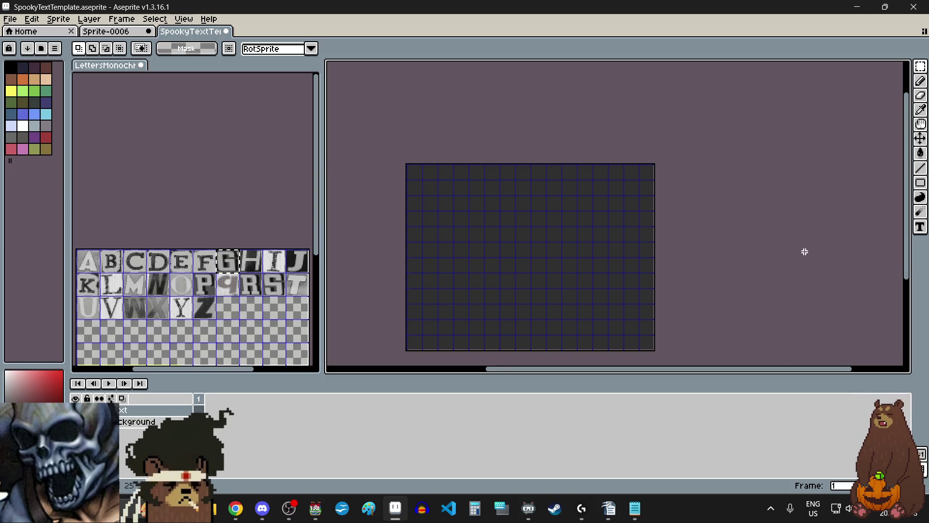
Copy the A tile from the letter sheet and place it in the second grid cell.
{"action": "left_click", "coordinate": [921, 67]}
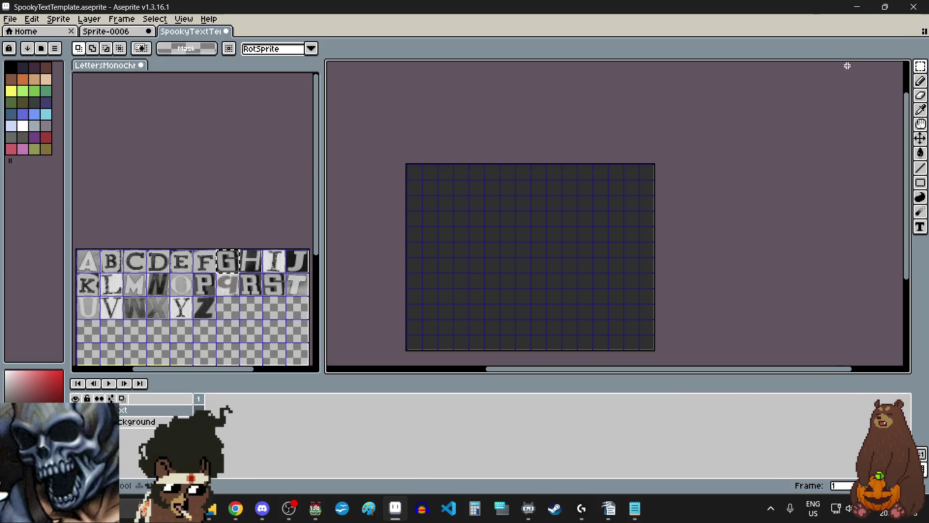
{"action": "left_click", "coordinate": [89, 262]}
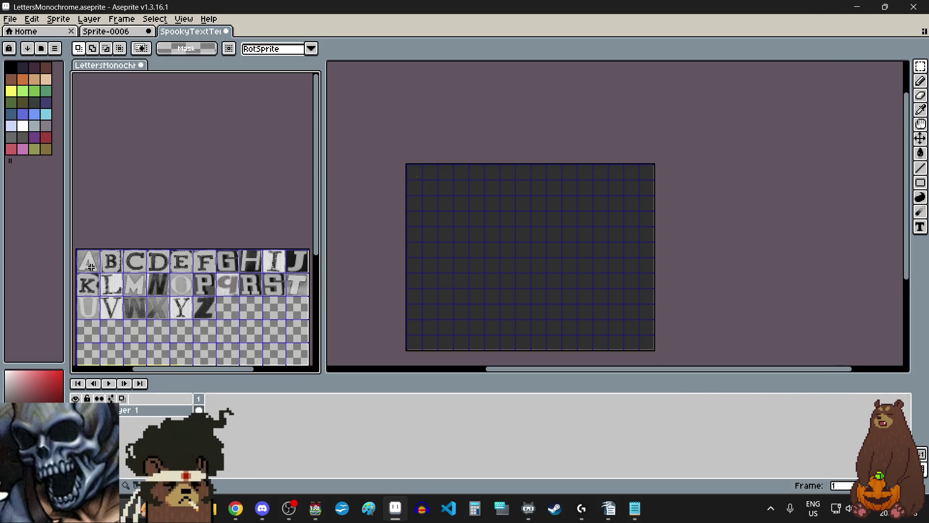
{"action": "left_click_drag", "start_coordinate": [89, 263], "coordinate": [94, 269]}
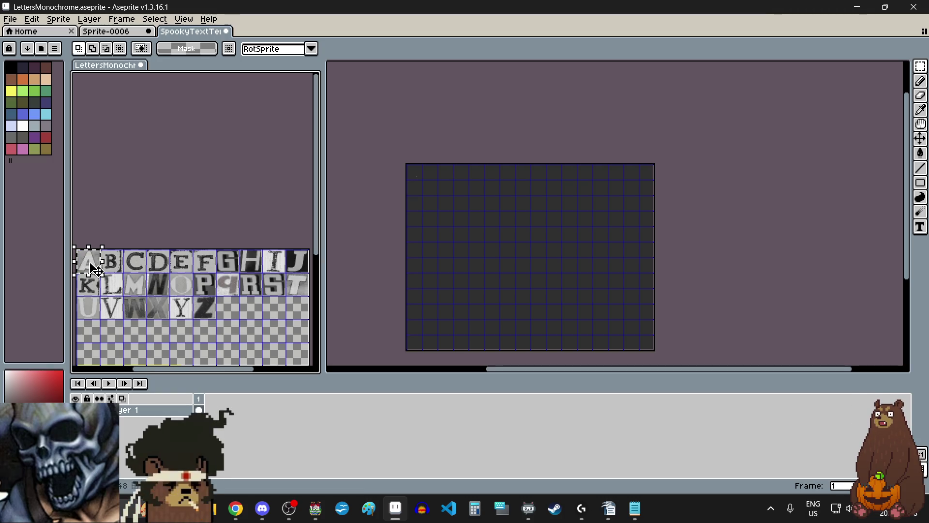
{"action": "left_click", "coordinate": [448, 190]}
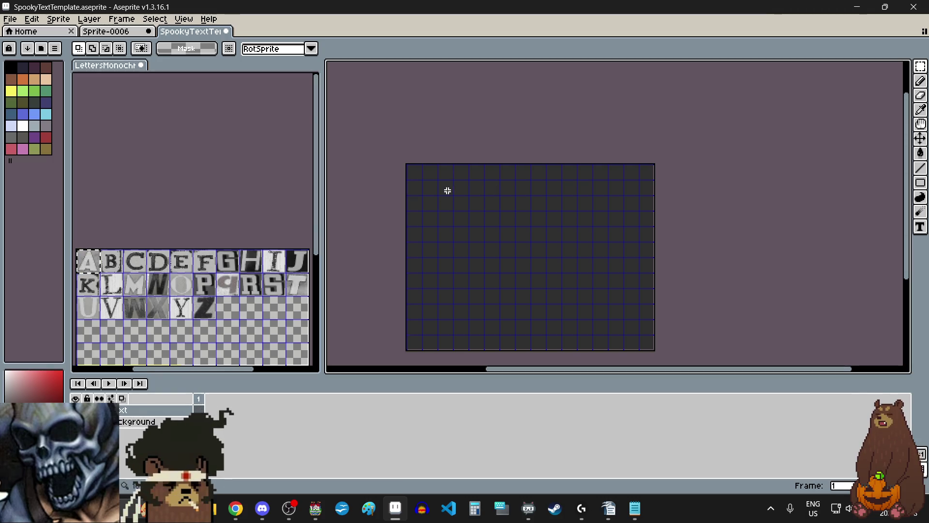
{"action": "key", "text": "ctrl+v"}
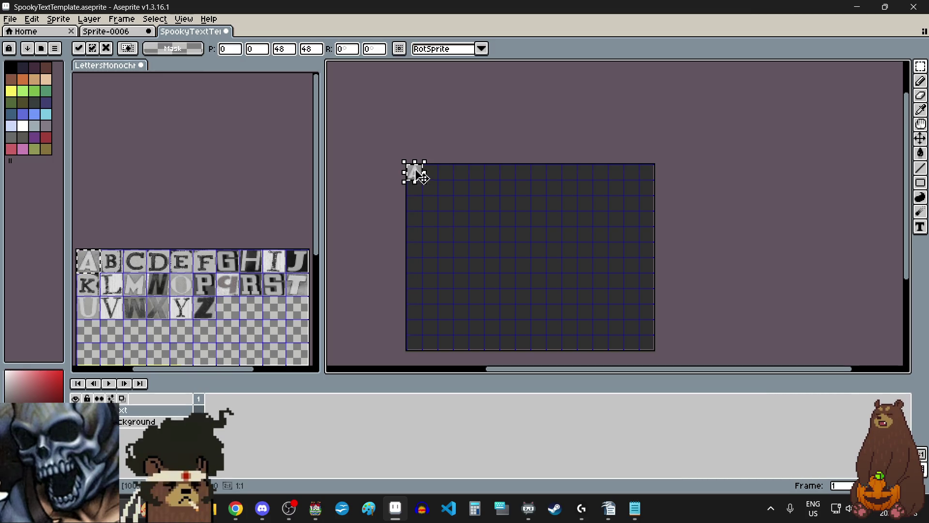
{"action": "scroll", "coordinate": [422, 178], "scroll_direction": "up", "scroll_amount": 2}
{"action": "scroll", "coordinate": [460, 224], "scroll_direction": "up", "scroll_amount": 3}
{"action": "left_click_drag", "start_coordinate": [413, 172], "coordinate": [470, 226]}
{"action": "scroll", "coordinate": [470, 224], "scroll_direction": "down", "scroll_amount": 2}
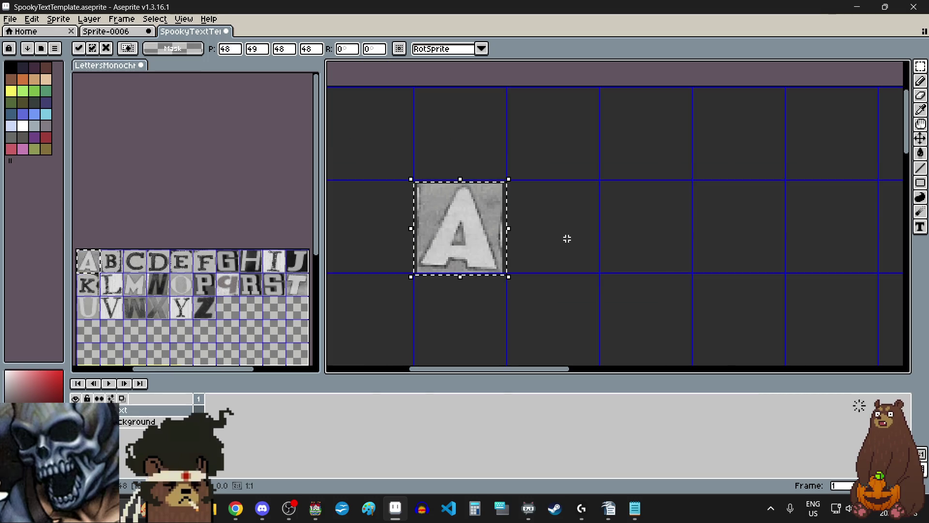
{"action": "left_click", "coordinate": [571, 258]}
Place two L tiles to the right of the A, spelling ALL.
{"action": "left_click", "coordinate": [114, 286]}
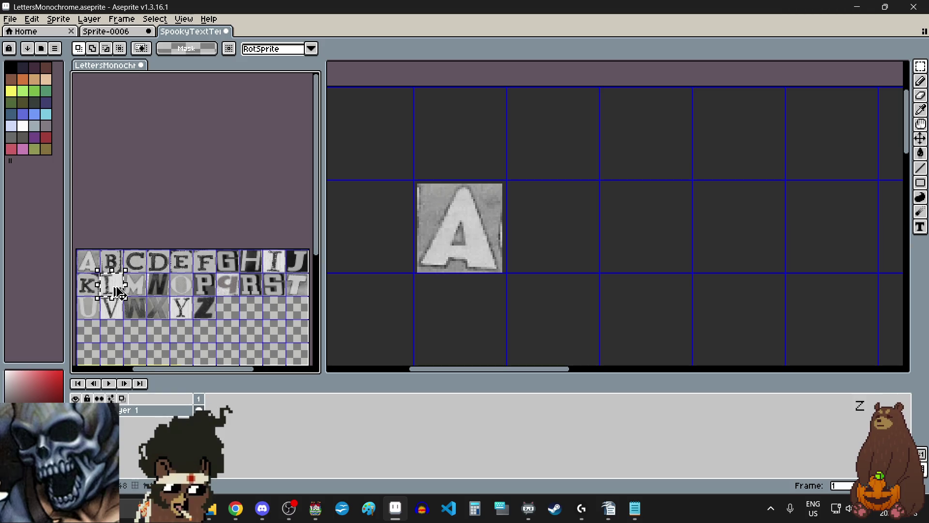
{"action": "left_click", "coordinate": [606, 240]}
{"action": "key", "text": "ctrl+v"}
{"action": "left_click_drag", "start_coordinate": [441, 226], "coordinate": [653, 227]}
{"action": "left_click", "coordinate": [658, 234]}
{"action": "key", "text": "ctrl+v"}
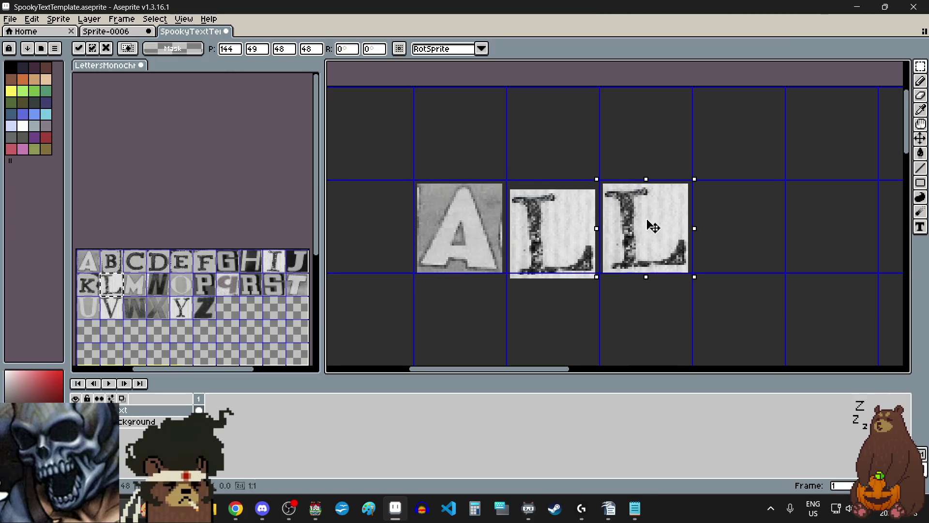
{"action": "scroll", "coordinate": [653, 227], "scroll_direction": "down", "scroll_amount": 3}
{"action": "scroll", "coordinate": [658, 280], "scroll_direction": "up", "scroll_amount": 1}
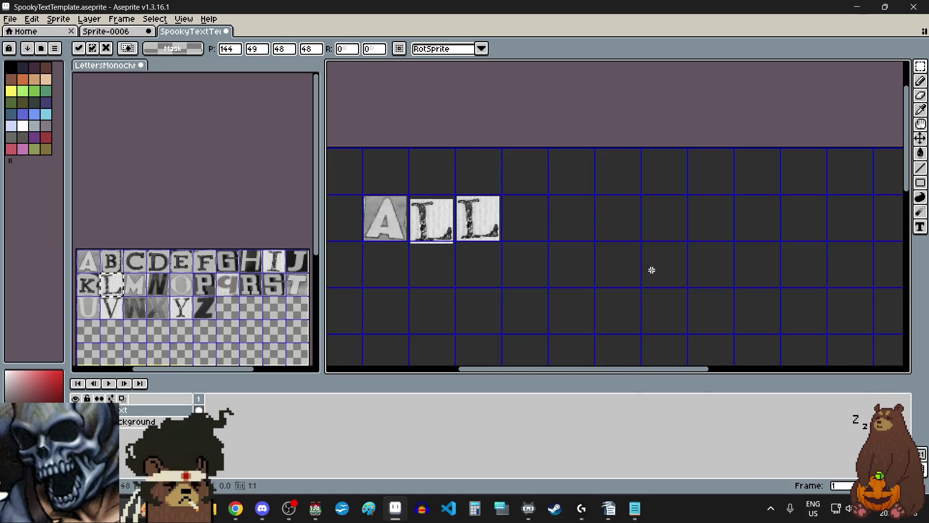
{"action": "left_click", "coordinate": [651, 270]}
Place the O tile after a one-cell word gap, then paste in an F tile.
{"action": "left_click_drag", "start_coordinate": [184, 284], "coordinate": [190, 289]}
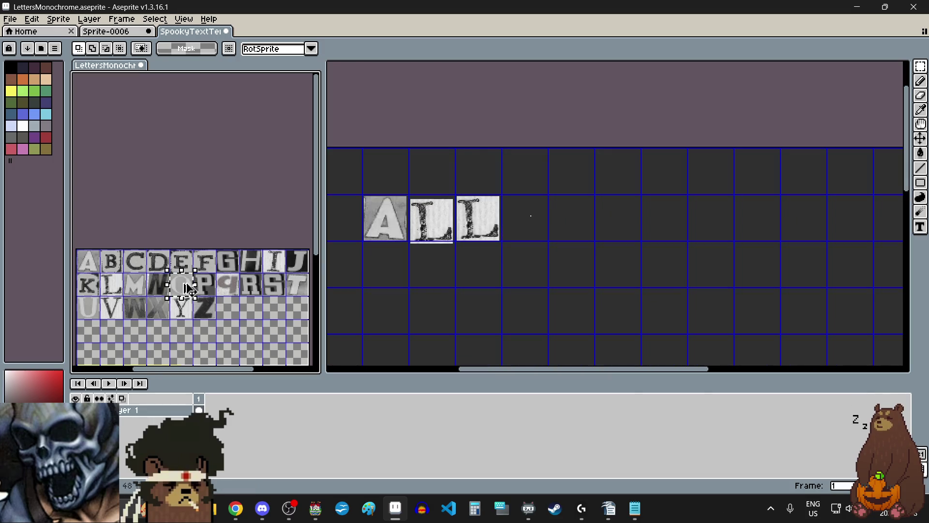
{"action": "key", "text": "ctrl+c"}
{"action": "left_click", "coordinate": [566, 221]}
{"action": "key", "text": "ctrl+v"}
{"action": "left_click_drag", "start_coordinate": [527, 215], "coordinate": [573, 217]}
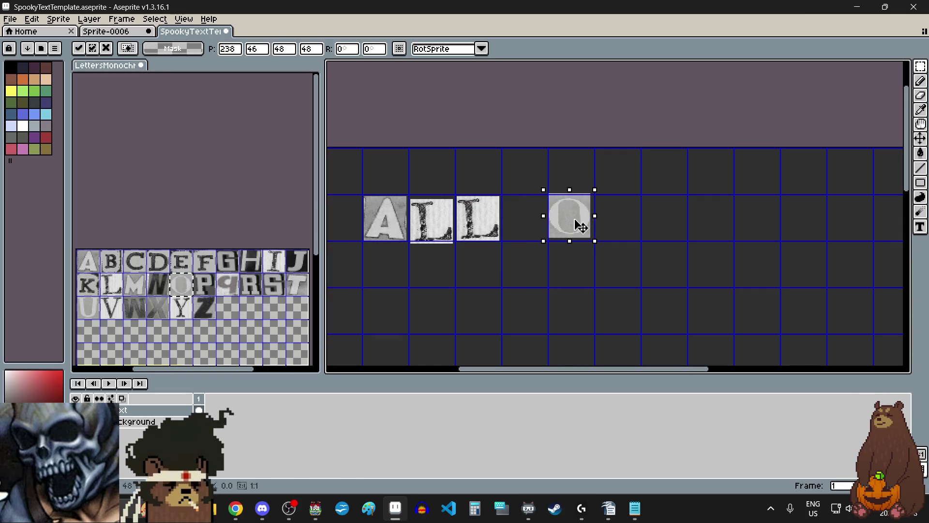
{"action": "left_click", "coordinate": [562, 299]}
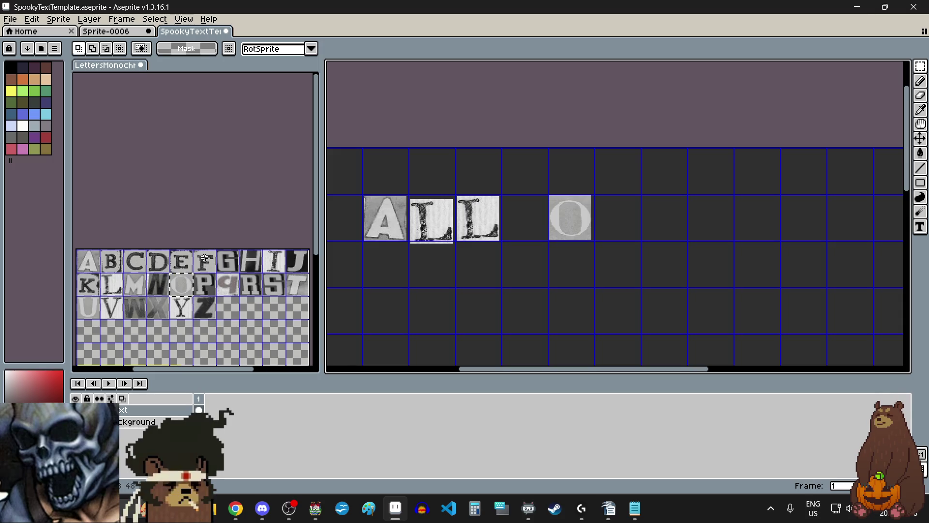
{"action": "left_click", "coordinate": [207, 262]}
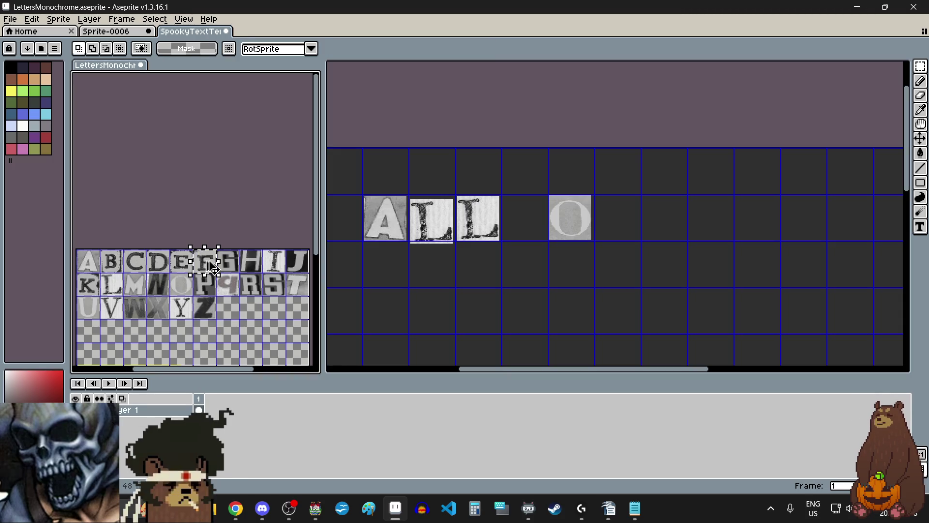
{"action": "key", "text": "ctrl+c"}
{"action": "left_click", "coordinate": [616, 228]}
{"action": "key", "text": "ctrl+v"}
Move the F tile beside the O, completing OF.
{"action": "left_click_drag", "start_coordinate": [583, 185], "coordinate": [631, 222]}
{"action": "left_click", "coordinate": [609, 286]}
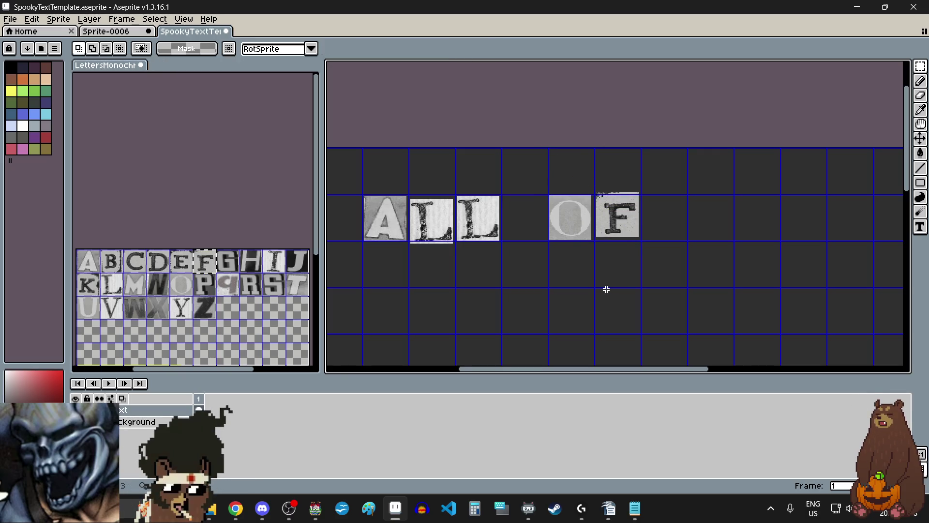
{"action": "scroll", "coordinate": [606, 288], "scroll_direction": "down", "scroll_amount": 1}
{"action": "scroll", "coordinate": [662, 287], "scroll_direction": "up", "scroll_amount": 1}
Copy the T tile and place it after a gap following OF.
{"action": "left_click", "coordinate": [289, 294]}
{"action": "left_click_drag", "start_coordinate": [286, 297], "coordinate": [309, 271]}
{"action": "key", "text": "ctrl+c"}
{"action": "left_click", "coordinate": [627, 219]}
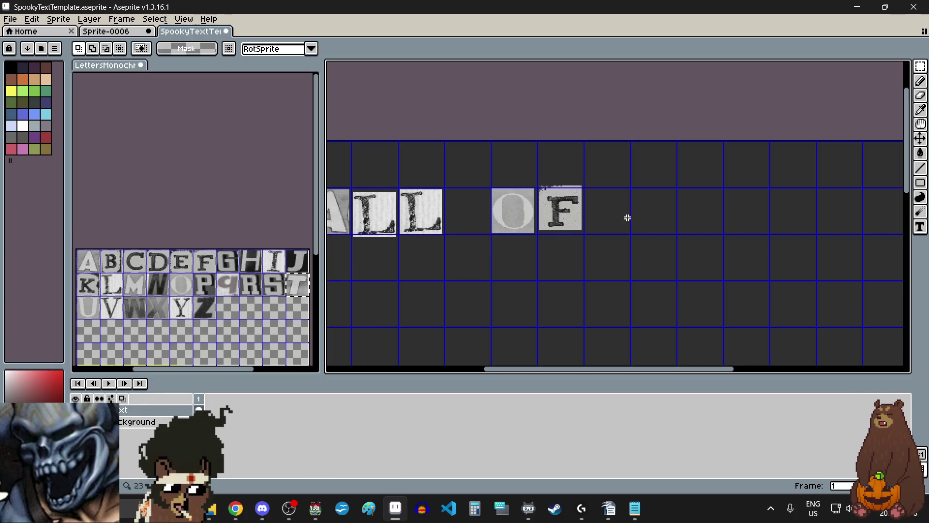
{"action": "key", "text": "ctrl+v"}
{"action": "left_click_drag", "start_coordinate": [702, 214], "coordinate": [658, 223]}
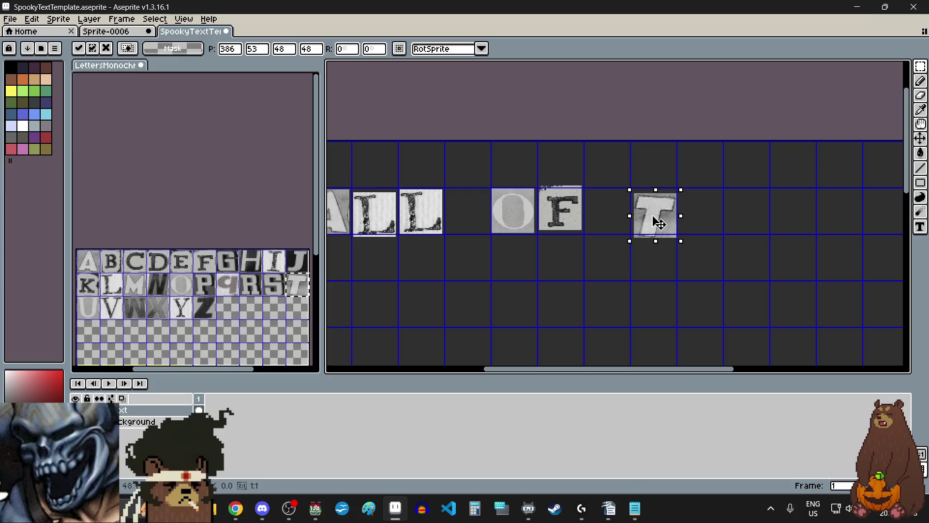
{"action": "left_click", "coordinate": [590, 282]}
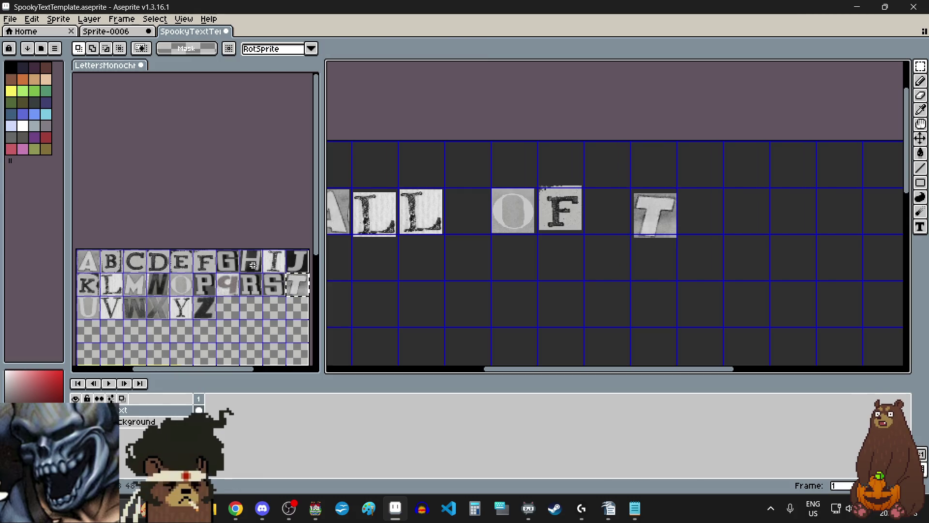
Add the H and I tiles in sequence beside the T.
{"action": "left_click_drag", "start_coordinate": [253, 265], "coordinate": [259, 273]}
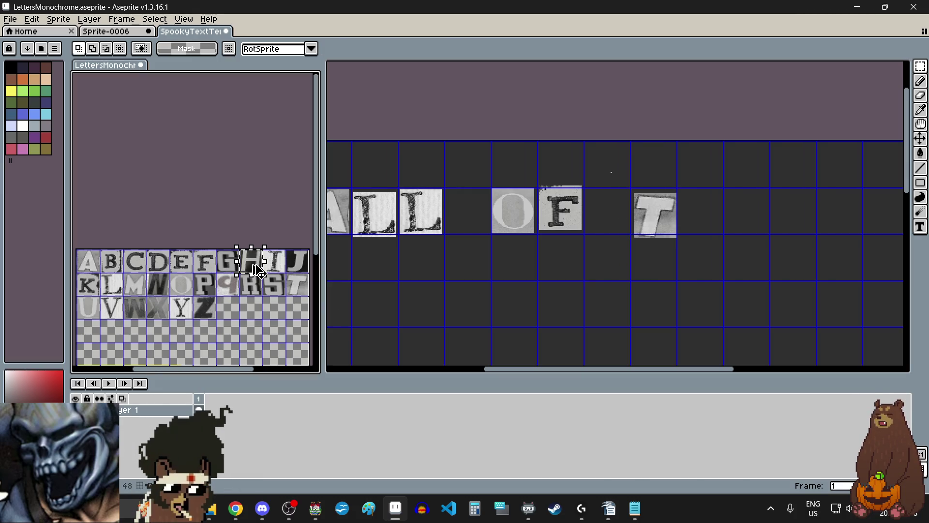
{"action": "left_click", "coordinate": [705, 227]}
{"action": "key", "text": "ctrl+v"}
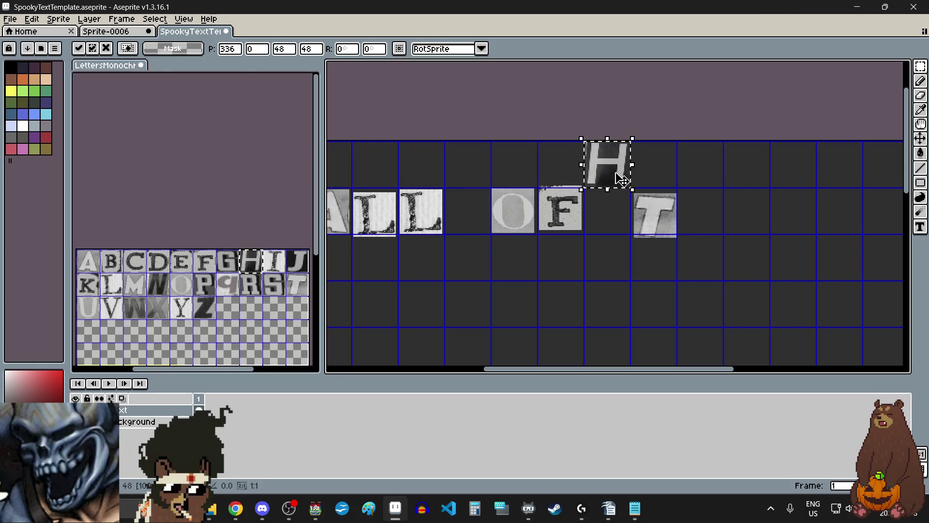
{"action": "left_click_drag", "start_coordinate": [618, 167], "coordinate": [710, 214]}
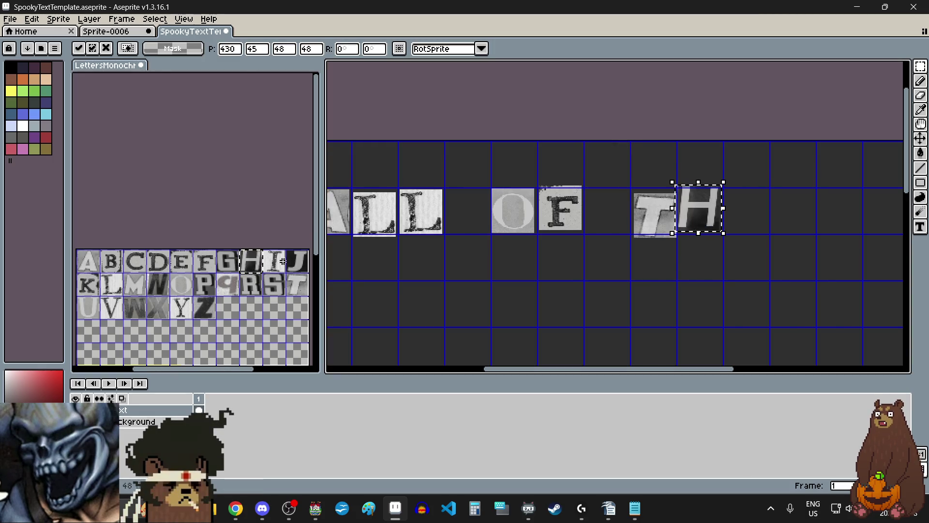
{"action": "left_click_drag", "start_coordinate": [274, 261], "coordinate": [280, 267]}
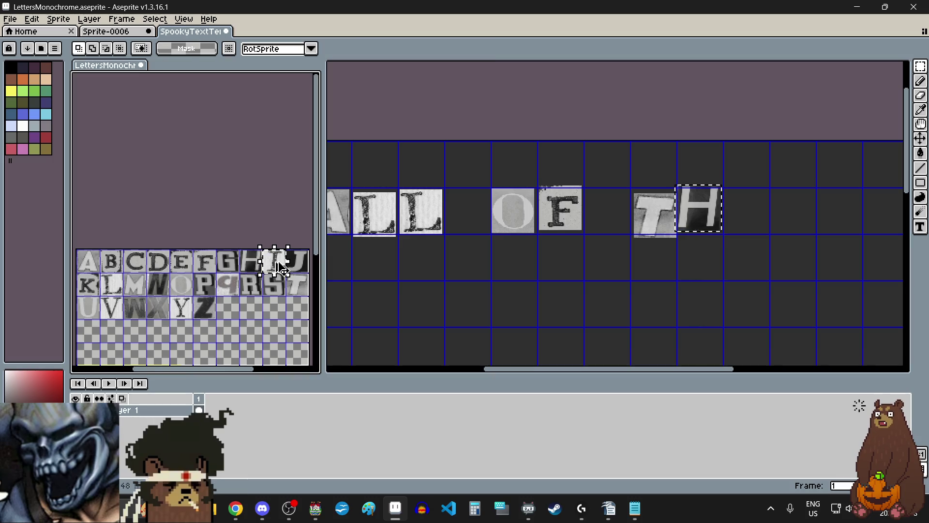
{"action": "left_click", "coordinate": [742, 241]}
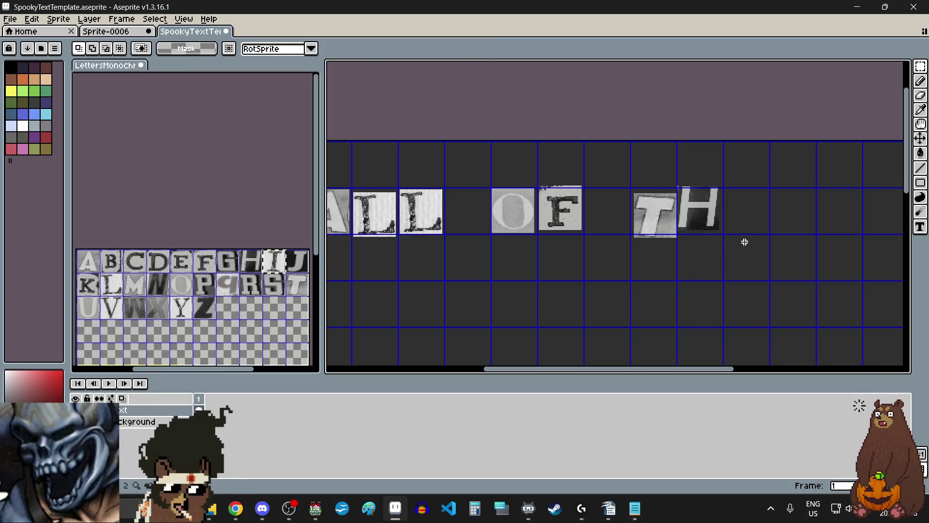
{"action": "key", "text": "ctrl+v"}
{"action": "scroll", "coordinate": [749, 215], "scroll_direction": "up", "scroll_amount": 4}
{"action": "mouse_move", "coordinate": [656, 168]}
{"action": "left_mouse_down"}
{"action": "mouse_move", "coordinate": [748, 215]}
{"action": "mouse_move", "coordinate": [741, 234]}
{"action": "left_mouse_up"}
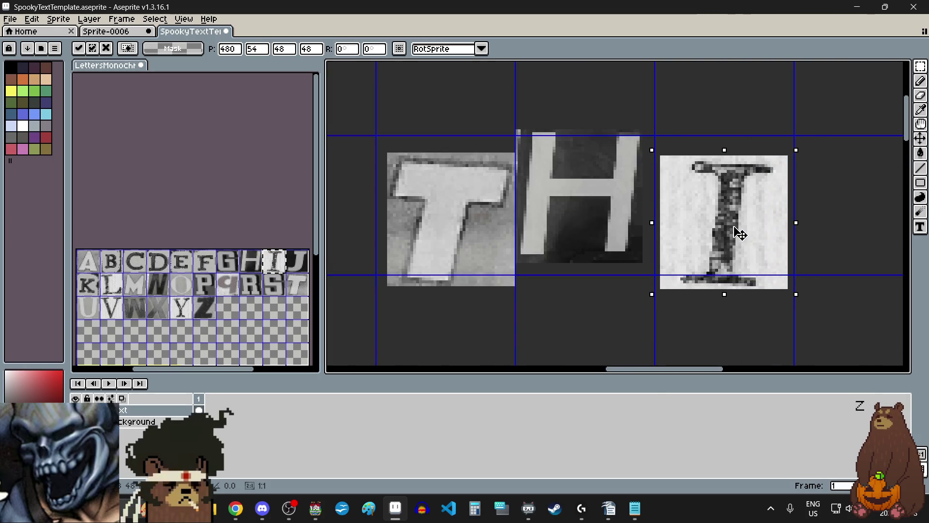
{"action": "scroll", "coordinate": [740, 234], "scroll_direction": "down", "scroll_amount": 4}
{"action": "left_click", "coordinate": [641, 302]}
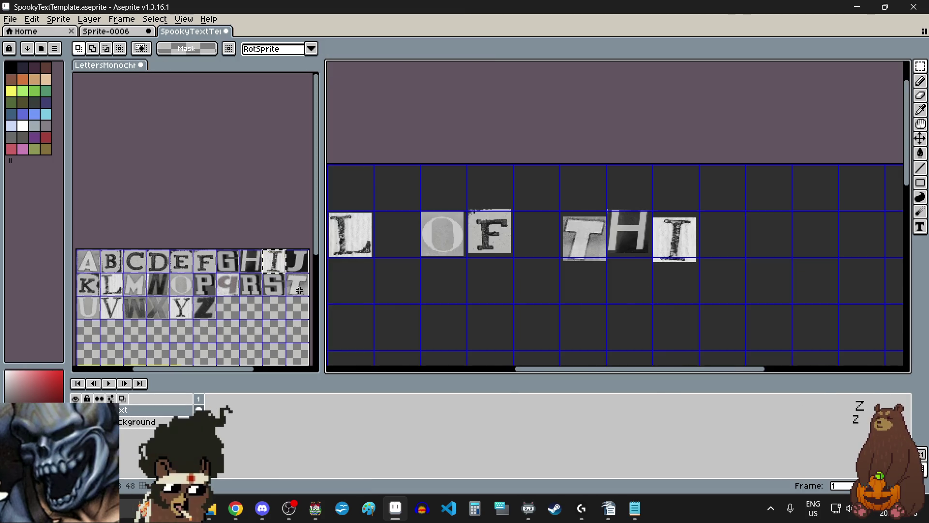
Copy the S tile and place it in the cell after the I, completing THIS.
{"action": "left_click_drag", "start_coordinate": [261, 272], "coordinate": [288, 297]}
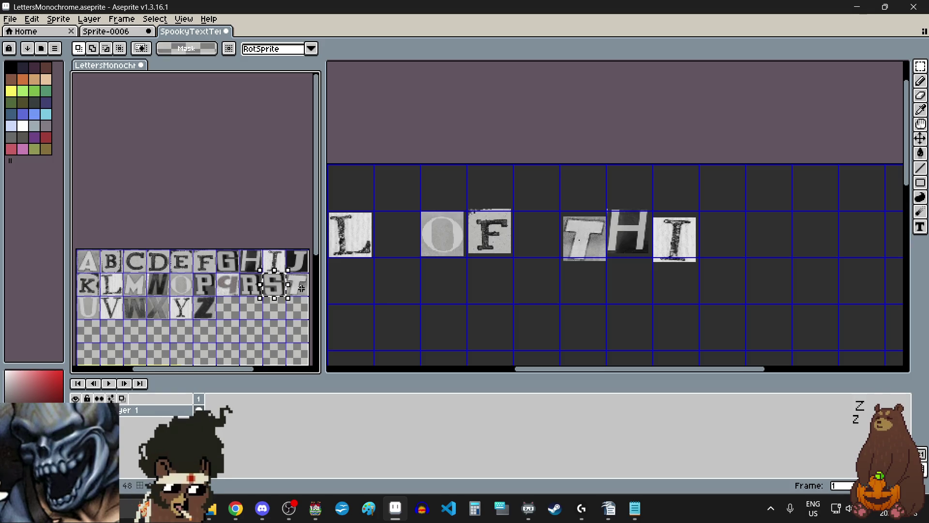
{"action": "key", "text": "ctrl+c"}
{"action": "left_click", "coordinate": [770, 237]}
{"action": "key", "text": "ctrl+v"}
{"action": "mouse_move", "coordinate": [584, 238]}
{"action": "left_mouse_down"}
{"action": "mouse_move", "coordinate": [725, 237]}
{"action": "mouse_move", "coordinate": [727, 248]}
{"action": "left_mouse_up"}
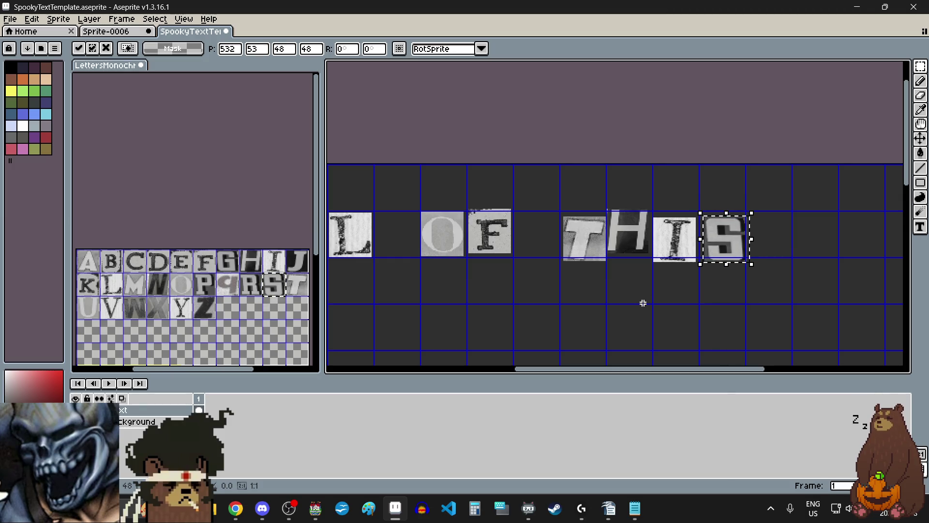
{"action": "left_click", "coordinate": [643, 302]}
{"action": "scroll", "coordinate": [648, 291], "scroll_direction": "down", "scroll_amount": 2}
{"action": "scroll", "coordinate": [664, 257], "scroll_direction": "up", "scroll_amount": 1}
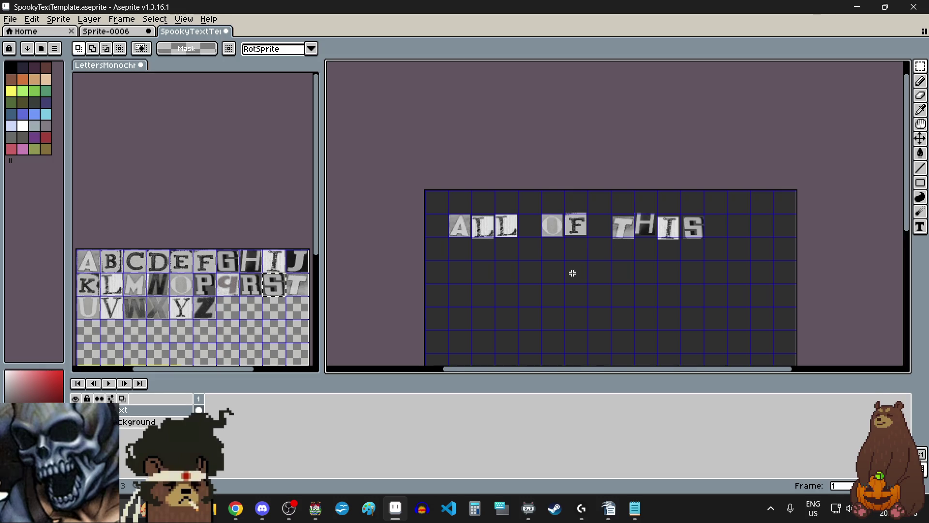
{"action": "scroll", "coordinate": [571, 272], "scroll_direction": "down", "scroll_amount": 3}
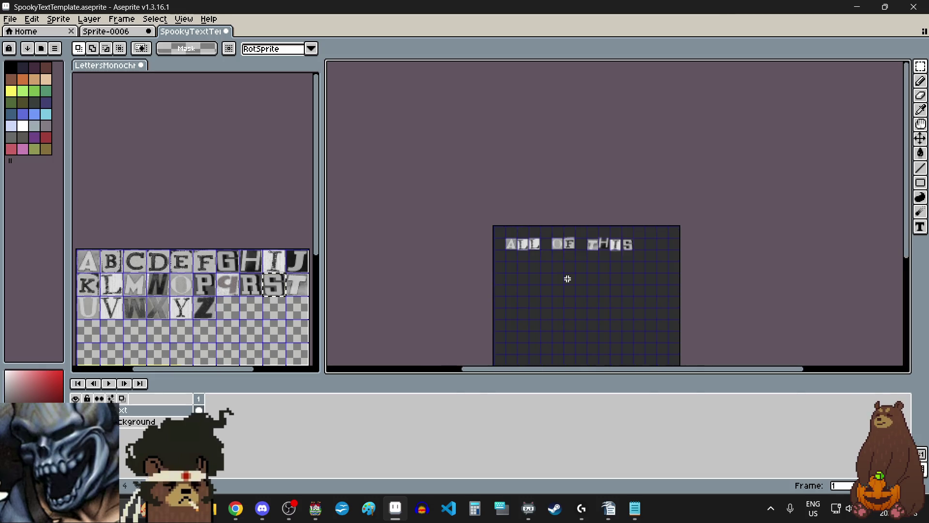
Open Export As and browse to the pictures folder for the output file.
{"action": "scroll", "coordinate": [583, 307], "scroll_direction": "up", "scroll_amount": 2}
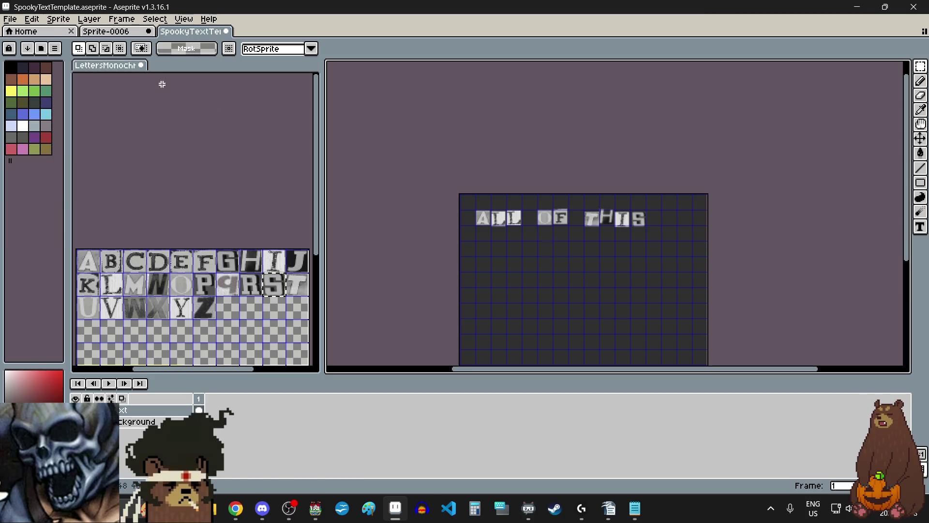
{"action": "left_click", "coordinate": [9, 19]}
{"action": "mouse_move", "coordinate": [63, 116]}
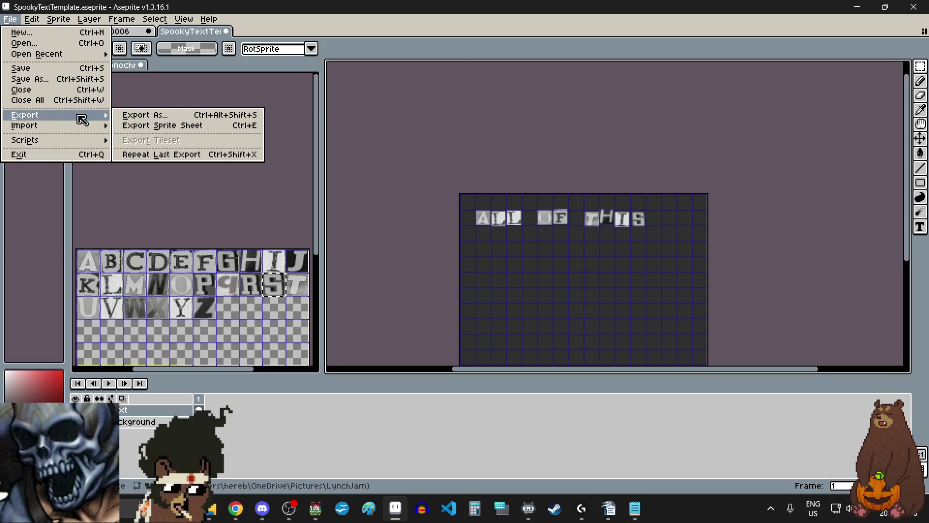
{"action": "left_click", "coordinate": [145, 114]}
{"action": "left_click", "coordinate": [680, 204]}
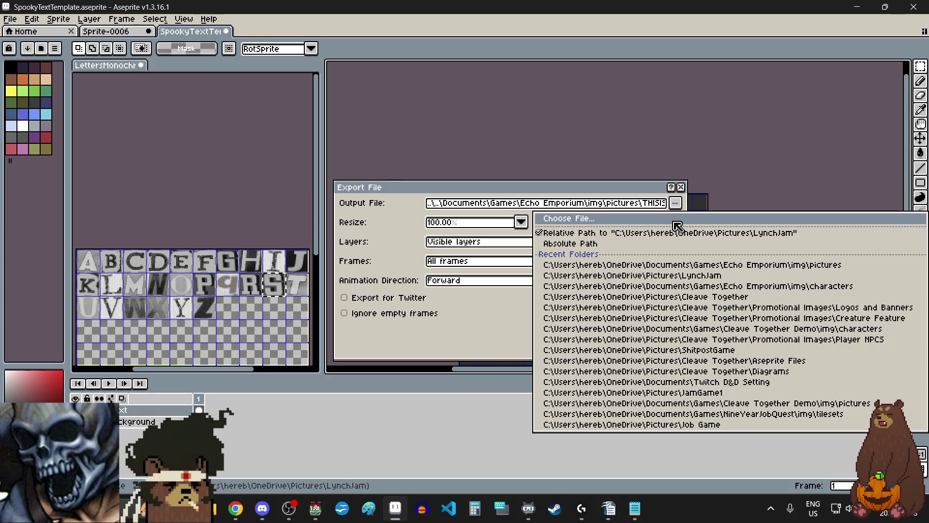
{"action": "left_click", "coordinate": [677, 220]}
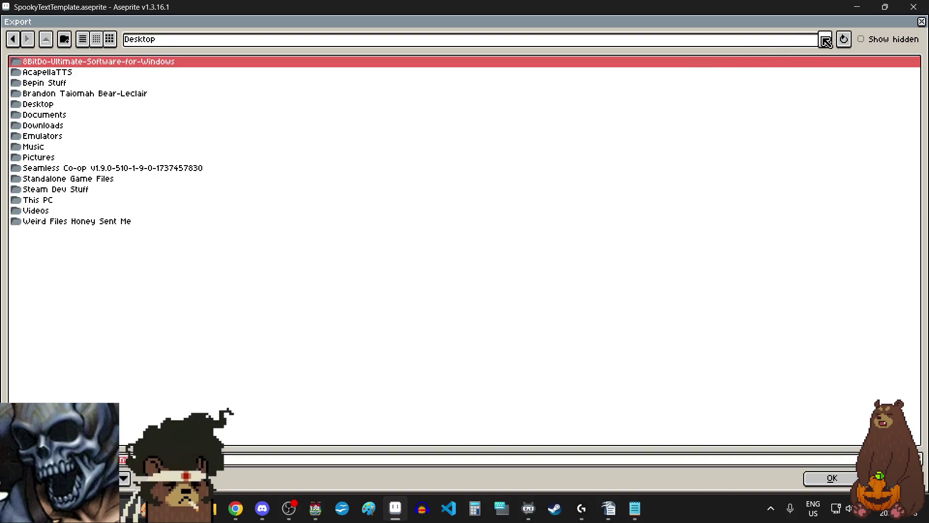
{"action": "left_click", "coordinate": [825, 41]}
{"action": "left_click", "coordinate": [318, 87]}
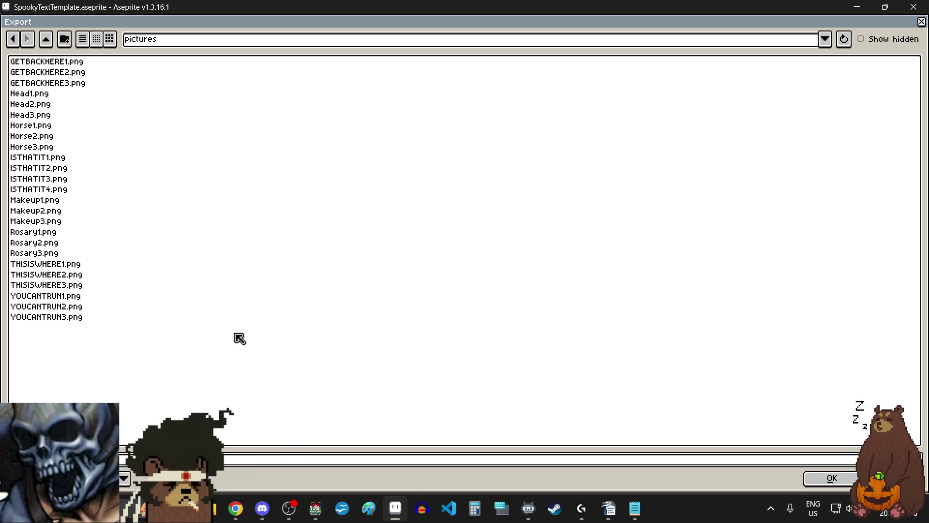
Confirm the path and export as PNG, accepting the warning about losing layers.
{"action": "left_click", "coordinate": [832, 480]}
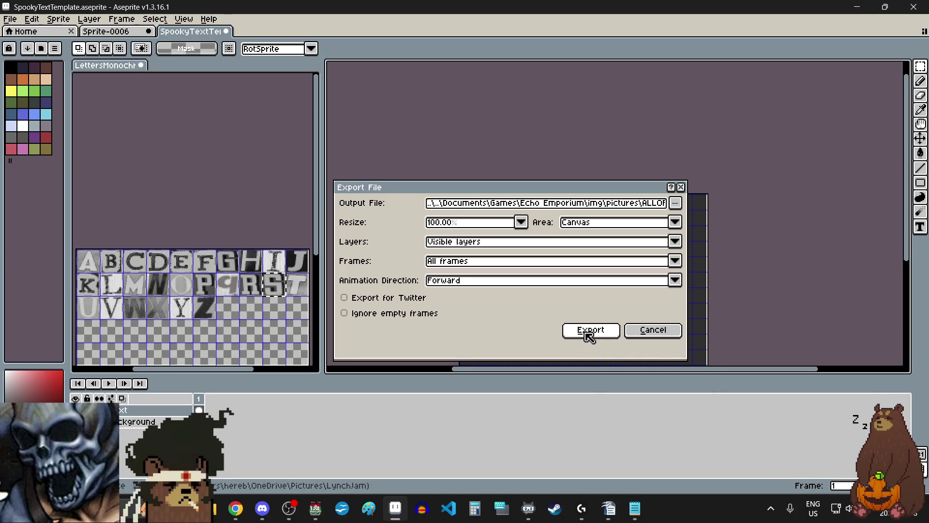
{"action": "left_click", "coordinate": [590, 331]}
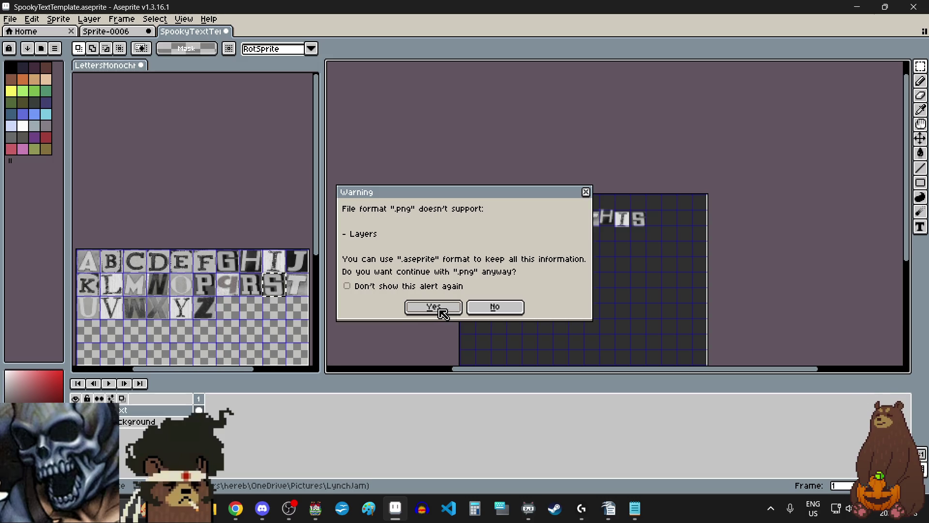
{"action": "left_click", "coordinate": [434, 307]}
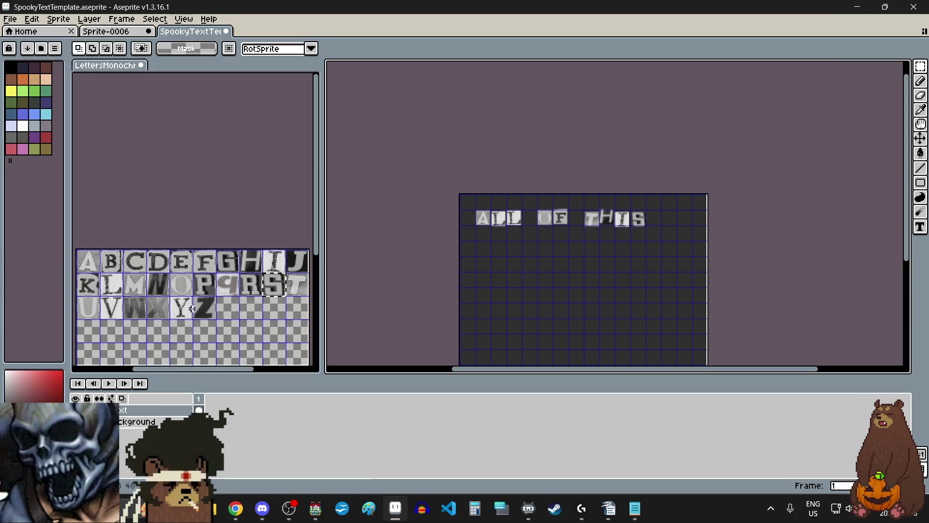
{"action": "left_click", "coordinate": [135, 309]}
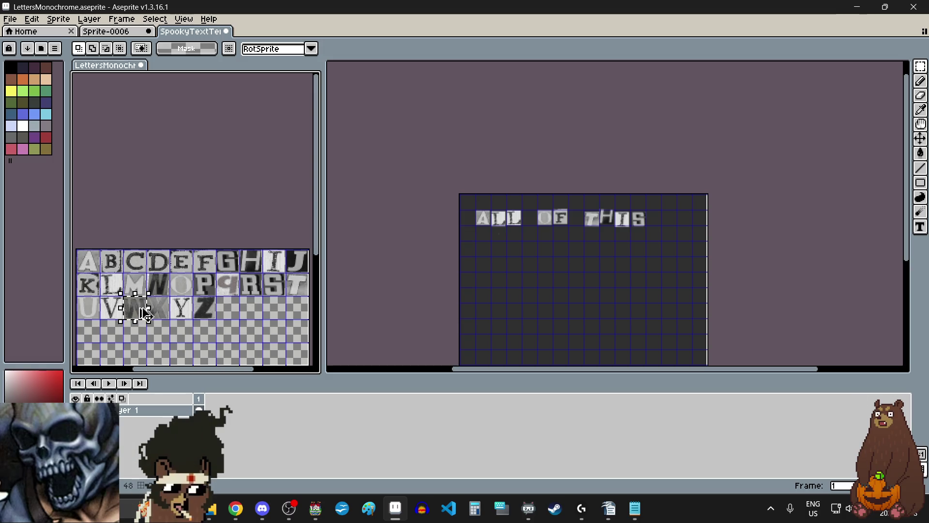
Paste the W tile to start a new row below ALL OF THIS.
{"action": "scroll", "coordinate": [564, 245], "scroll_direction": "up", "scroll_amount": 1}
{"action": "left_click", "coordinate": [565, 245]}
{"action": "key", "text": "ctrl+v"}
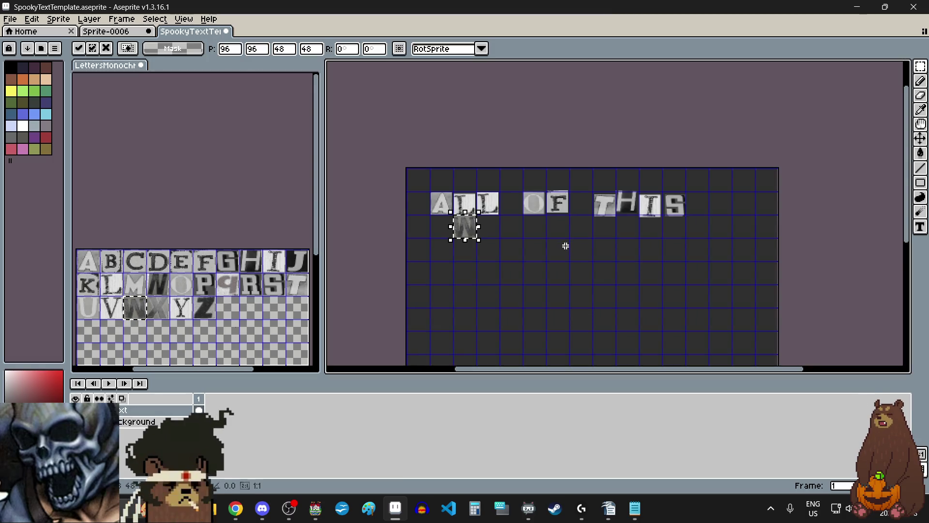
{"action": "mouse_move", "coordinate": [466, 228]}
{"action": "left_mouse_down"}
{"action": "mouse_move", "coordinate": [583, 251]}
{"action": "mouse_move", "coordinate": [478, 253]}
{"action": "mouse_move", "coordinate": [454, 242]}
{"action": "left_mouse_up"}
{"action": "scroll", "coordinate": [587, 258], "scroll_direction": "up", "scroll_amount": 5}
{"action": "scroll", "coordinate": [454, 242], "scroll_direction": "down", "scroll_amount": 5}
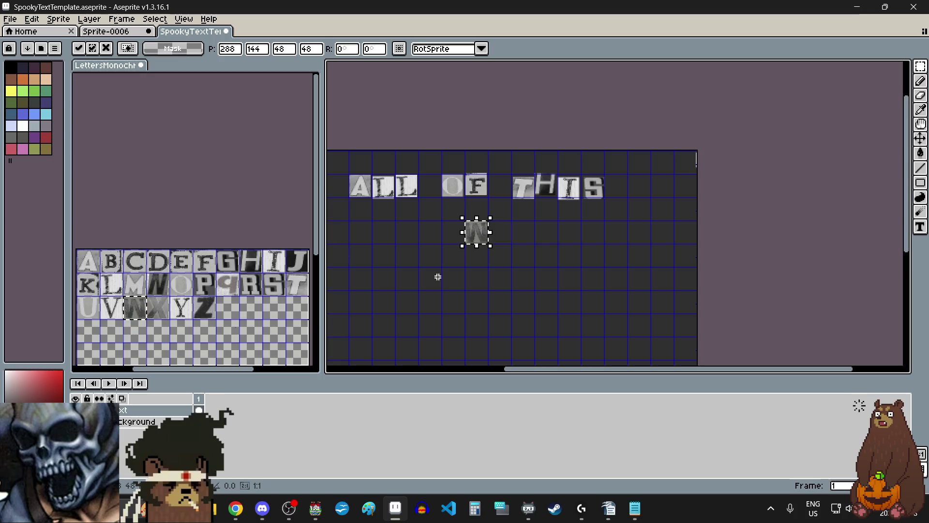
Copy the I tile and place it right beside the W.
{"action": "left_click_drag", "start_coordinate": [272, 264], "coordinate": [278, 271]}
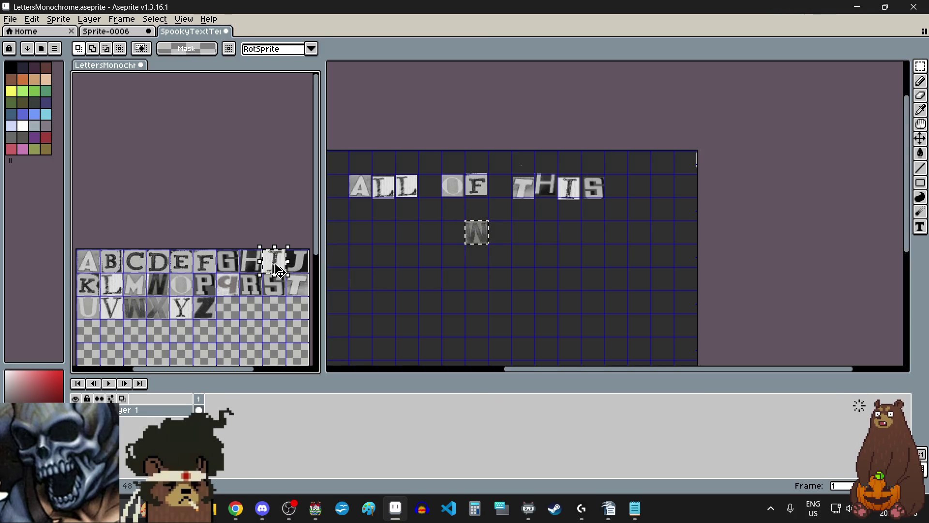
{"action": "scroll", "coordinate": [504, 230], "scroll_direction": "up", "scroll_amount": 2}
{"action": "left_click", "coordinate": [501, 237]}
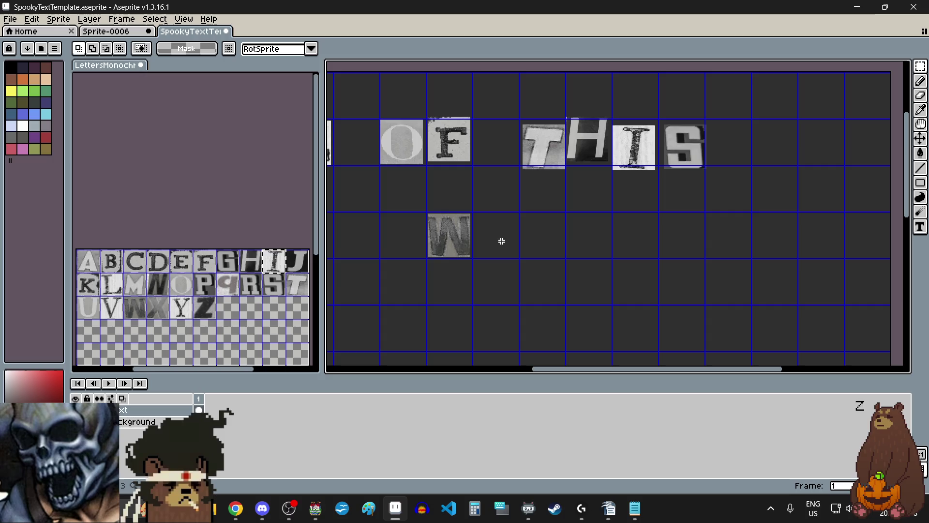
{"action": "key", "text": "ctrl+v"}
{"action": "mouse_move", "coordinate": [557, 111]}
{"action": "left_mouse_down"}
{"action": "mouse_move", "coordinate": [525, 222]}
{"action": "mouse_move", "coordinate": [493, 260]}
{"action": "mouse_move", "coordinate": [479, 248]}
{"action": "left_mouse_up"}
{"action": "scroll", "coordinate": [525, 227], "scroll_direction": "up", "scroll_amount": 2}
{"action": "scroll", "coordinate": [532, 244], "scroll_direction": "down", "scroll_amount": 2}
{"action": "left_click", "coordinate": [561, 255]}
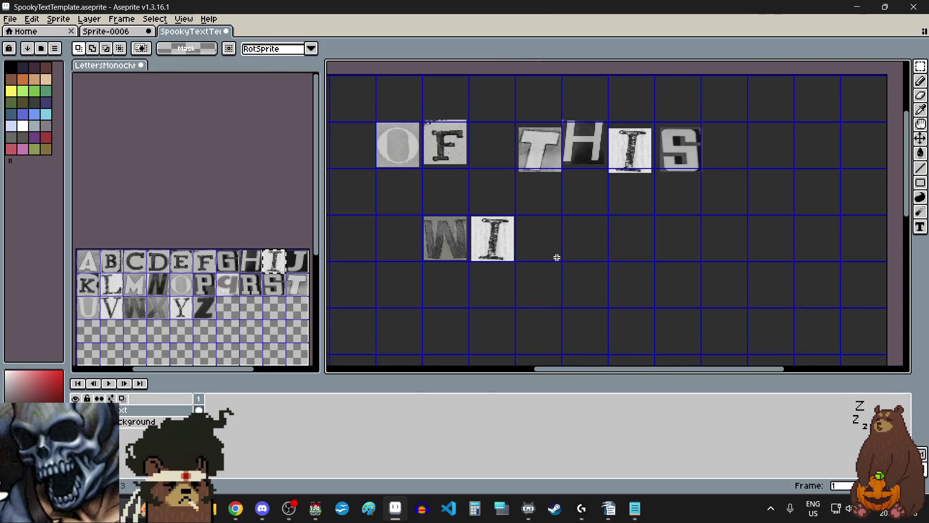
Copy the L tile and place two copies after WI, completing WILL.
{"action": "left_click_drag", "start_coordinate": [115, 287], "coordinate": [121, 294]}
{"action": "key", "text": "ctrl+c"}
{"action": "left_click", "coordinate": [528, 241]}
{"action": "key", "text": "ctrl+v"}
{"action": "left_click_drag", "start_coordinate": [614, 146], "coordinate": [549, 246]}
{"action": "left_click", "coordinate": [587, 284]}
{"action": "key", "text": "ctrl+v"}
{"action": "left_click_drag", "start_coordinate": [613, 141], "coordinate": [591, 234]}
{"action": "scroll", "coordinate": [527, 297], "scroll_direction": "down", "scroll_amount": 2}
{"action": "left_click", "coordinate": [506, 315]}
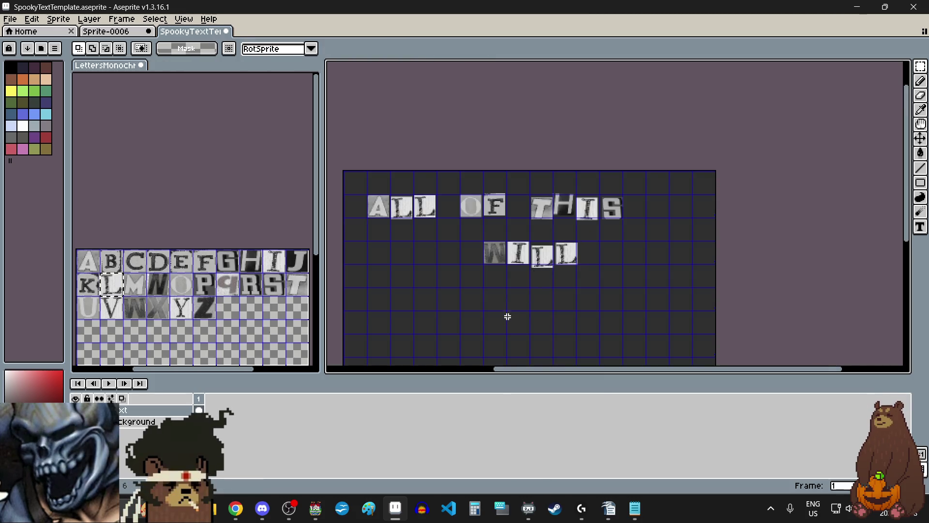
{"action": "scroll", "coordinate": [520, 276], "scroll_direction": "down", "scroll_amount": 1}
{"action": "scroll", "coordinate": [515, 283], "scroll_direction": "up", "scroll_amount": 1}
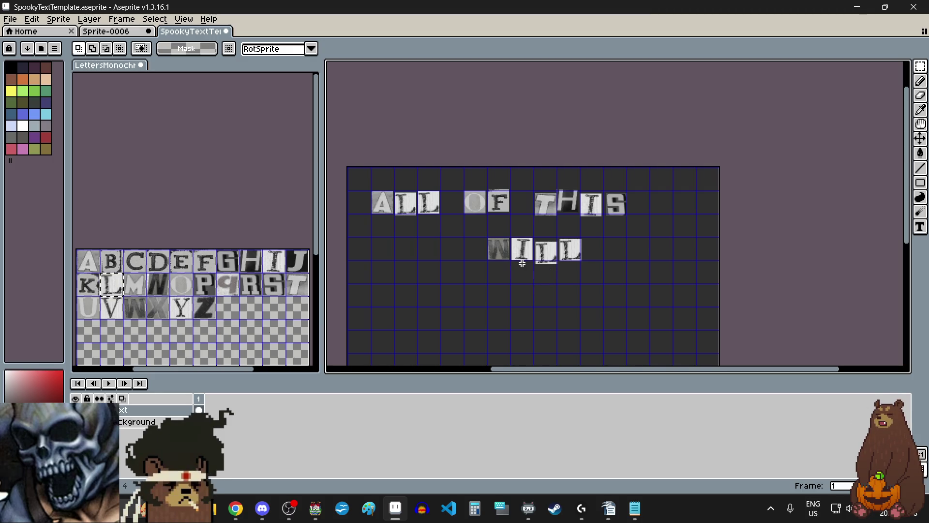
{"action": "scroll", "coordinate": [513, 278], "scroll_direction": "down", "scroll_amount": 1}
{"action": "scroll", "coordinate": [516, 283], "scroll_direction": "up", "scroll_amount": 4}
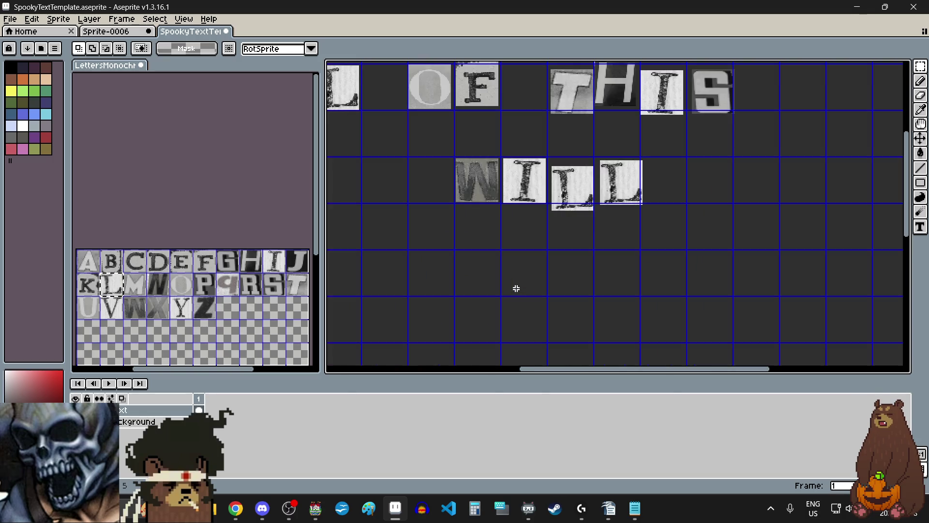
{"action": "scroll", "coordinate": [516, 288], "scroll_direction": "down", "scroll_amount": 3}
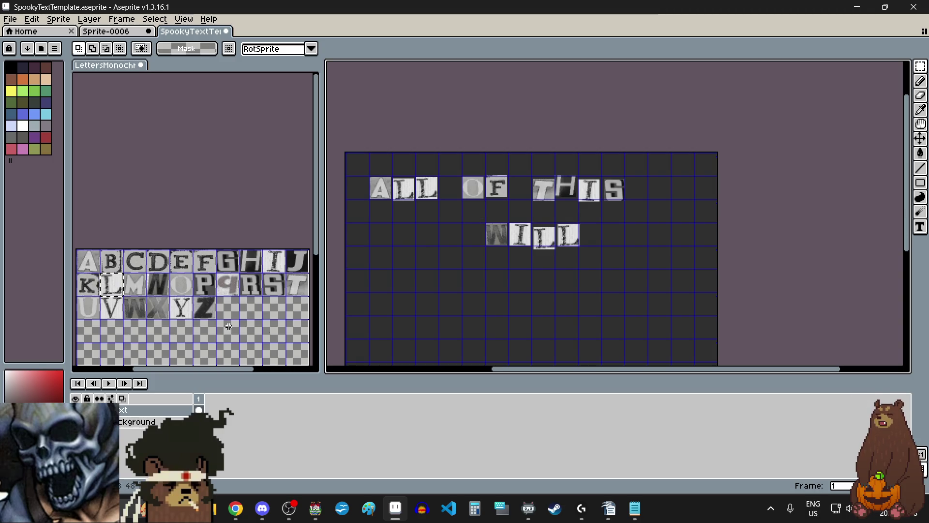
{"action": "left_click", "coordinate": [139, 262]}
Copy the C tile from the letter sheet and place it to start a row below WILL.
{"action": "left_click_drag", "start_coordinate": [127, 252], "coordinate": [144, 268]}
{"action": "key", "text": "ctrl+c"}
{"action": "left_click", "coordinate": [450, 280]}
{"action": "key", "text": "ctrl+v"}
{"action": "mouse_move", "coordinate": [404, 165]}
{"action": "left_mouse_down"}
{"action": "mouse_move", "coordinate": [450, 264]}
{"action": "mouse_move", "coordinate": [442, 307]}
{"action": "left_mouse_up"}
{"action": "scroll", "coordinate": [450, 263], "scroll_direction": "up", "scroll_amount": 3}
{"action": "scroll", "coordinate": [435, 289], "scroll_direction": "down", "scroll_amount": 2}
{"action": "scroll", "coordinate": [486, 298], "scroll_direction": "down", "scroll_amount": 1}
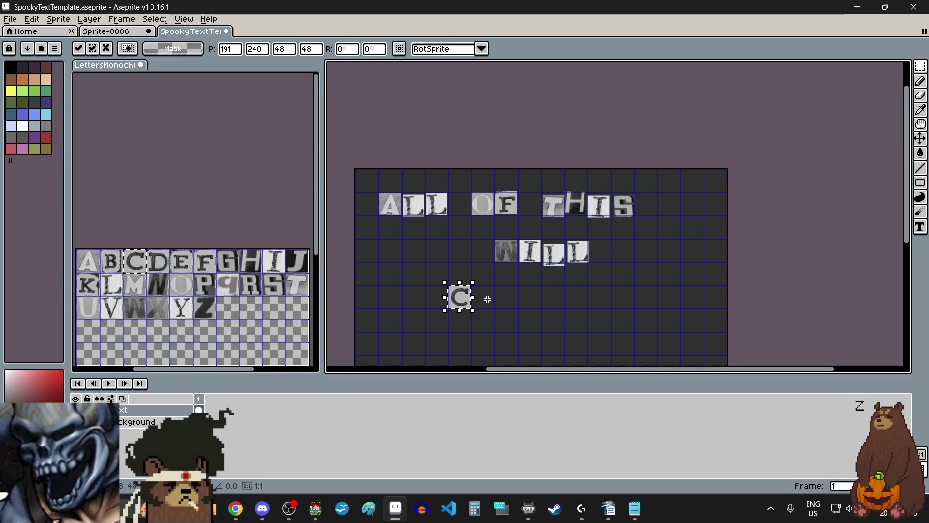
{"action": "key", "text": "Return"}
Paste the A tile right after the C.
{"action": "left_click", "coordinate": [94, 268]}
{"action": "left_click_drag", "start_coordinate": [78, 250], "coordinate": [95, 269]}
{"action": "left_click", "coordinate": [483, 298]}
{"action": "key", "text": "ctrl+v"}
{"action": "mouse_move", "coordinate": [367, 181]}
{"action": "left_mouse_down"}
{"action": "mouse_move", "coordinate": [510, 315]}
{"action": "mouse_move", "coordinate": [405, 260]}
{"action": "mouse_move", "coordinate": [425, 263]}
{"action": "mouse_move", "coordinate": [442, 208]}
{"action": "mouse_move", "coordinate": [461, 204]}
{"action": "left_mouse_up"}
{"action": "scroll", "coordinate": [510, 315], "scroll_direction": "up", "scroll_amount": 5}
{"action": "scroll", "coordinate": [436, 233], "scroll_direction": "left", "scroll_amount": 3}
{"action": "left_click", "coordinate": [573, 229]}
Add the T and a second C after the A.
{"action": "left_click_drag", "start_coordinate": [292, 282], "coordinate": [303, 293]}
{"action": "key", "text": "ctrl+c"}
{"action": "left_click", "coordinate": [581, 249]}
{"action": "key", "text": "ctrl+v"}
{"action": "left_click_drag", "start_coordinate": [591, 234], "coordinate": [585, 213]}
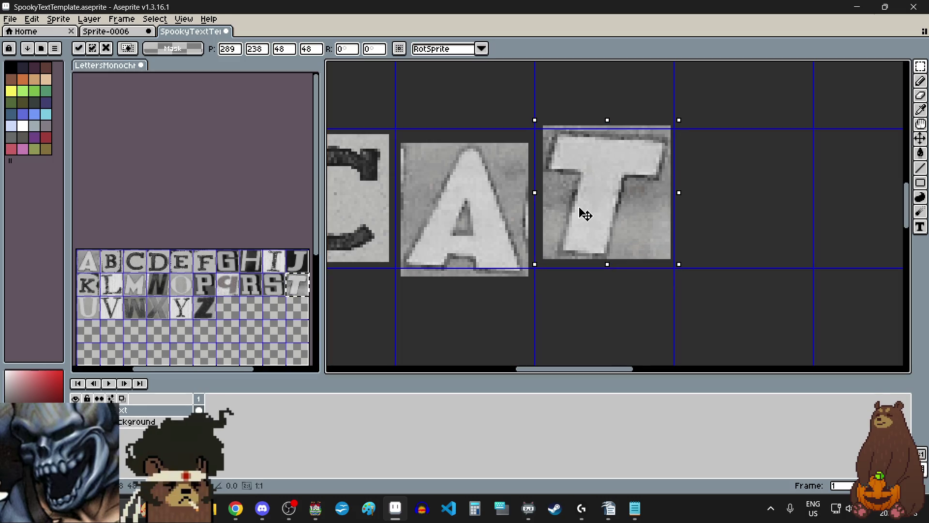
{"action": "left_click_drag", "start_coordinate": [137, 261], "coordinate": [141, 266]}
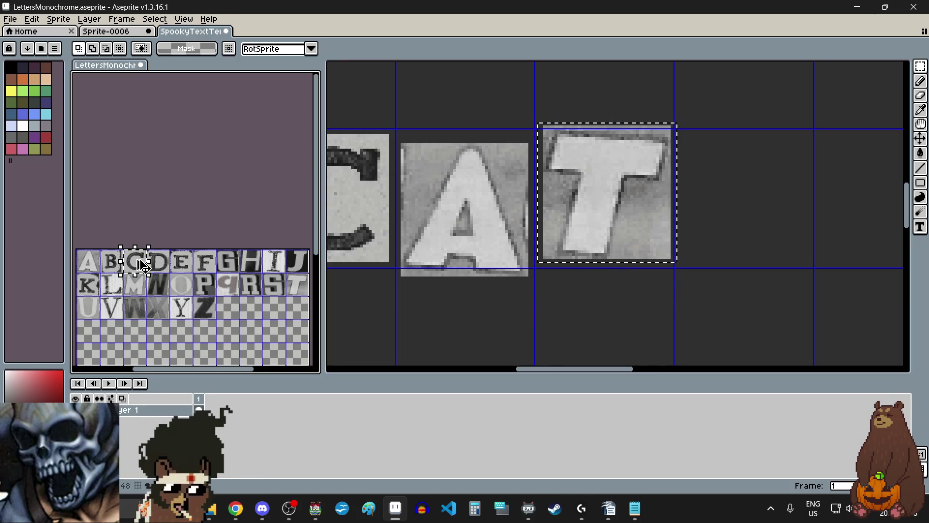
{"action": "scroll", "coordinate": [430, 255], "scroll_direction": "down", "scroll_amount": 2}
{"action": "key", "text": "ctrl+c"}
{"action": "left_click", "coordinate": [625, 248]}
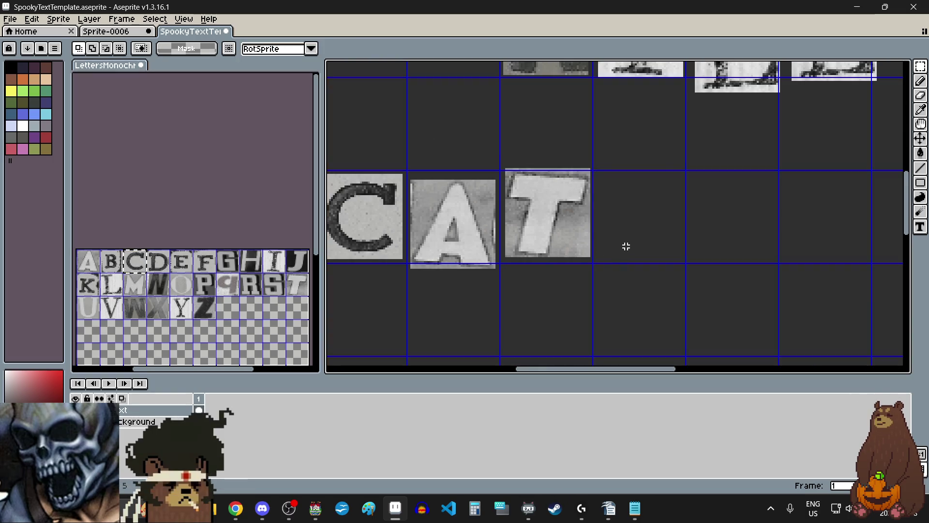
{"action": "key", "text": "ctrl+v"}
{"action": "left_click_drag", "start_coordinate": [621, 223], "coordinate": [626, 222]}
{"action": "key", "text": "Return"}
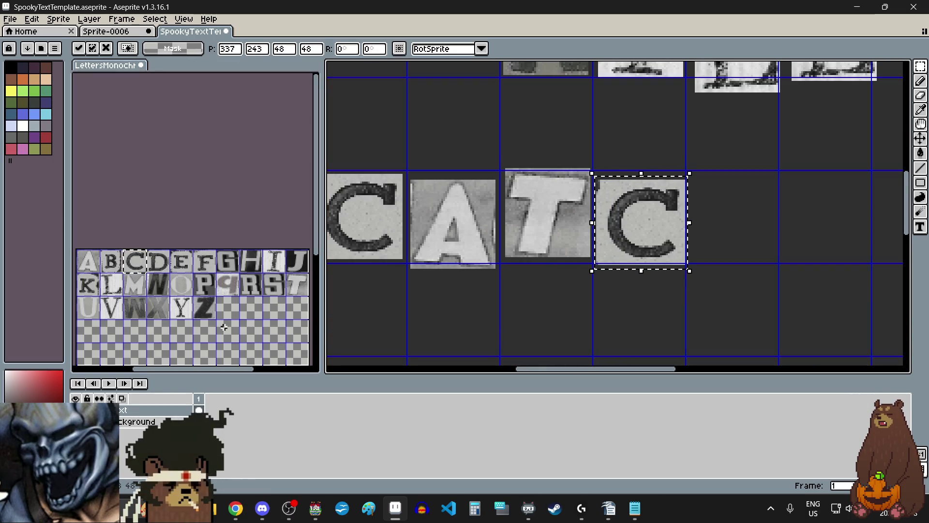
Place the H after CATC to complete CATCH, then select the U tile on the sheet.
{"action": "left_click_drag", "start_coordinate": [242, 251], "coordinate": [253, 267]}
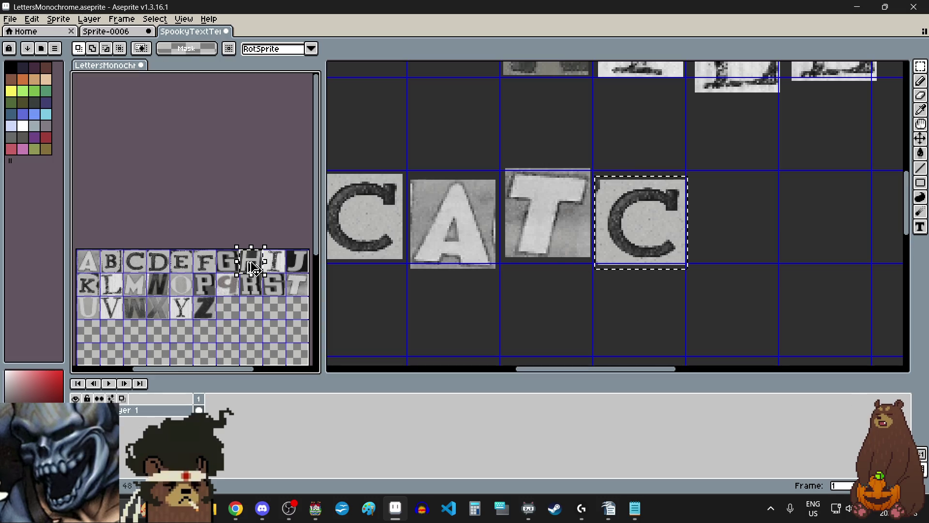
{"action": "scroll", "coordinate": [378, 272], "scroll_direction": "down", "scroll_amount": 2}
{"action": "left_click", "coordinate": [546, 259]}
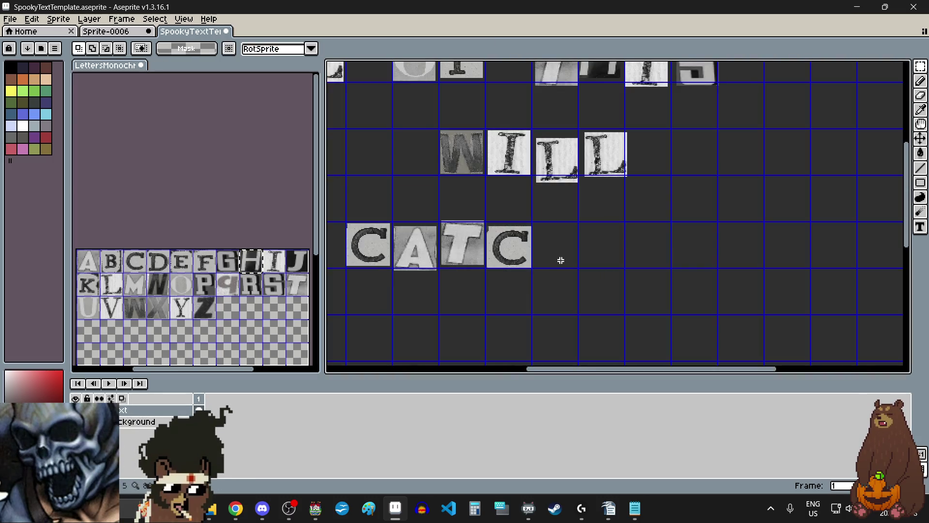
{"action": "key", "text": "ctrl+v"}
{"action": "mouse_move", "coordinate": [522, 218]}
{"action": "left_mouse_down"}
{"action": "mouse_move", "coordinate": [570, 260]}
{"action": "mouse_move", "coordinate": [568, 248]}
{"action": "left_mouse_up"}
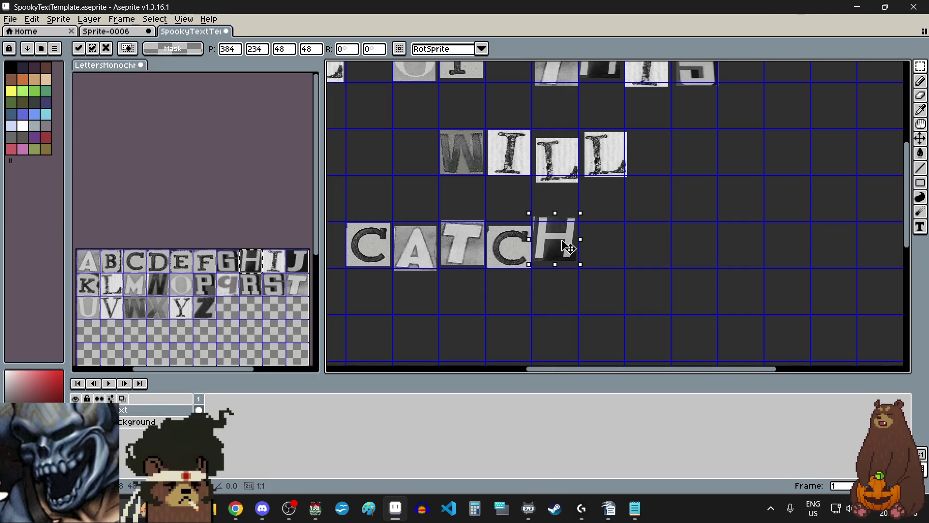
{"action": "left_click", "coordinate": [502, 305]}
{"action": "scroll", "coordinate": [540, 270], "scroll_direction": "down", "scroll_amount": 2}
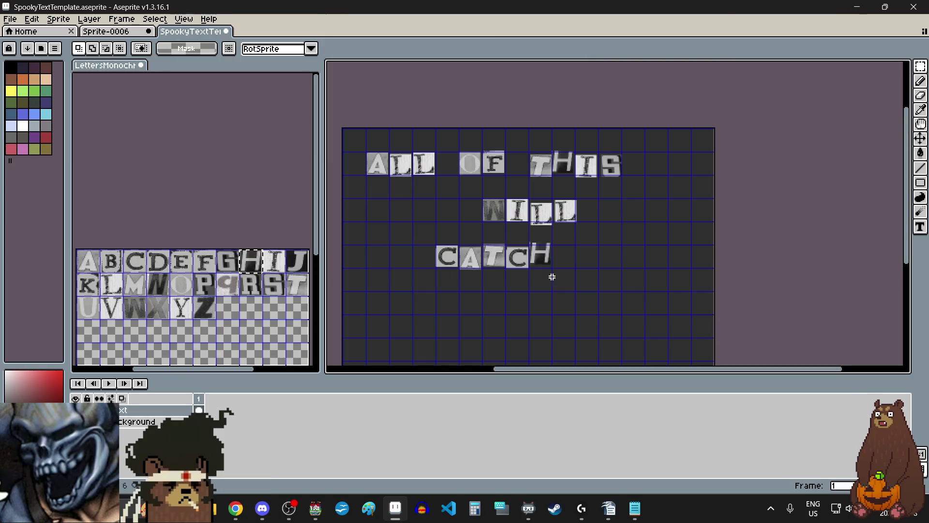
{"action": "left_click", "coordinate": [91, 312]}
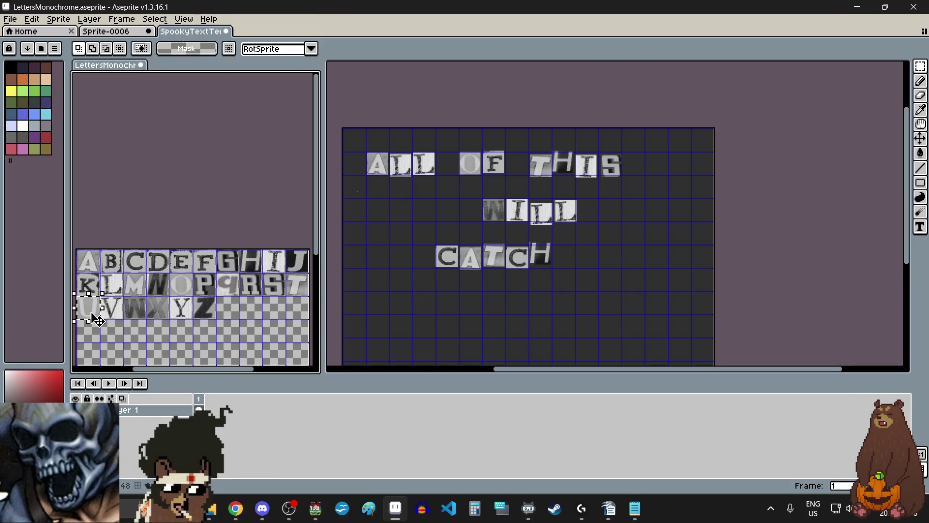
Paste the U and P tiles after CATCH so the row reads CATCH UP.
{"action": "left_click", "coordinate": [591, 257]}
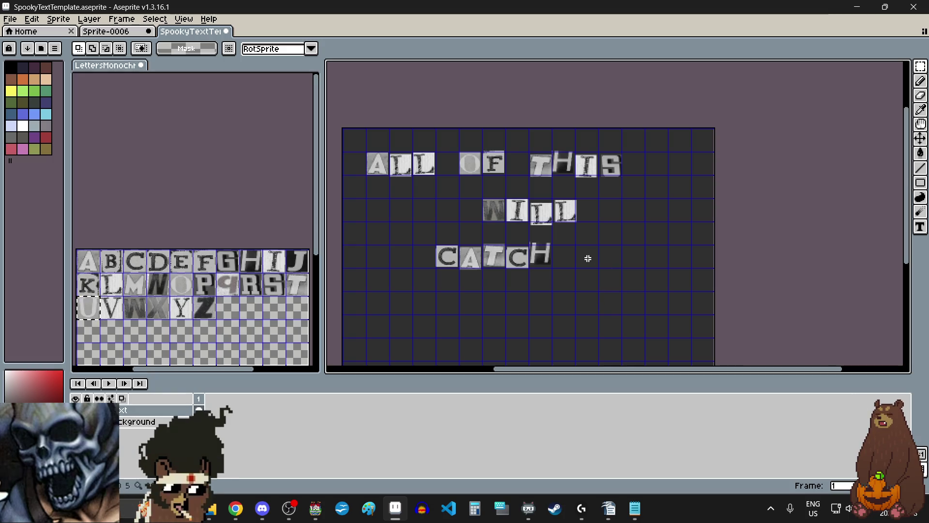
{"action": "scroll", "coordinate": [587, 260], "scroll_direction": "up", "scroll_amount": 1}
{"action": "key", "text": "ctrl+v"}
{"action": "mouse_move", "coordinate": [612, 114]}
{"action": "left_mouse_down"}
{"action": "mouse_move", "coordinate": [589, 264]}
{"action": "mouse_move", "coordinate": [602, 264]}
{"action": "left_mouse_up"}
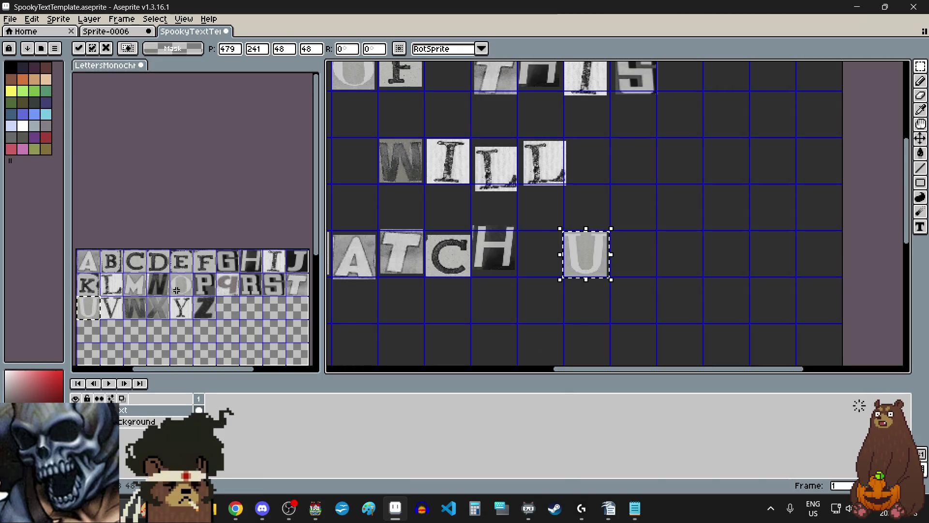
{"action": "left_click_drag", "start_coordinate": [196, 289], "coordinate": [213, 289]}
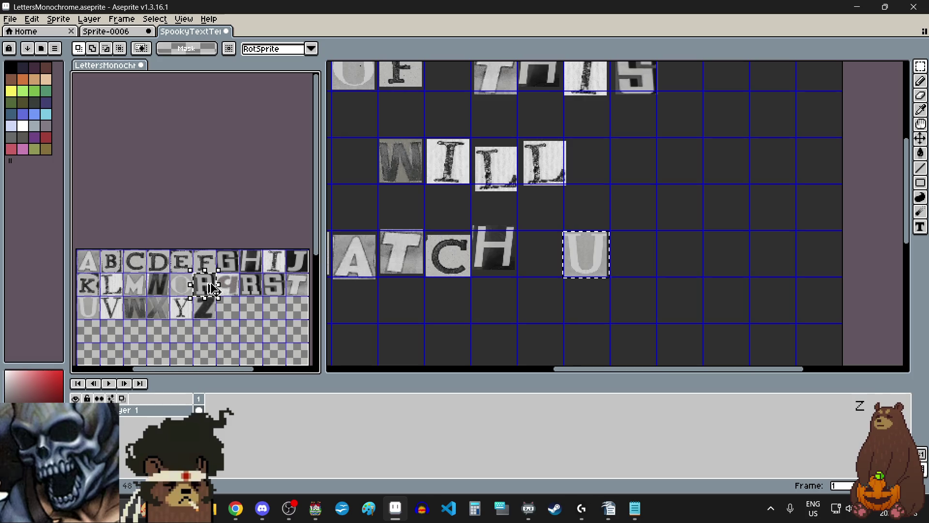
{"action": "left_click", "coordinate": [652, 271]}
{"action": "key", "text": "ctrl+v"}
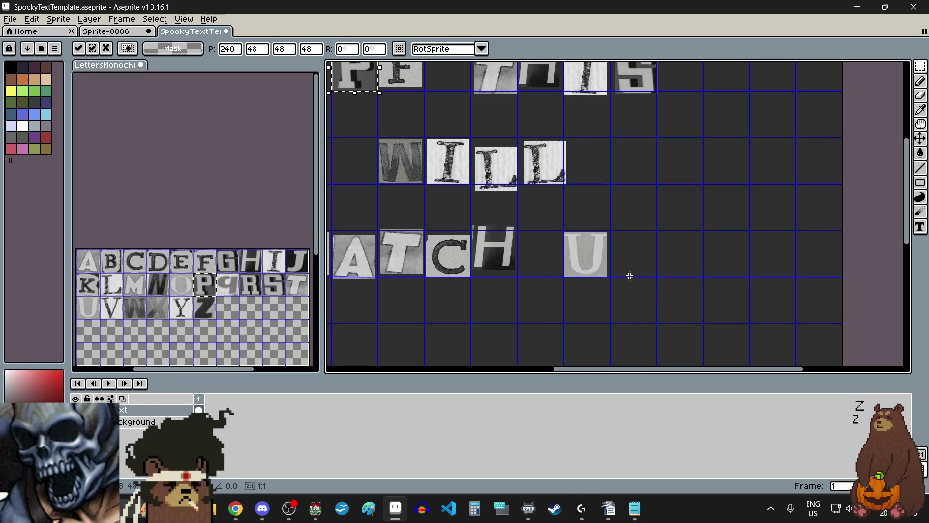
{"action": "mouse_move", "coordinate": [362, 83]}
{"action": "left_mouse_down"}
{"action": "mouse_move", "coordinate": [618, 245]}
{"action": "mouse_move", "coordinate": [618, 259]}
{"action": "mouse_move", "coordinate": [625, 250]}
{"action": "left_mouse_up"}
{"action": "scroll", "coordinate": [618, 245], "scroll_direction": "up", "scroll_amount": 2}
{"action": "scroll", "coordinate": [552, 320], "scroll_direction": "down", "scroll_amount": 2}
{"action": "key", "text": "Return"}
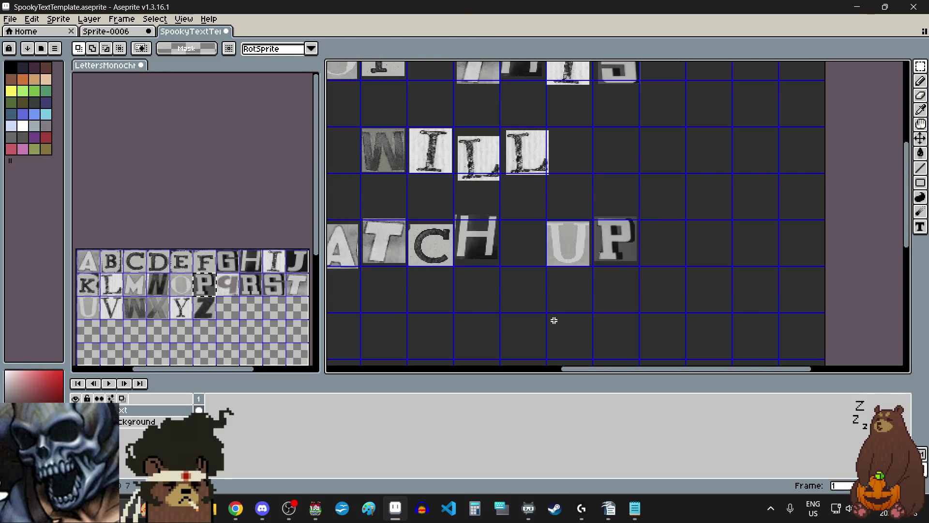
Shift the WILL and CATCH UP rows slightly lower on the canvas.
{"action": "scroll", "coordinate": [552, 320], "scroll_direction": "down", "scroll_amount": 2}
{"action": "left_click_drag", "start_coordinate": [392, 219], "coordinate": [617, 308]}
{"action": "left_click_drag", "start_coordinate": [562, 279], "coordinate": [561, 289]}
{"action": "scroll", "coordinate": [560, 289], "scroll_direction": "down", "scroll_amount": 2}
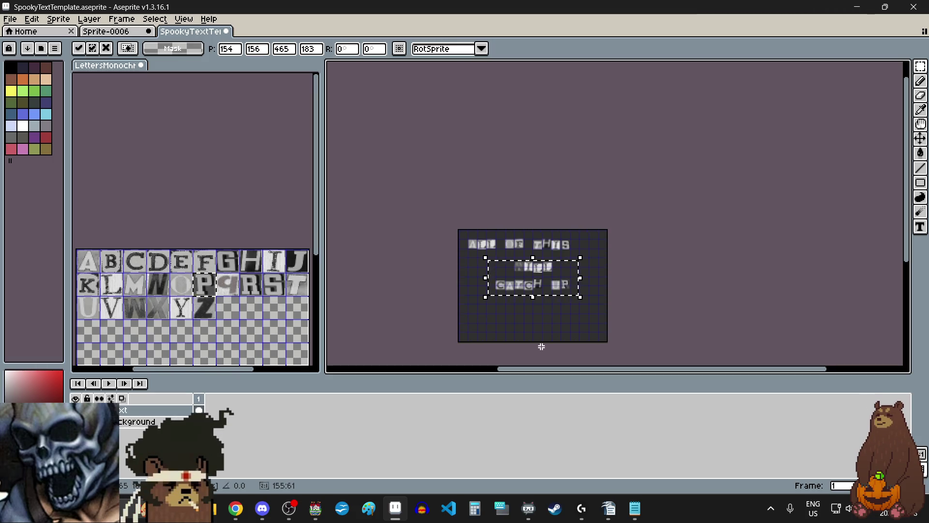
Drop the moved rows and offset the word ALL slightly left and down.
{"action": "scroll", "coordinate": [522, 310], "scroll_direction": "up", "scroll_amount": 1}
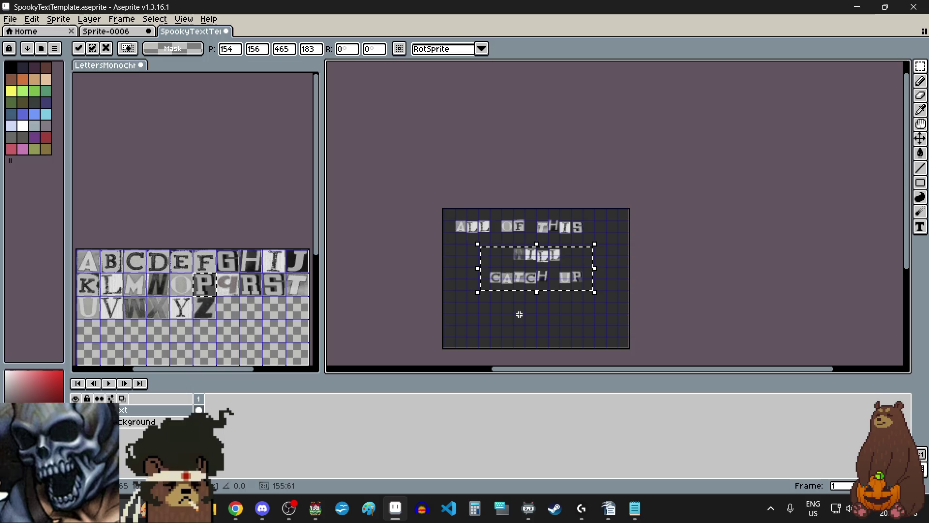
{"action": "left_click", "coordinate": [519, 322]}
{"action": "scroll", "coordinate": [470, 225], "scroll_direction": "up", "scroll_amount": 3}
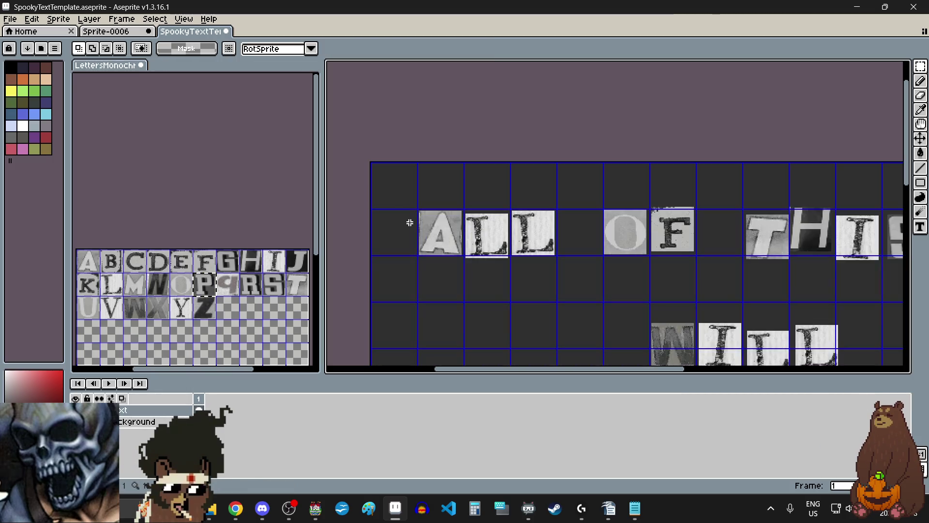
{"action": "left_click_drag", "start_coordinate": [407, 198], "coordinate": [572, 276]}
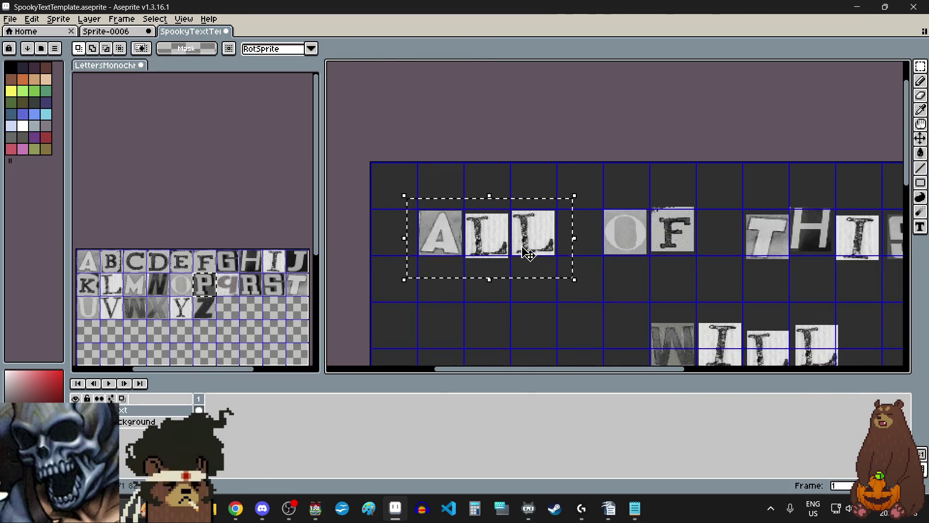
{"action": "left_click_drag", "start_coordinate": [525, 249], "coordinate": [516, 257]}
{"action": "left_click", "coordinate": [516, 320]}
Nudge the L letters of ALL upward and to the right.
{"action": "scroll", "coordinate": [544, 228], "scroll_direction": "up", "scroll_amount": 2}
{"action": "mouse_move", "coordinate": [568, 191]}
{"action": "left_mouse_down"}
{"action": "mouse_move", "coordinate": [411, 311]}
{"action": "mouse_move", "coordinate": [364, 327]}
{"action": "mouse_move", "coordinate": [394, 286]}
{"action": "left_mouse_up"}
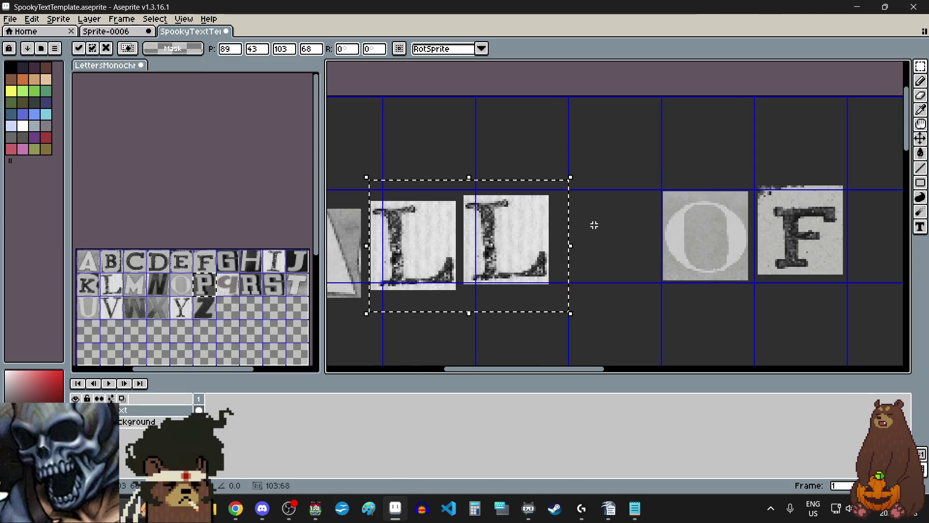
{"action": "key", "text": "ctrl+d"}
{"action": "mouse_move", "coordinate": [567, 194]}
{"action": "left_mouse_down"}
{"action": "mouse_move", "coordinate": [461, 297]}
{"action": "mouse_move", "coordinate": [494, 264]}
{"action": "left_mouse_up"}
{"action": "left_click", "coordinate": [623, 293]}
{"action": "scroll", "coordinate": [623, 293], "scroll_direction": "down", "scroll_amount": 3}
{"action": "scroll", "coordinate": [602, 234], "scroll_direction": "up", "scroll_amount": 3}
{"action": "scroll", "coordinate": [602, 234], "scroll_direction": "down", "scroll_amount": 2}
{"action": "scroll", "coordinate": [424, 193], "scroll_direction": "up", "scroll_amount": 3}
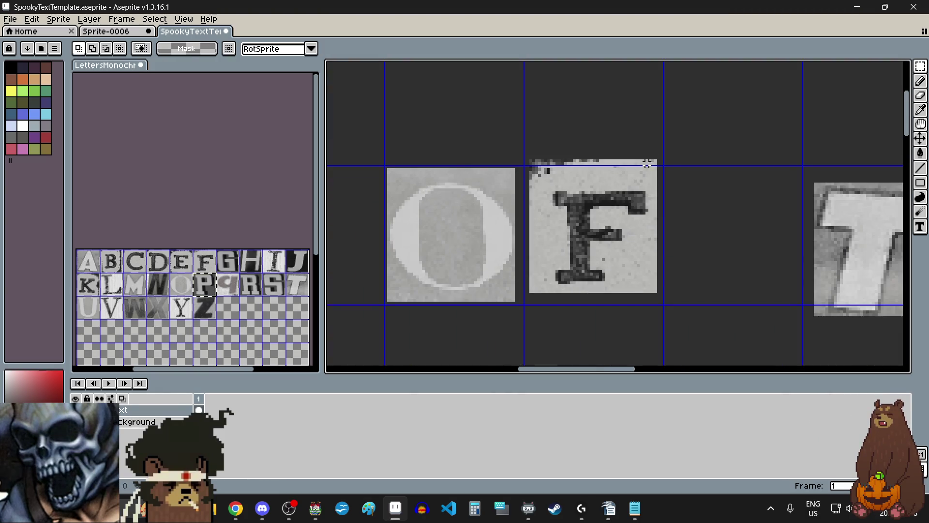
Shift the F down-right and the O right and down.
{"action": "left_click_drag", "start_coordinate": [677, 148], "coordinate": [523, 315]}
{"action": "left_click_drag", "start_coordinate": [565, 269], "coordinate": [574, 314]}
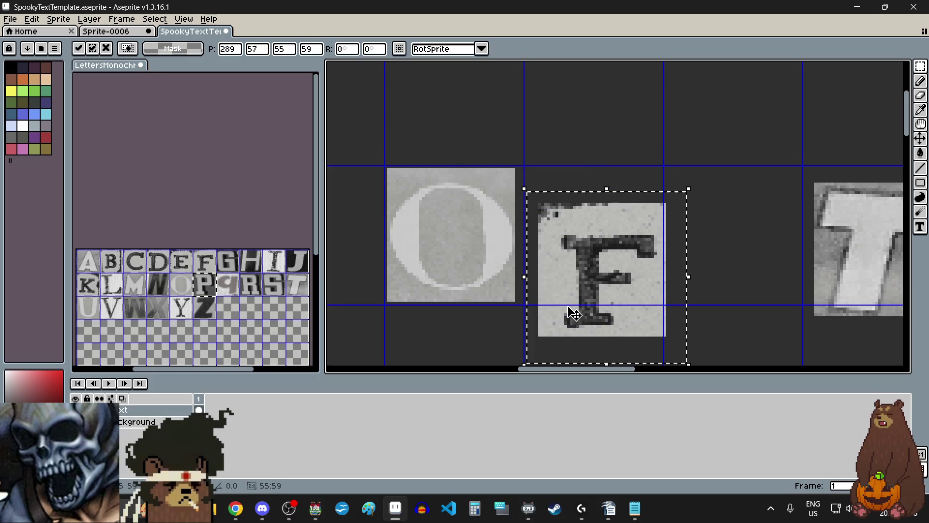
{"action": "left_click_drag", "start_coordinate": [525, 158], "coordinate": [370, 328]}
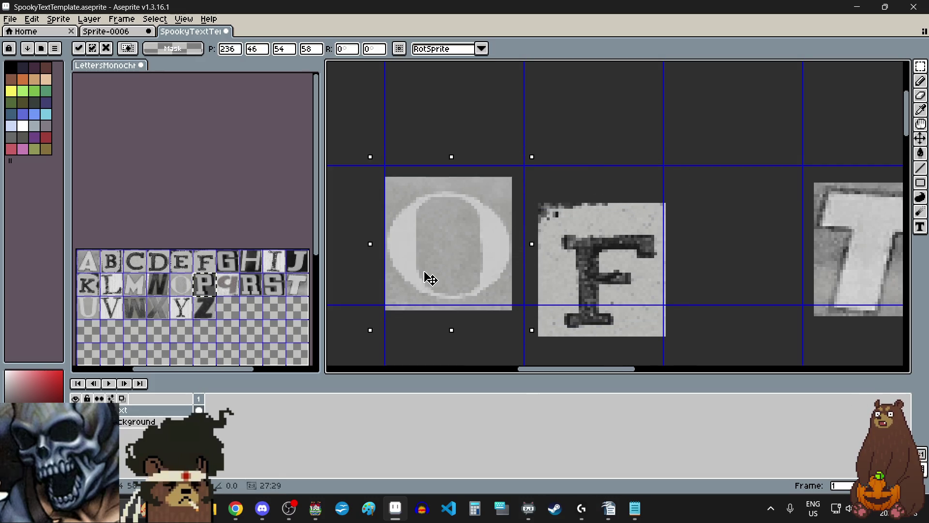
{"action": "left_click_drag", "start_coordinate": [427, 276], "coordinate": [451, 281]}
{"action": "scroll", "coordinate": [450, 280], "scroll_direction": "down", "scroll_amount": 2}
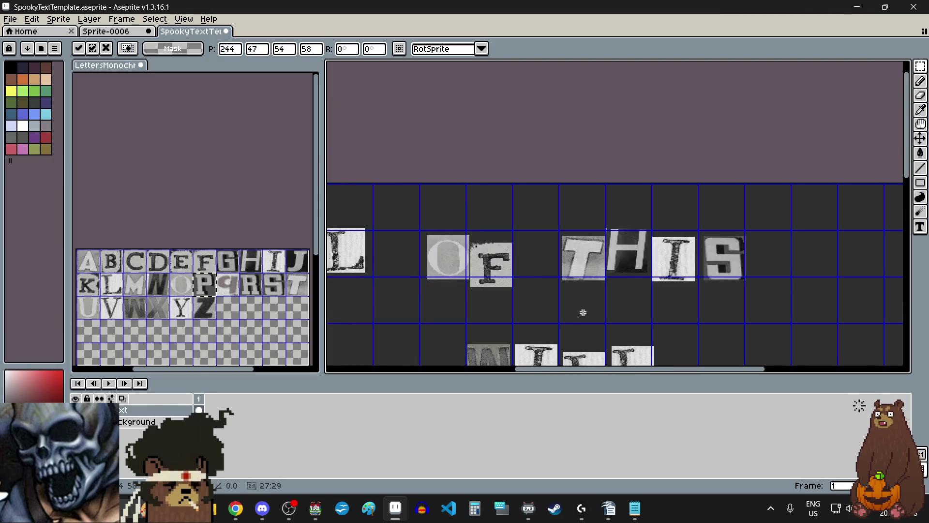
{"action": "left_click", "coordinate": [547, 236]}
Move the word THIS right and down.
{"action": "mouse_move", "coordinate": [557, 220]}
{"action": "left_mouse_down"}
{"action": "mouse_move", "coordinate": [716, 301]}
{"action": "mouse_move", "coordinate": [783, 308]}
{"action": "left_mouse_up"}
{"action": "left_click_drag", "start_coordinate": [707, 281], "coordinate": [721, 289]}
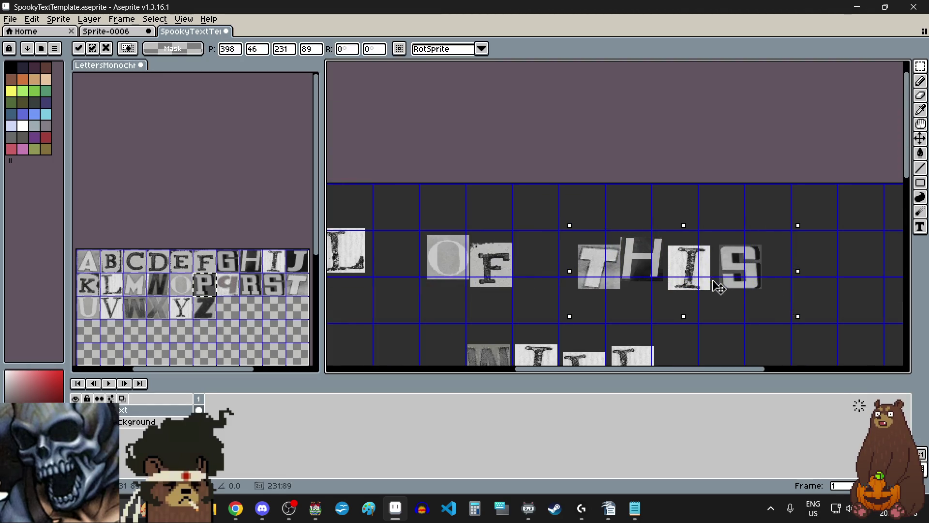
{"action": "left_click", "coordinate": [555, 303]}
{"action": "scroll", "coordinate": [794, 257], "scroll_direction": "up", "scroll_amount": 2}
{"action": "mouse_move", "coordinate": [760, 190]}
{"action": "left_mouse_down"}
{"action": "mouse_move", "coordinate": [566, 322]}
{"action": "mouse_move", "coordinate": [437, 328]}
{"action": "left_mouse_up"}
{"action": "scroll", "coordinate": [463, 328], "scroll_direction": "up", "scroll_amount": 1}
{"action": "scroll", "coordinate": [496, 278], "scroll_direction": "down", "scroll_amount": 1}
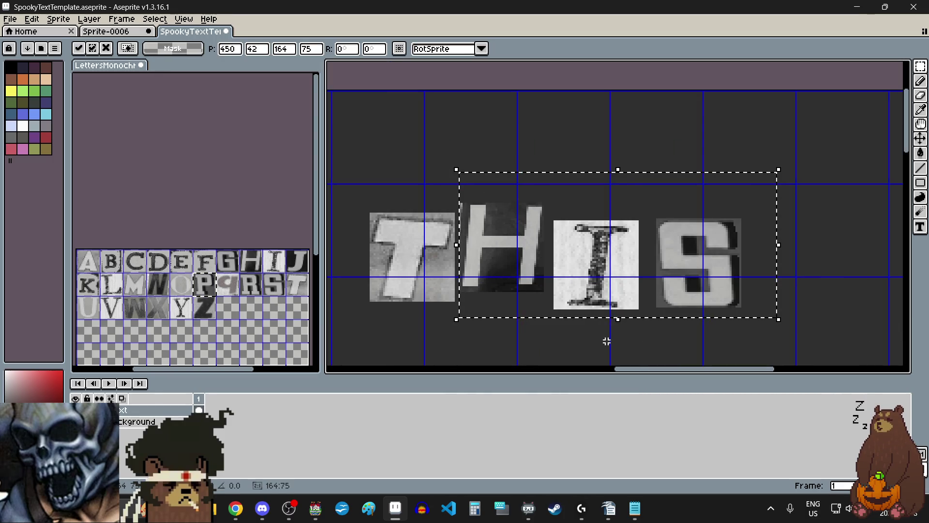
{"action": "left_click", "coordinate": [606, 342]}
Raise the S of THIS above the other letters.
{"action": "left_click_drag", "start_coordinate": [759, 198], "coordinate": [645, 316]}
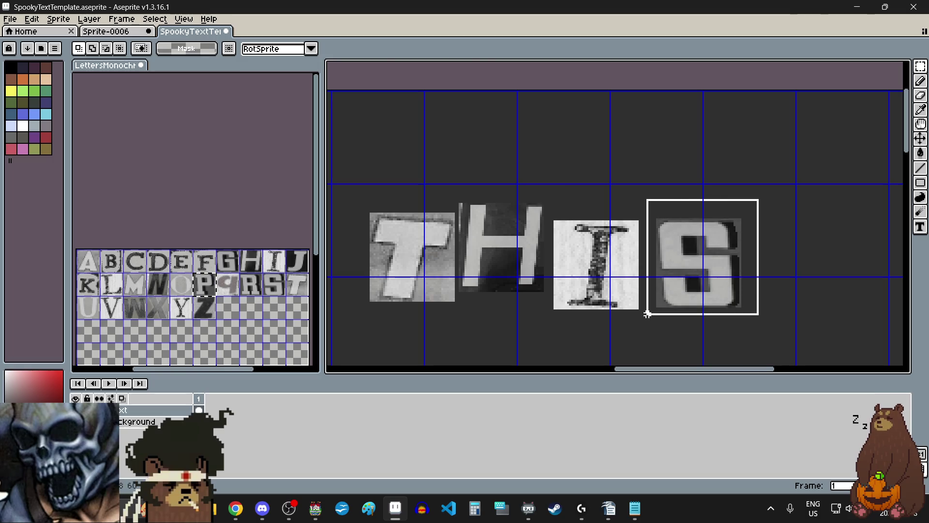
{"action": "left_click_drag", "start_coordinate": [686, 287], "coordinate": [687, 274]}
{"action": "scroll", "coordinate": [686, 273], "scroll_direction": "down", "scroll_amount": 3}
{"action": "left_click", "coordinate": [616, 319]}
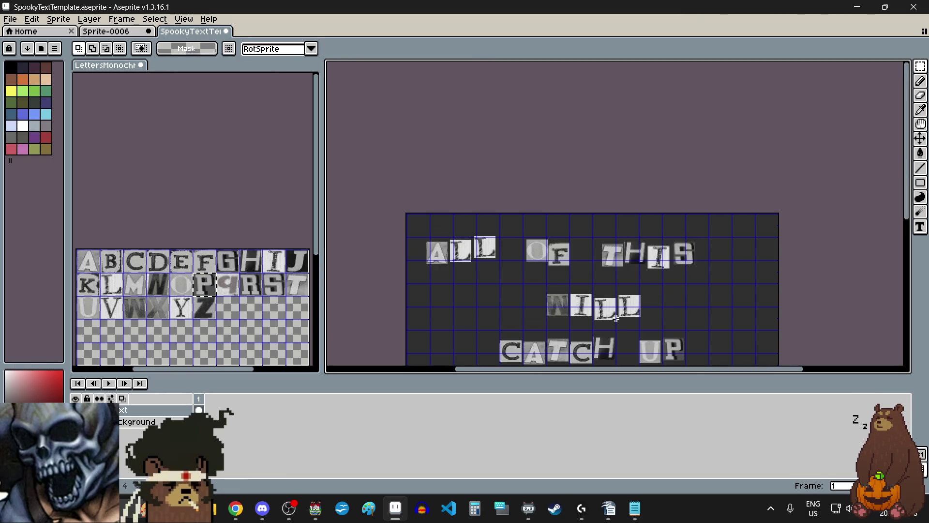
{"action": "scroll", "coordinate": [608, 267], "scroll_direction": "down", "scroll_amount": 1}
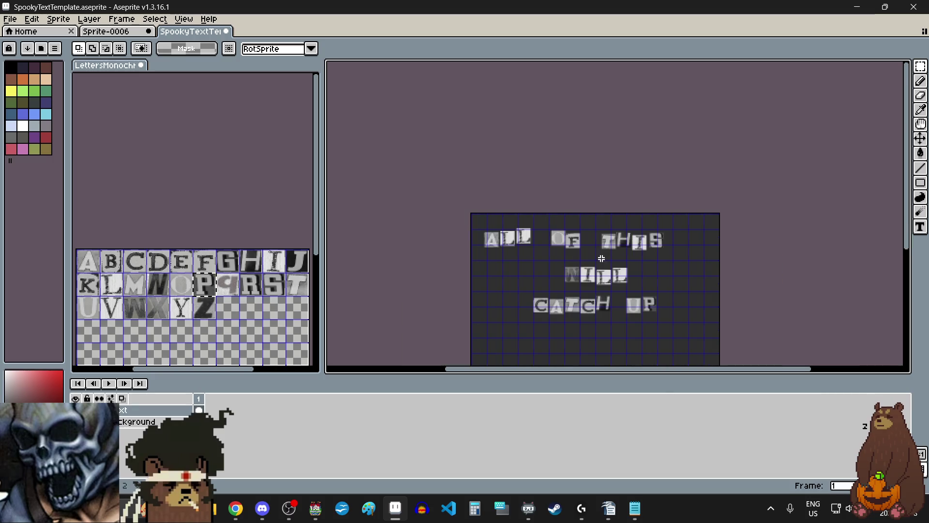
{"action": "scroll", "coordinate": [613, 338], "scroll_direction": "up", "scroll_amount": 1}
{"action": "left_click", "coordinate": [10, 19]}
Export the canvas as a PNG to the game's pictures folder, accepting the layers warning.
{"action": "mouse_move", "coordinate": [63, 117]}
{"action": "left_click", "coordinate": [145, 115]}
{"action": "left_click", "coordinate": [675, 203]}
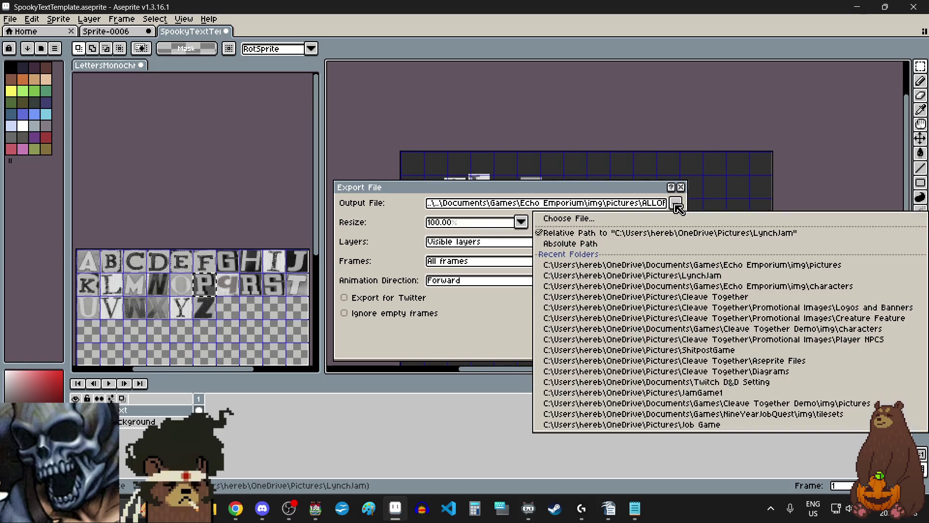
{"action": "left_click", "coordinate": [736, 222]}
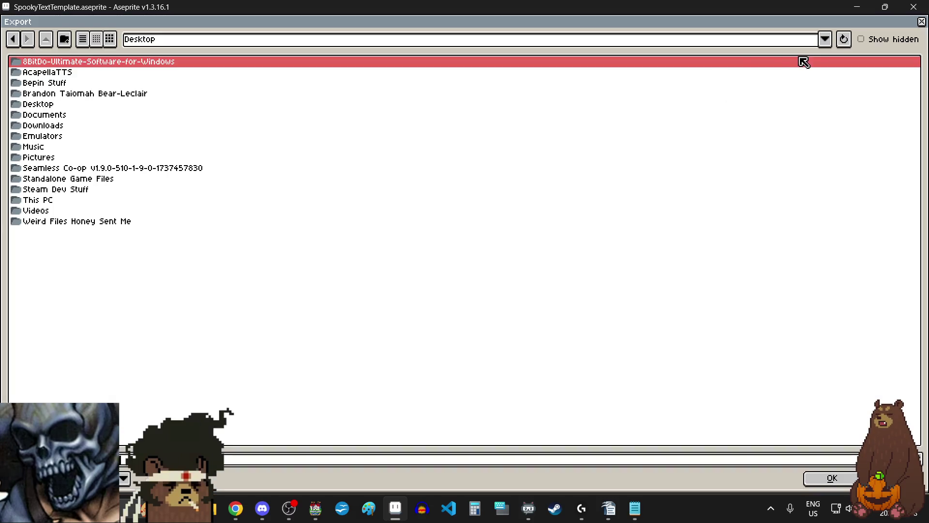
{"action": "left_click", "coordinate": [824, 39]}
{"action": "left_click", "coordinate": [442, 88]}
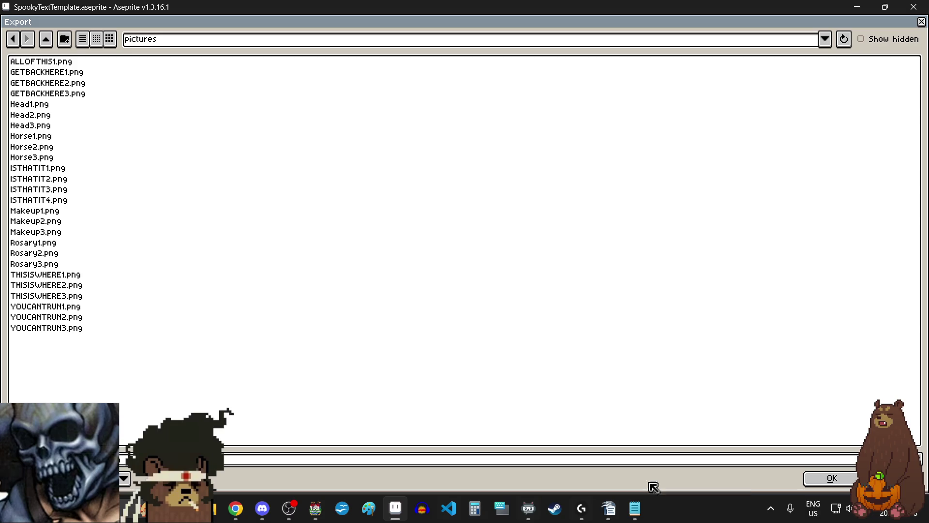
{"action": "left_click", "coordinate": [816, 481]}
{"action": "left_click", "coordinate": [603, 333]}
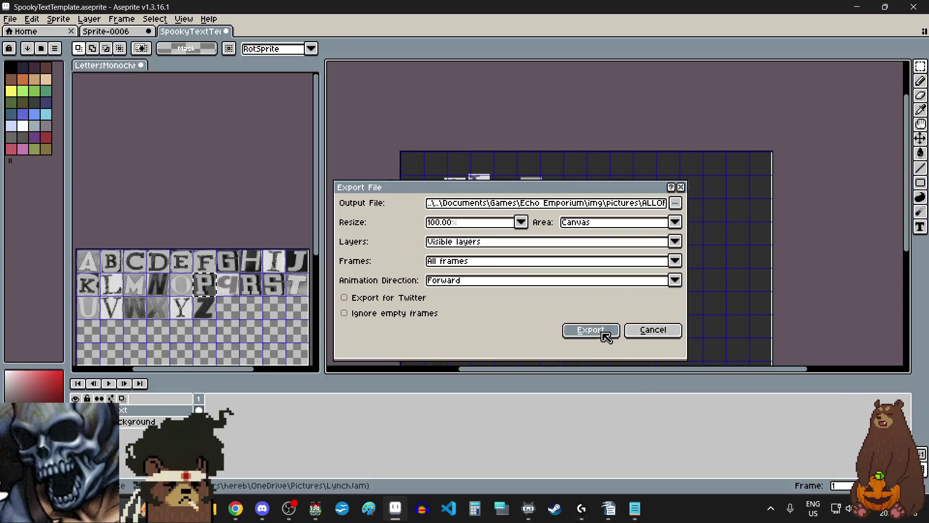
{"action": "left_click", "coordinate": [434, 307]}
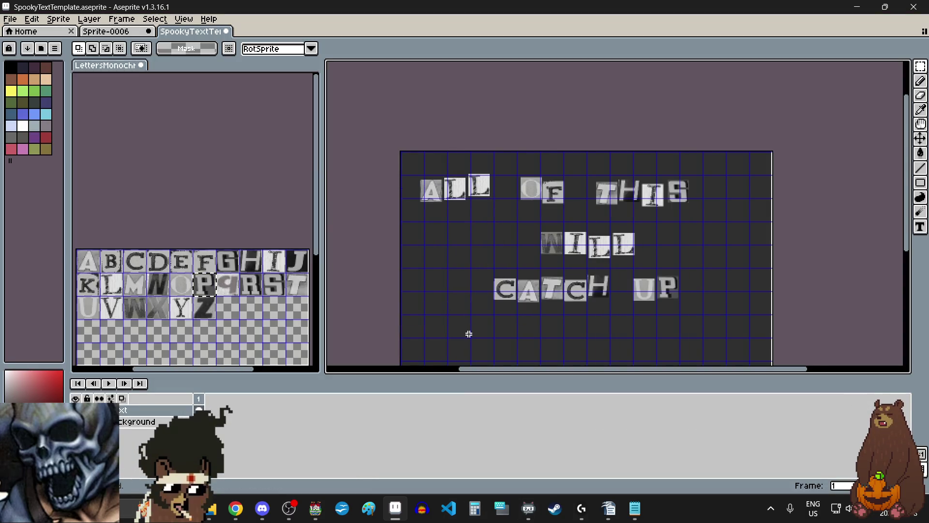
Paste a T tile from the letters sheet at the canvas's lower left, below CATCH UP.
{"action": "scroll", "coordinate": [564, 251], "scroll_direction": "down", "scroll_amount": 2}
{"action": "scroll", "coordinate": [583, 274], "scroll_direction": "up", "scroll_amount": 1}
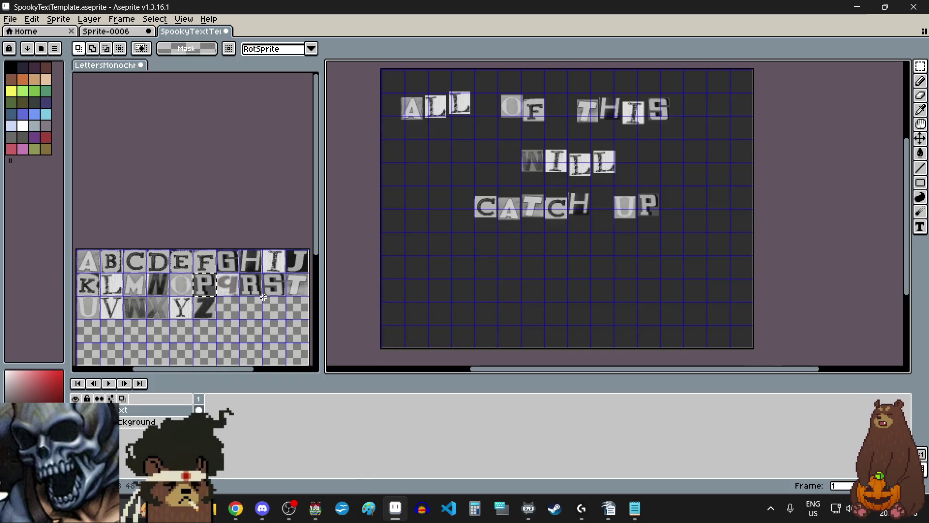
{"action": "left_click", "coordinate": [298, 287]}
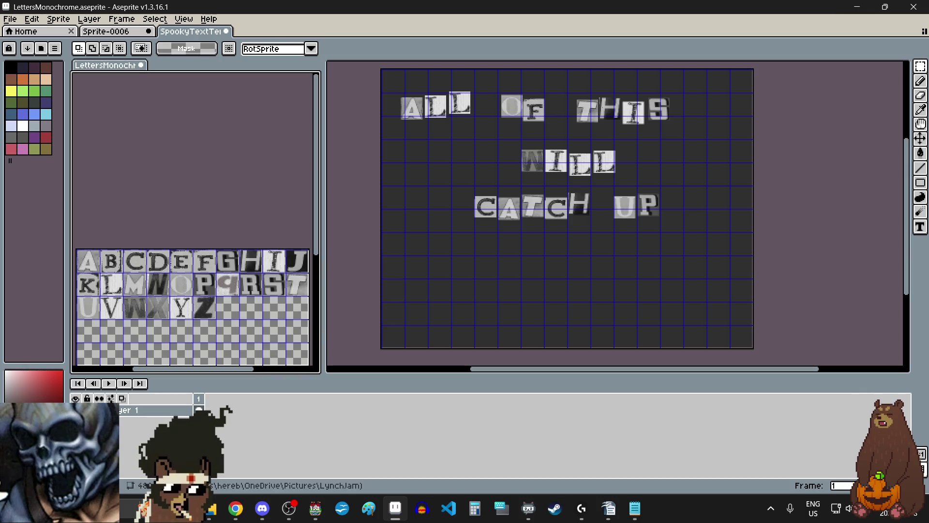
{"action": "left_click", "coordinate": [299, 285]}
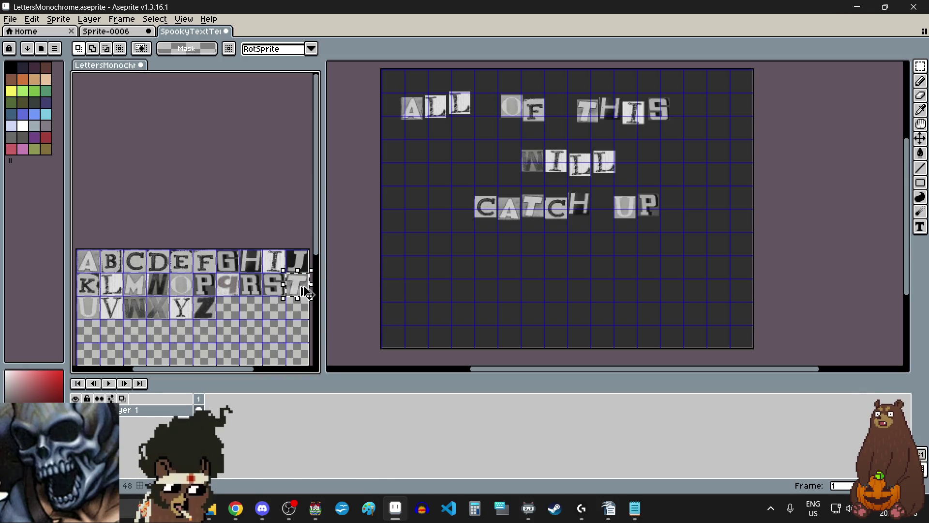
{"action": "left_click", "coordinate": [436, 265]}
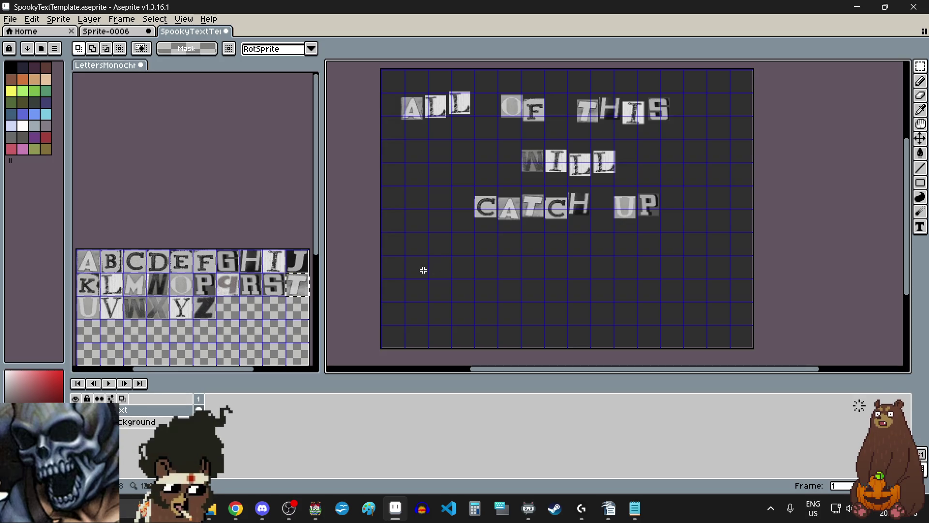
{"action": "key", "text": "ctrl+v"}
{"action": "mouse_move", "coordinate": [608, 110]}
{"action": "left_mouse_down"}
{"action": "mouse_move", "coordinate": [426, 276]}
{"action": "mouse_move", "coordinate": [420, 259]}
{"action": "mouse_move", "coordinate": [421, 267]}
{"action": "mouse_move", "coordinate": [436, 257]}
{"action": "mouse_move", "coordinate": [432, 248]}
{"action": "left_mouse_up"}
{"action": "scroll", "coordinate": [416, 262], "scroll_direction": "up", "scroll_amount": 4}
Paste the O tile beside the T to spell TO.
{"action": "left_click", "coordinate": [181, 282]}
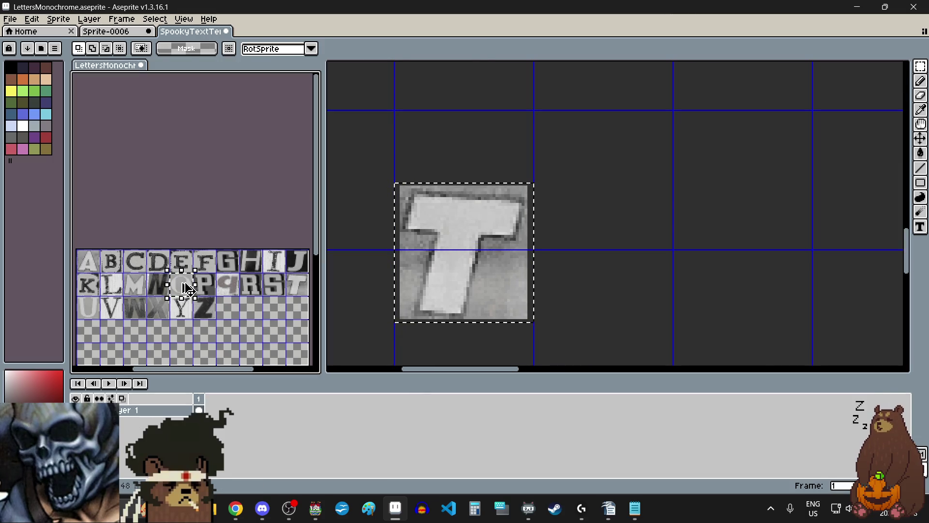
{"action": "left_click", "coordinate": [601, 253]}
{"action": "key", "text": "ctrl+v"}
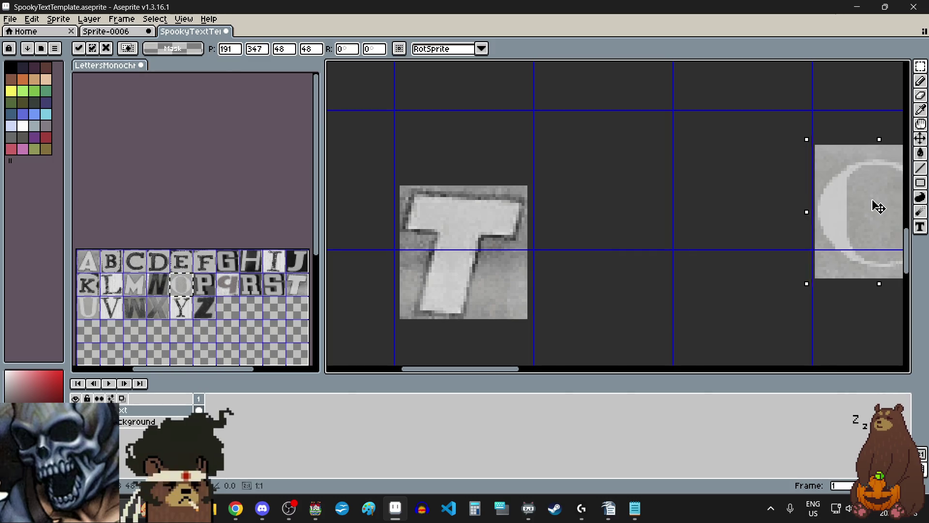
{"action": "left_click_drag", "start_coordinate": [876, 206], "coordinate": [610, 282]}
{"action": "scroll", "coordinate": [600, 276], "scroll_direction": "down", "scroll_amount": 4}
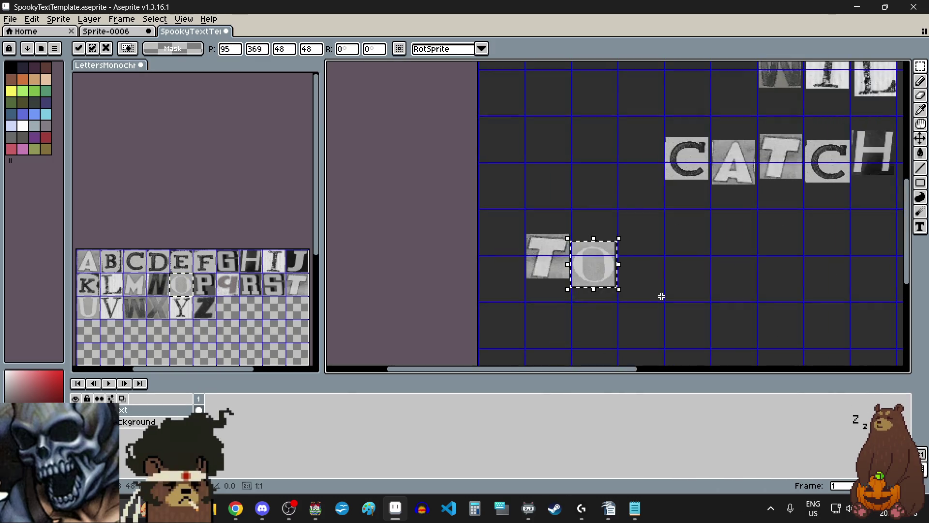
{"action": "key", "text": "Return"}
Place the Y tile in the TO row to begin YOU.
{"action": "left_click", "coordinate": [188, 316]}
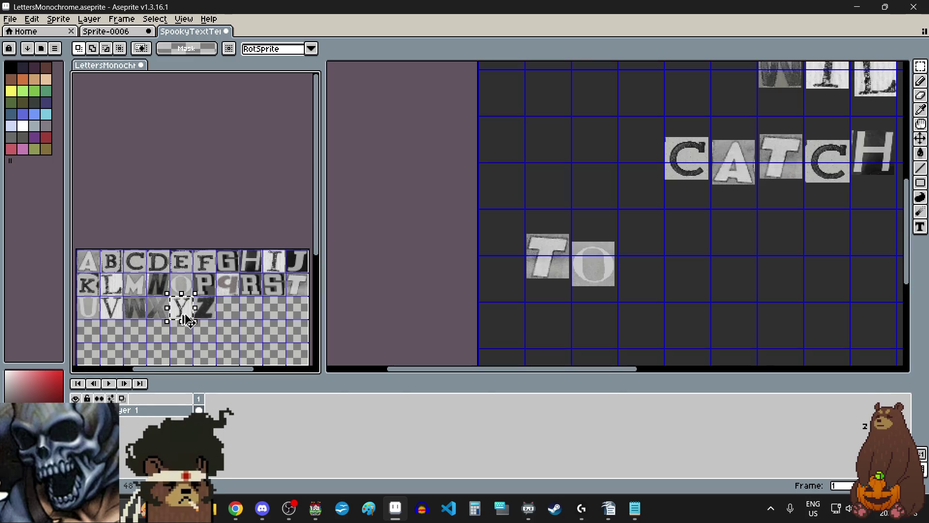
{"action": "left_click", "coordinate": [181, 308]}
{"action": "left_click", "coordinate": [683, 252]}
{"action": "key", "text": "ctrl+v"}
{"action": "scroll", "coordinate": [678, 242], "scroll_direction": "down", "scroll_amount": 3}
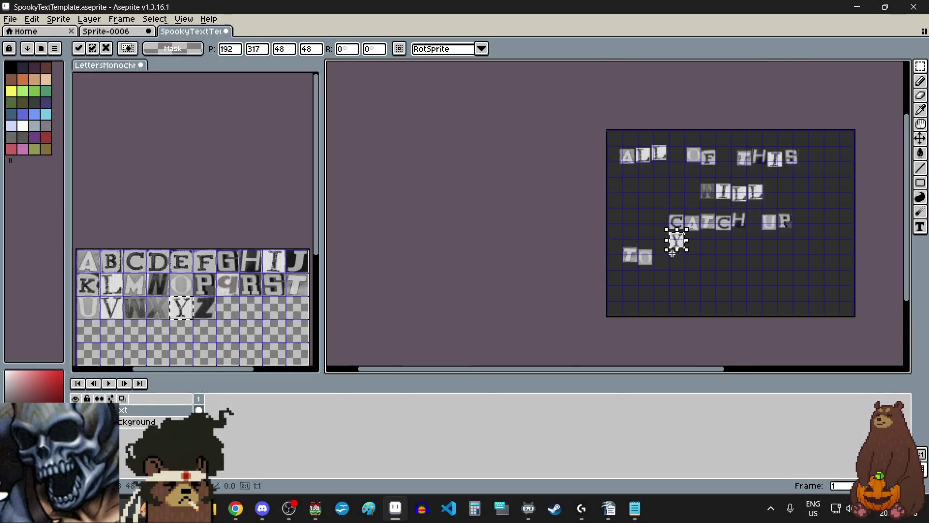
{"action": "scroll", "coordinate": [600, 242], "scroll_direction": "up", "scroll_amount": 1}
{"action": "scroll", "coordinate": [582, 248], "scroll_direction": "up", "scroll_amount": 1}
{"action": "left_click_drag", "start_coordinate": [623, 228], "coordinate": [624, 277]}
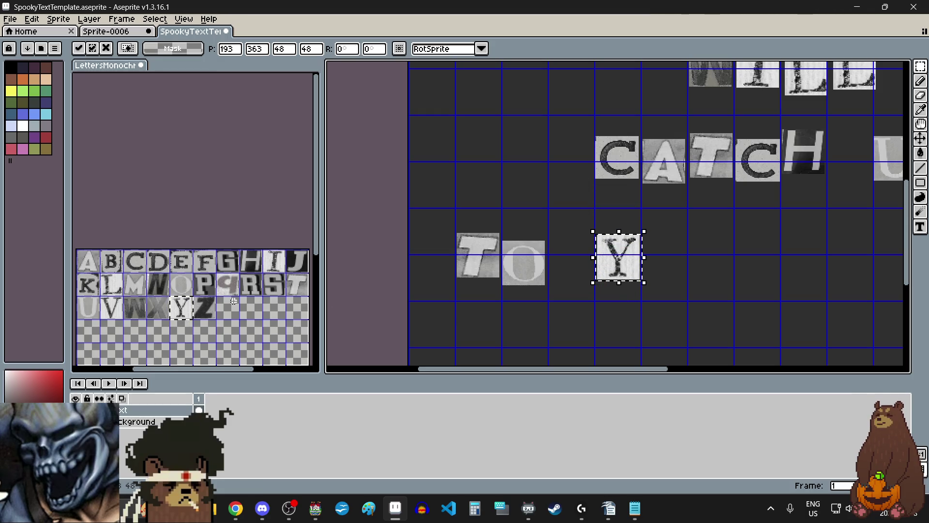
{"action": "left_click", "coordinate": [184, 289]}
Add an O tile to the right of the Y.
{"action": "left_click_drag", "start_coordinate": [170, 272], "coordinate": [193, 296]}
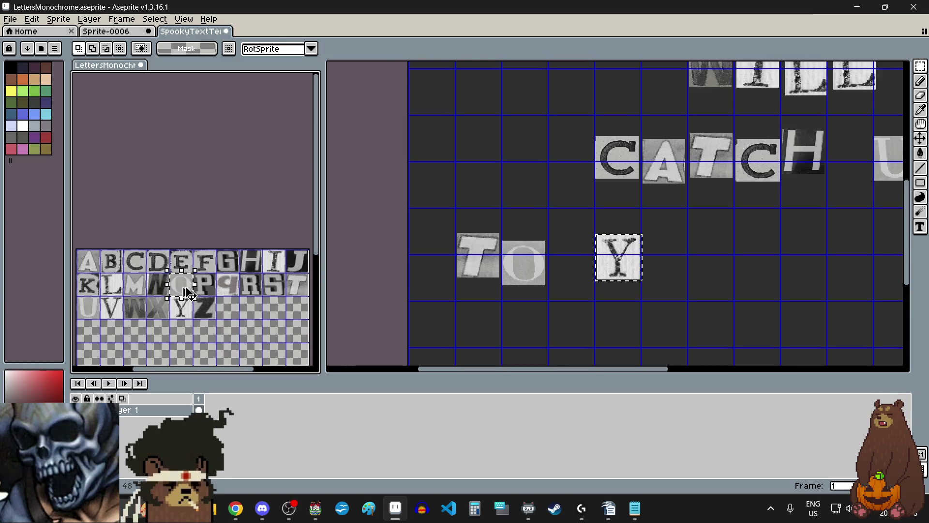
{"action": "left_click", "coordinate": [678, 270]}
{"action": "key", "text": "ctrl+v"}
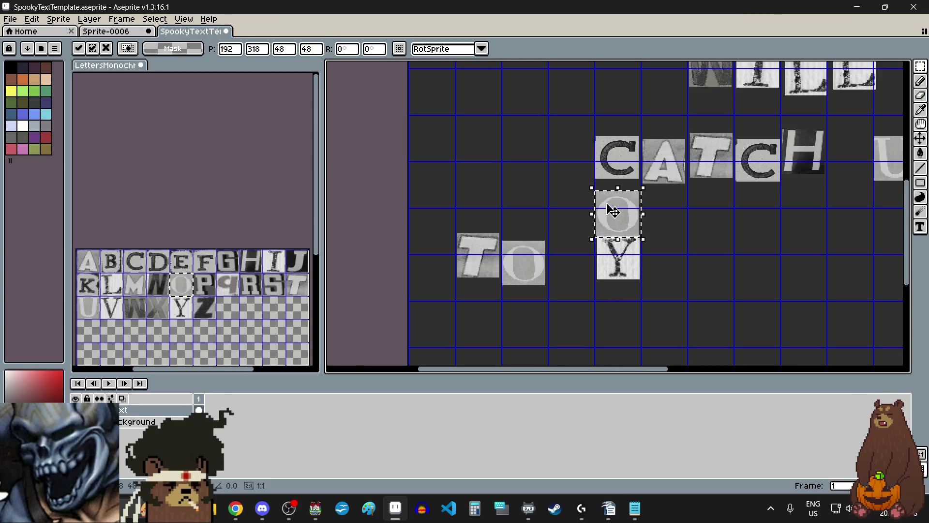
{"action": "left_click_drag", "start_coordinate": [620, 209], "coordinate": [663, 264]}
{"action": "left_click", "coordinate": [591, 312]}
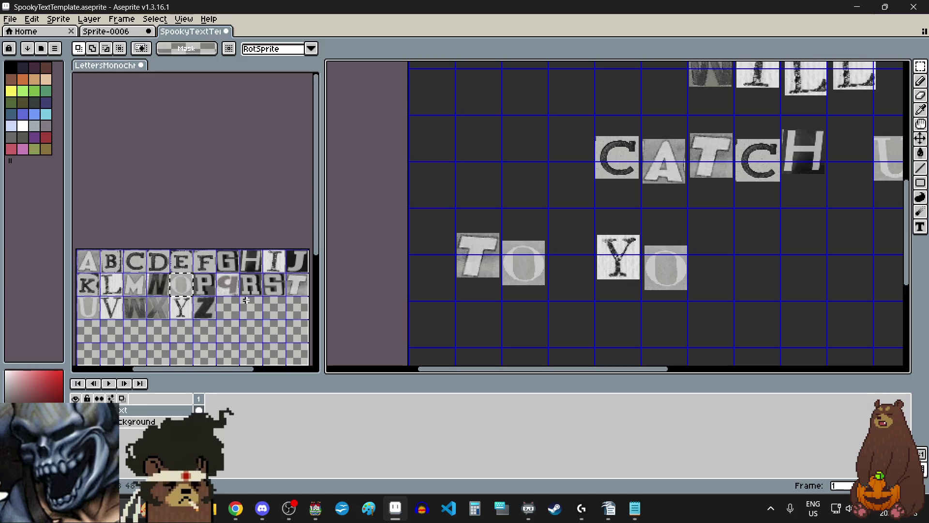
Add the U tile after YO to finish TO YOU.
{"action": "left_click", "coordinate": [91, 315]}
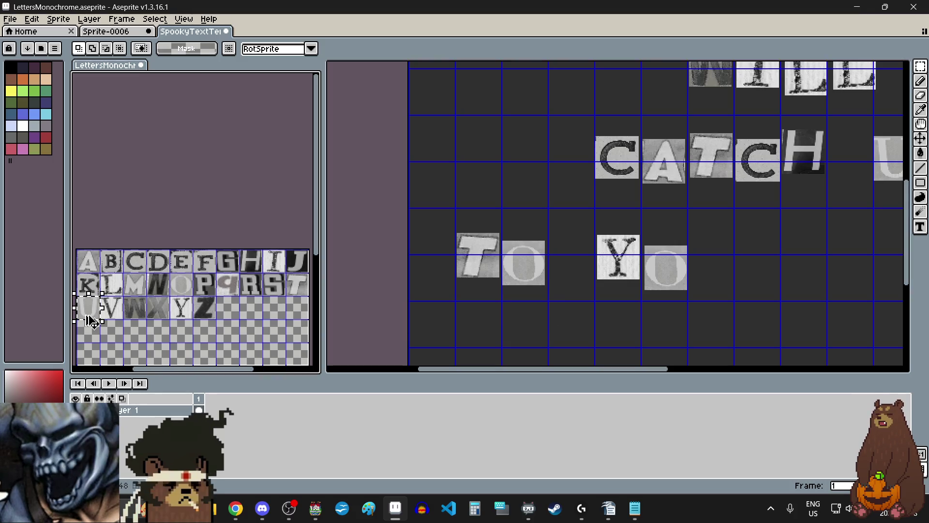
{"action": "left_click_drag", "start_coordinate": [76, 296], "coordinate": [101, 319]}
{"action": "key", "text": "ctrl+c"}
{"action": "left_click", "coordinate": [716, 276]}
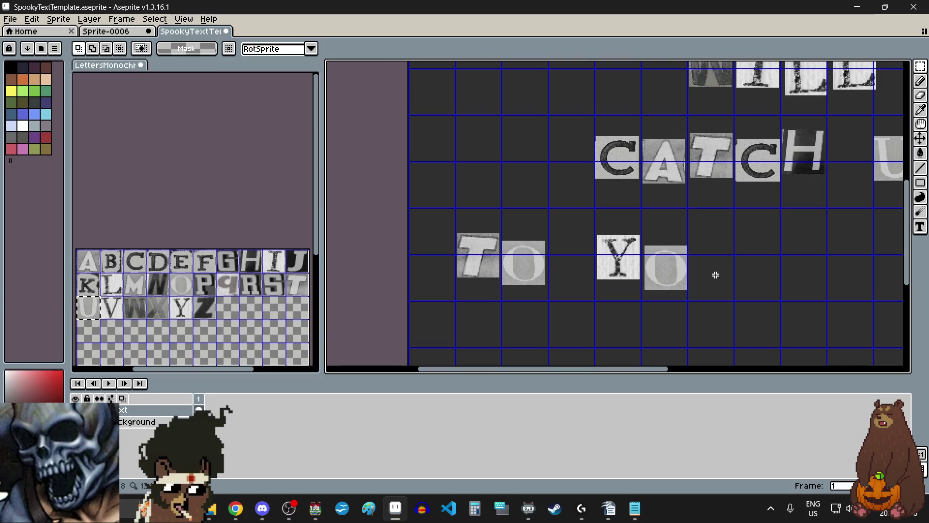
{"action": "key", "text": "ctrl+v"}
{"action": "left_click_drag", "start_coordinate": [442, 217], "coordinate": [717, 251]}
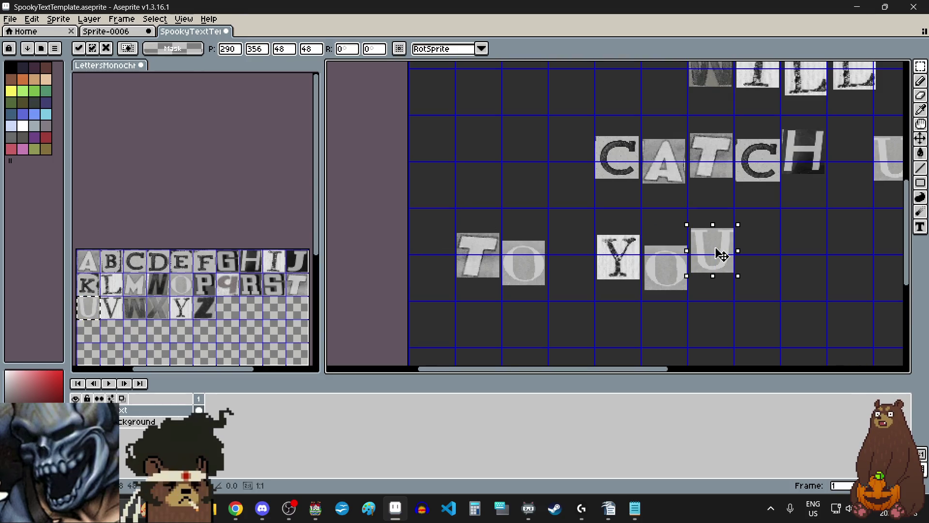
{"action": "scroll", "coordinate": [718, 251], "scroll_direction": "down", "scroll_amount": 3}
{"action": "left_click", "coordinate": [720, 306]}
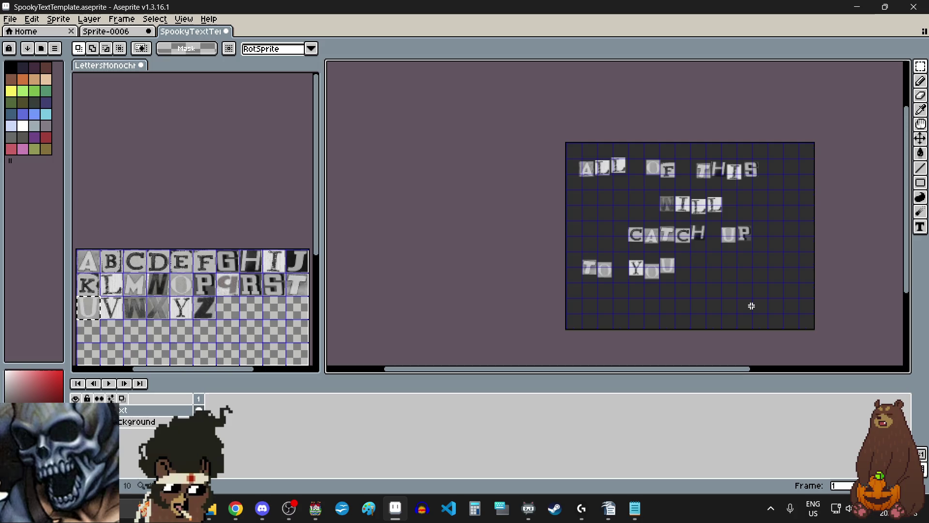
{"action": "scroll", "coordinate": [759, 280], "scroll_direction": "up", "scroll_amount": 2}
{"action": "scroll", "coordinate": [643, 259], "scroll_direction": "down", "scroll_amount": 2}
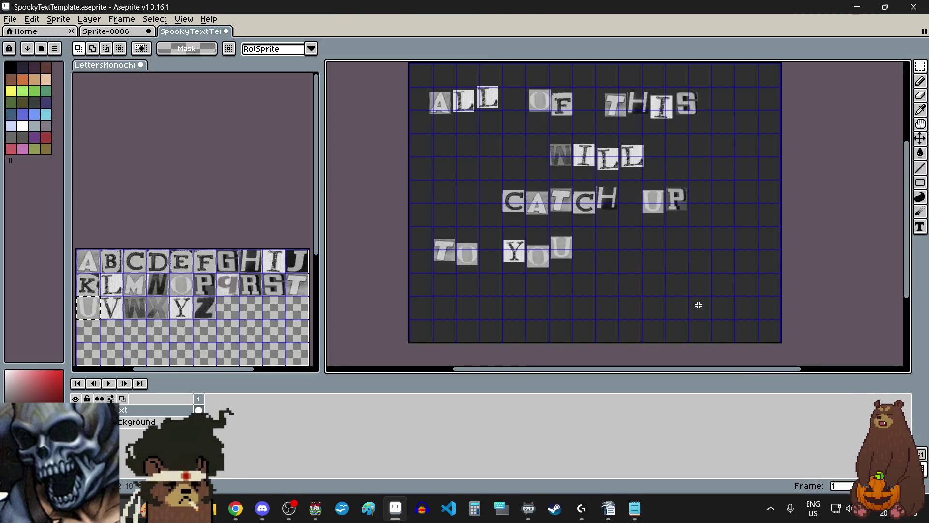
Paste E and V tiles from the letter sheet into a new row below TO YOU.
{"action": "left_click", "coordinate": [156, 266]}
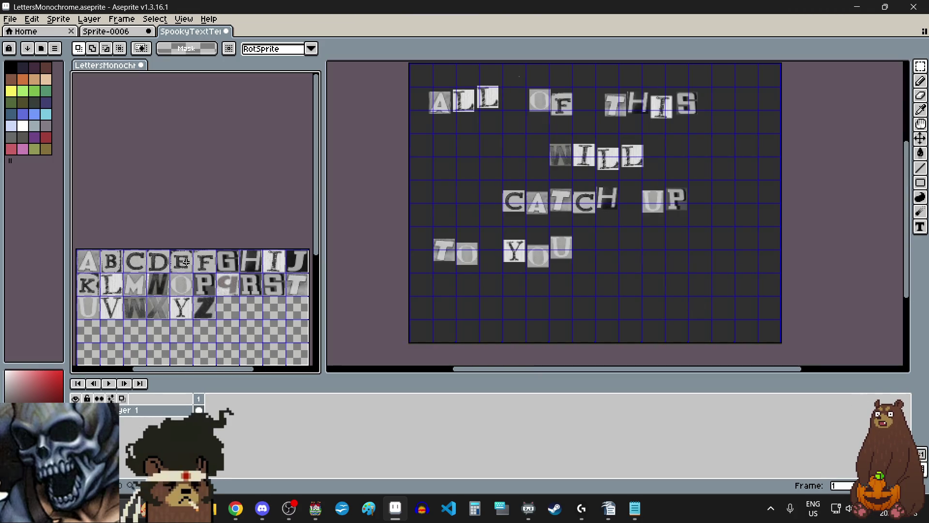
{"action": "left_click_drag", "start_coordinate": [170, 250], "coordinate": [192, 268]}
{"action": "left_click", "coordinate": [627, 296]}
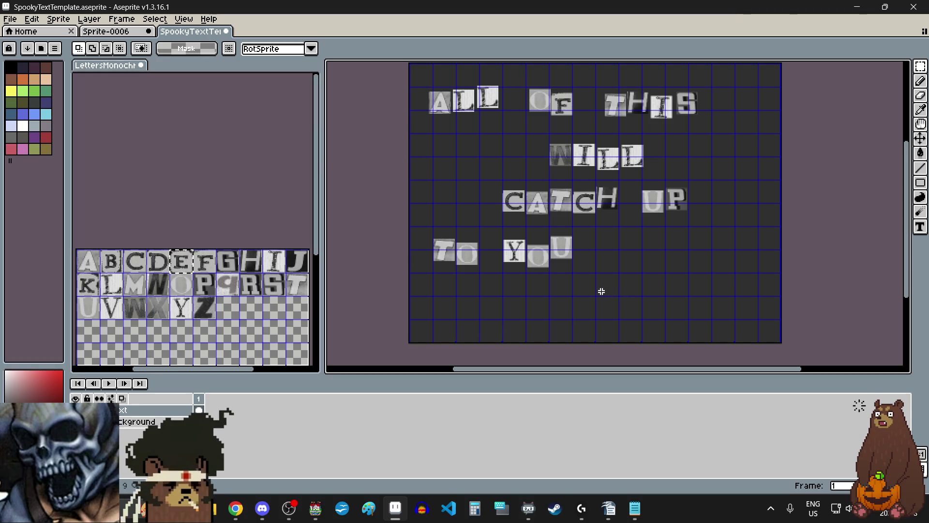
{"action": "key", "text": "ctrl+v"}
{"action": "mouse_move", "coordinate": [520, 87]}
{"action": "left_mouse_down"}
{"action": "mouse_move", "coordinate": [573, 299]}
{"action": "mouse_move", "coordinate": [533, 303]}
{"action": "mouse_move", "coordinate": [523, 320]}
{"action": "mouse_move", "coordinate": [504, 303]}
{"action": "left_mouse_up"}
{"action": "scroll", "coordinate": [520, 317], "scroll_direction": "up", "scroll_amount": 5}
{"action": "scroll", "coordinate": [506, 301], "scroll_direction": "down", "scroll_amount": 4}
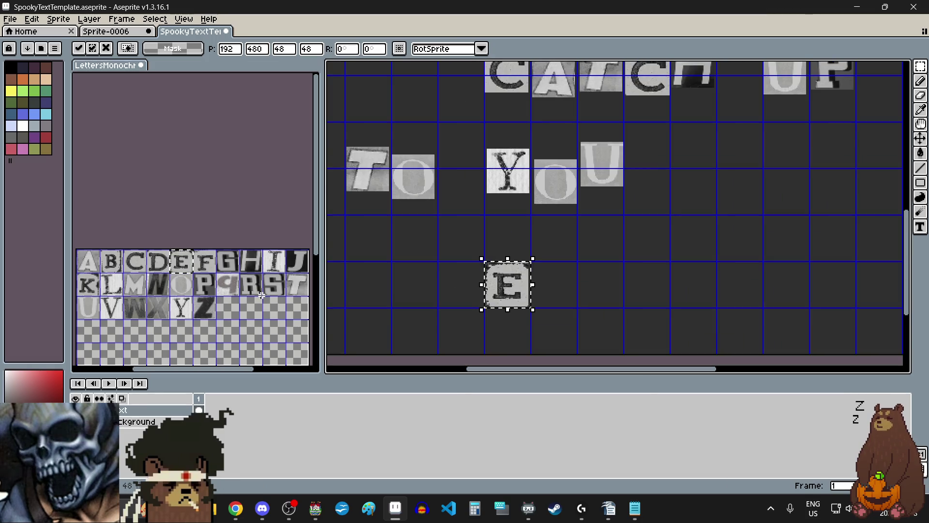
{"action": "left_click_drag", "start_coordinate": [114, 305], "coordinate": [121, 314]}
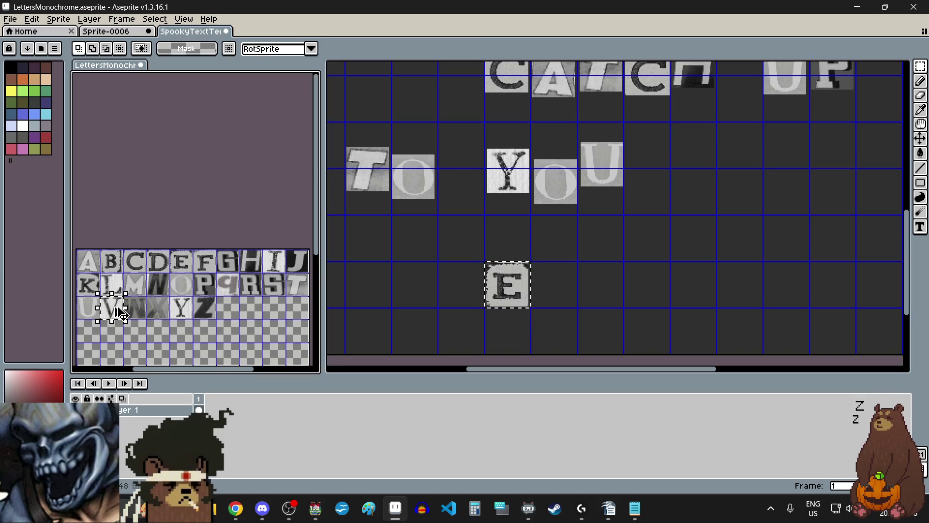
{"action": "left_click", "coordinate": [582, 293]}
{"action": "key", "text": "ctrl+v"}
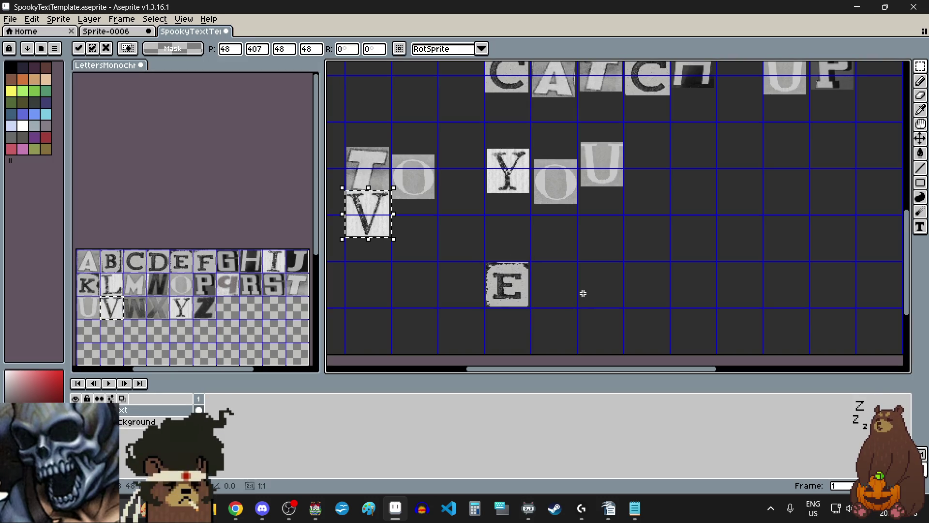
{"action": "mouse_move", "coordinate": [397, 228]}
{"action": "left_mouse_down"}
{"action": "mouse_move", "coordinate": [532, 290]}
{"action": "mouse_move", "coordinate": [573, 291]}
{"action": "left_mouse_up"}
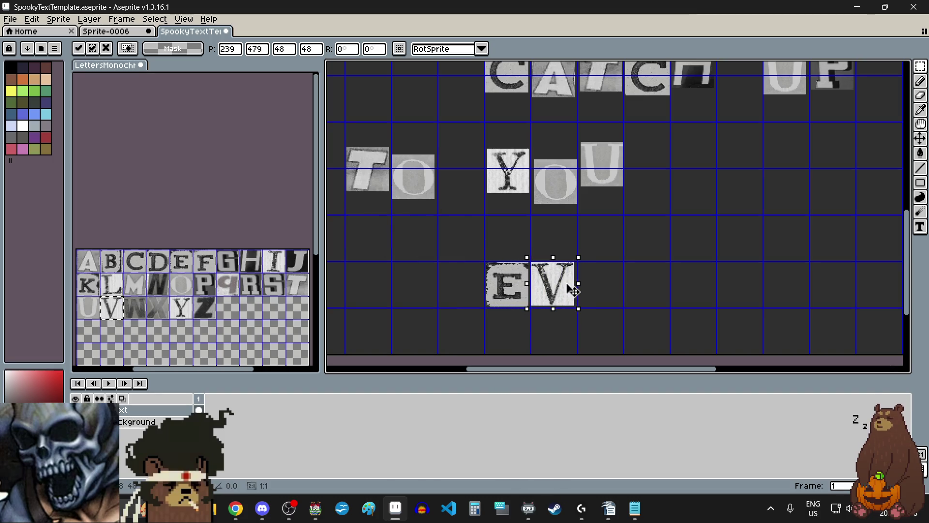
Add a second E and an N after the V, spelling EVEN.
{"action": "left_click", "coordinate": [183, 263]}
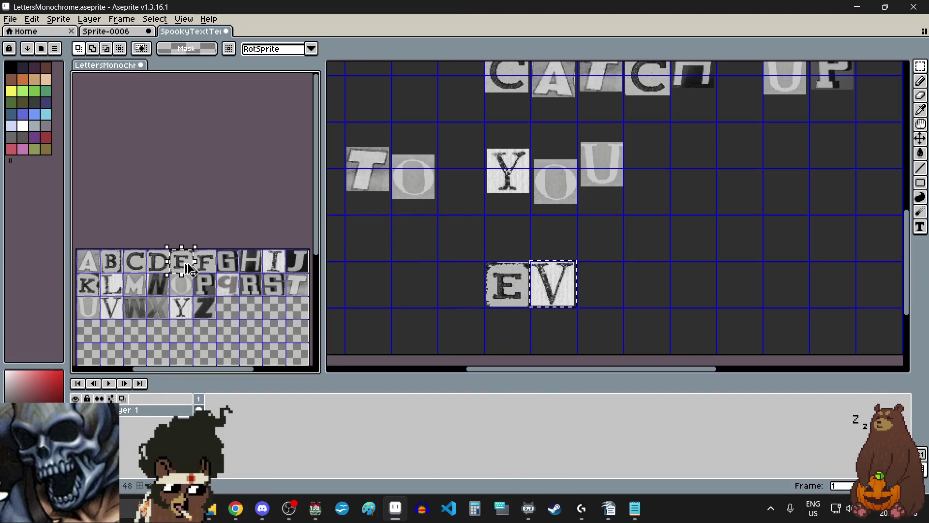
{"action": "left_click", "coordinate": [606, 274]}
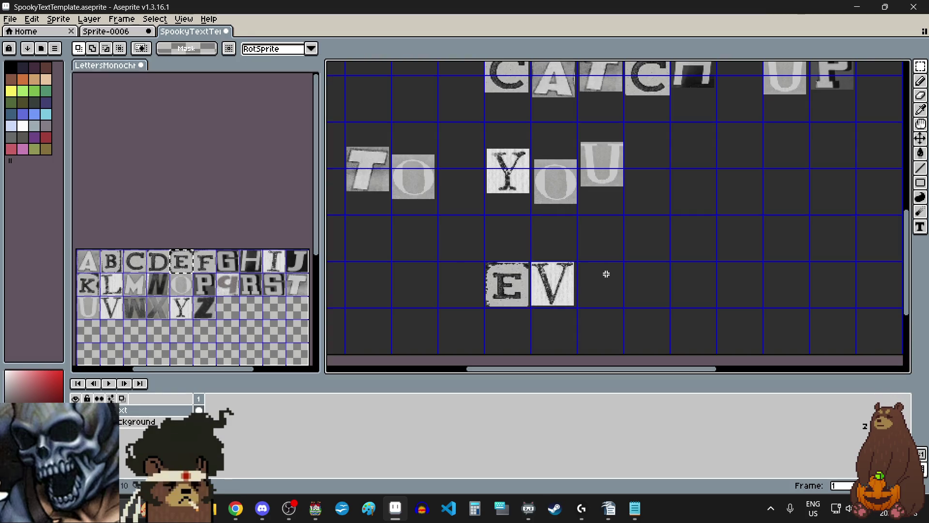
{"action": "key", "text": "ctrl+v"}
{"action": "left_click_drag", "start_coordinate": [508, 221], "coordinate": [601, 294]}
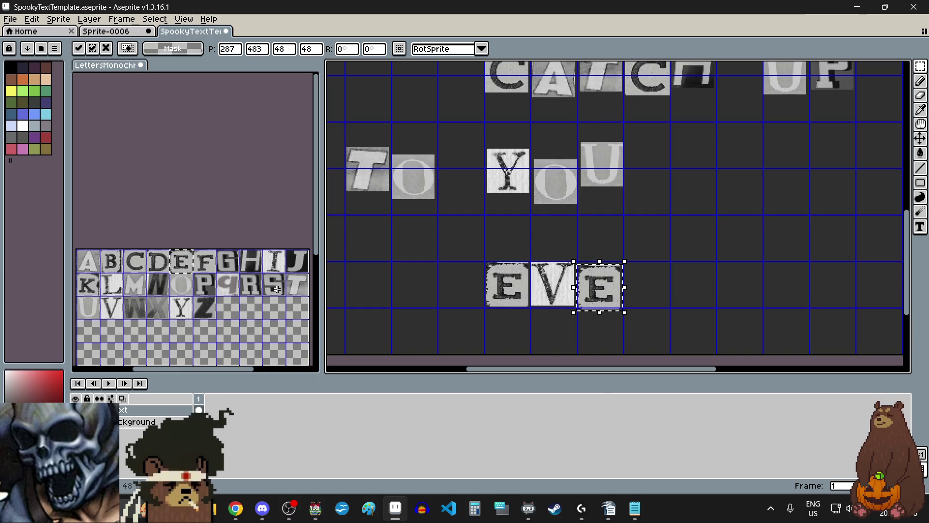
{"action": "left_click", "coordinate": [157, 285]}
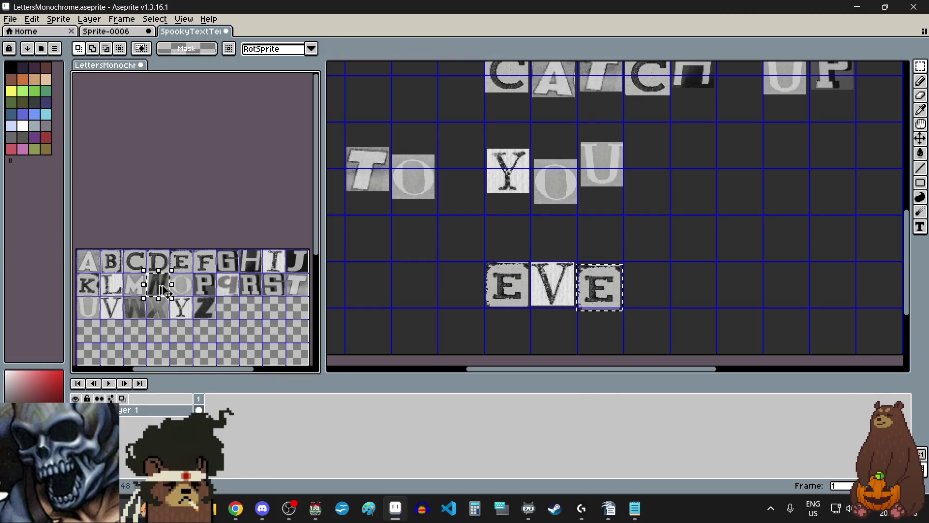
{"action": "left_click", "coordinate": [666, 297]}
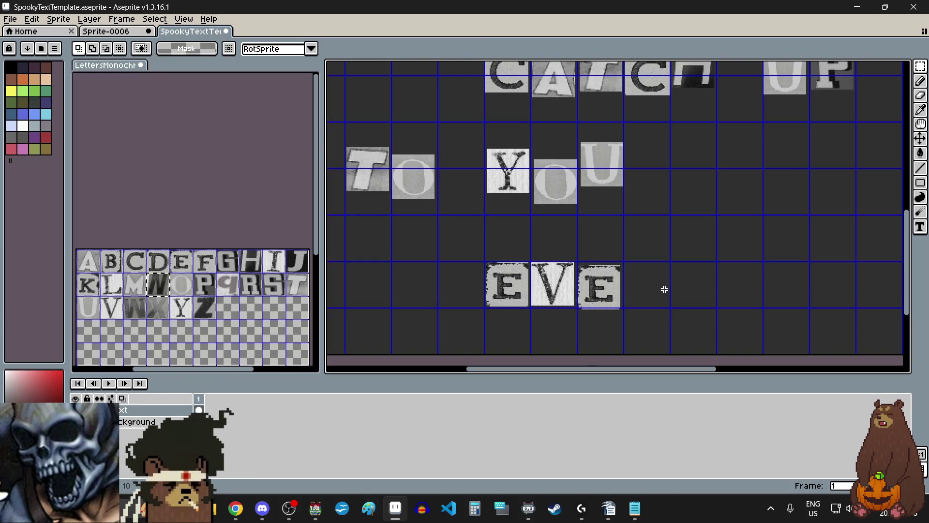
{"action": "key", "text": "ctrl+v"}
{"action": "mouse_move", "coordinate": [476, 218]}
{"action": "left_mouse_down"}
{"action": "mouse_move", "coordinate": [656, 311]}
{"action": "mouse_move", "coordinate": [649, 284]}
{"action": "mouse_move", "coordinate": [657, 287]}
{"action": "left_mouse_up"}
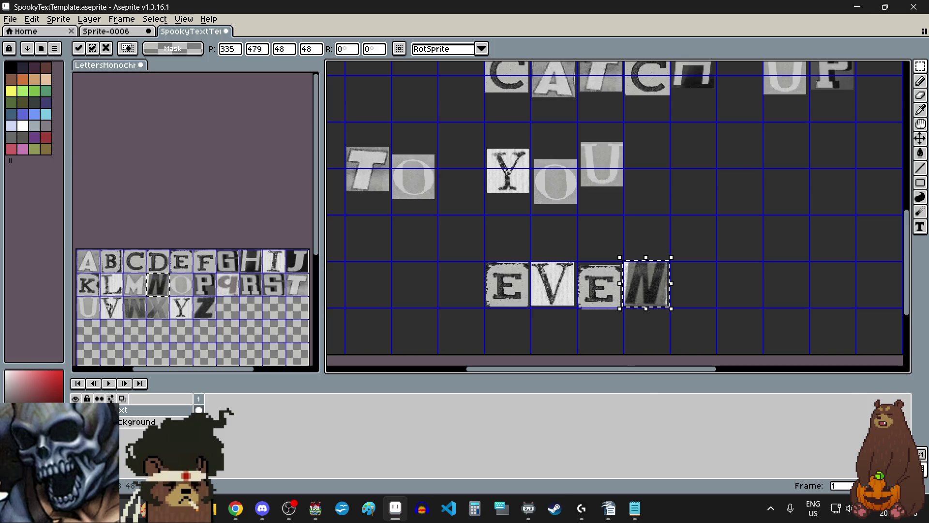
Add T and U tiles after the N to complete EVENTU.
{"action": "left_click", "coordinate": [299, 287]}
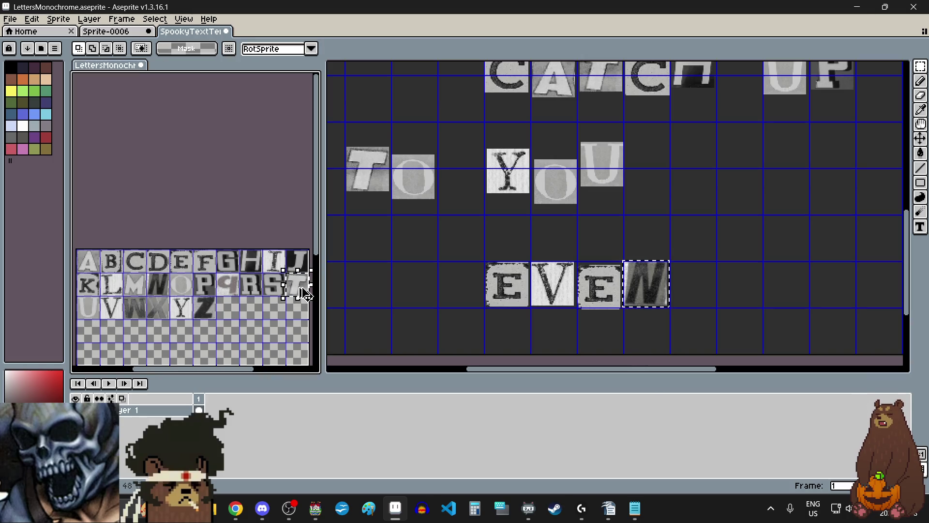
{"action": "key", "text": "ctrl+c"}
{"action": "left_click", "coordinate": [707, 276]}
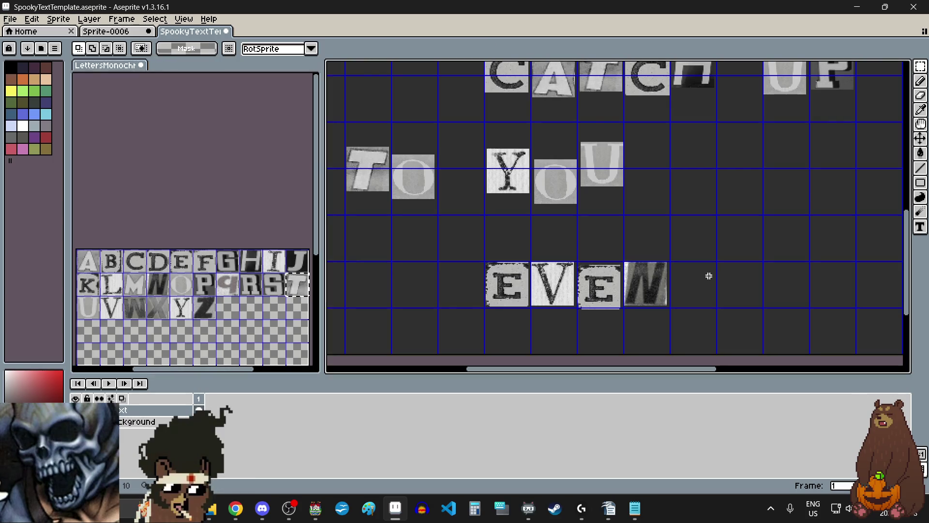
{"action": "key", "text": "ctrl+v"}
{"action": "left_click_drag", "start_coordinate": [741, 222], "coordinate": [694, 287]}
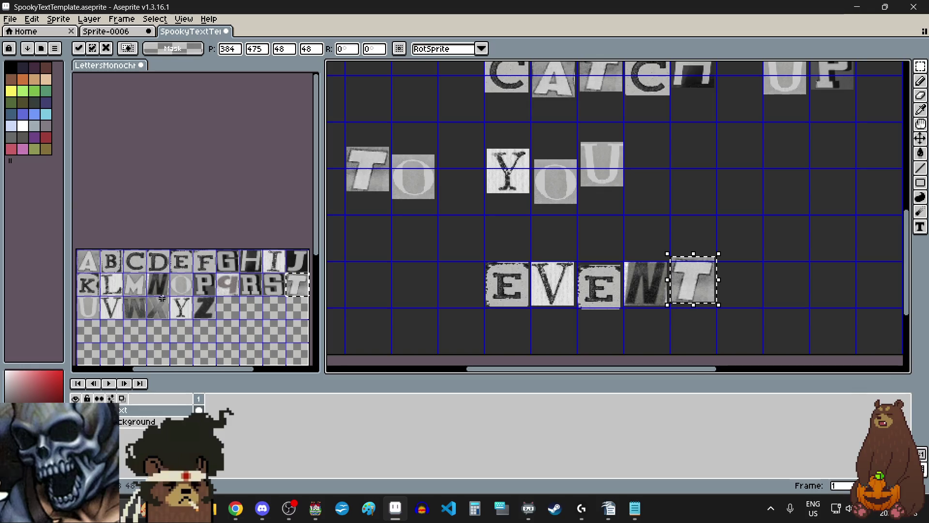
{"action": "left_click", "coordinate": [90, 308]}
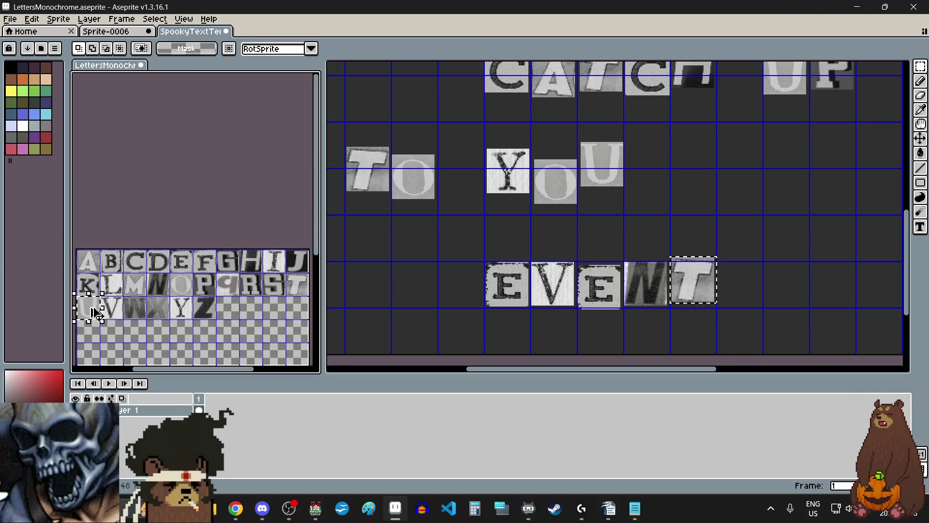
{"action": "left_click", "coordinate": [767, 288]}
{"action": "key", "text": "ctrl+v"}
{"action": "left_click_drag", "start_coordinate": [608, 213], "coordinate": [745, 291]}
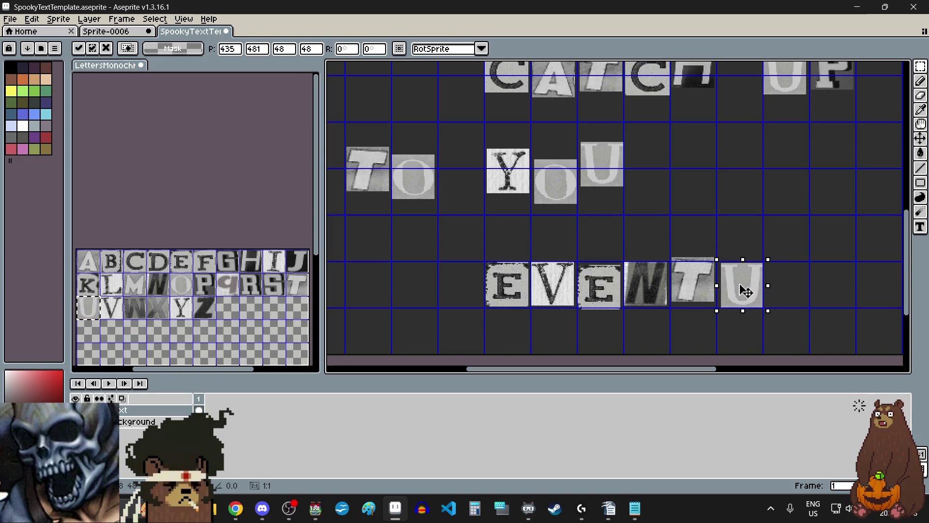
{"action": "left_click", "coordinate": [89, 269]}
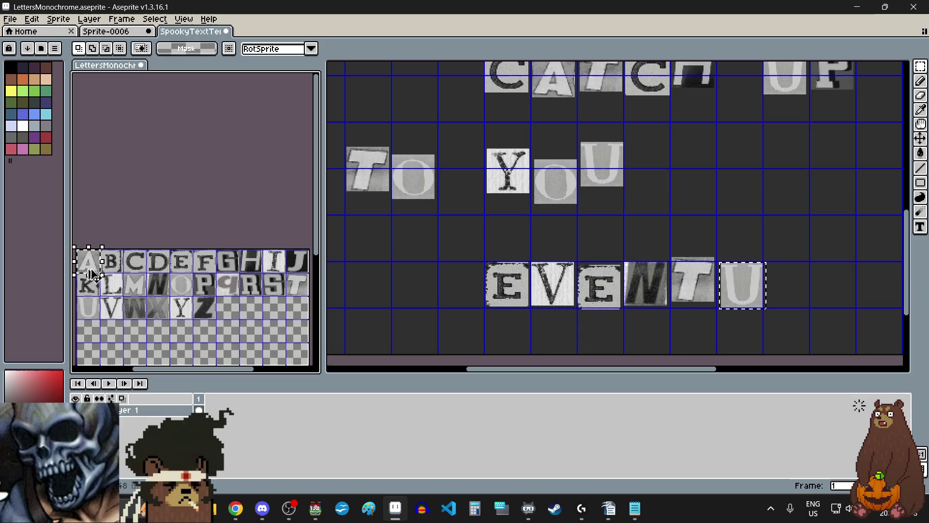